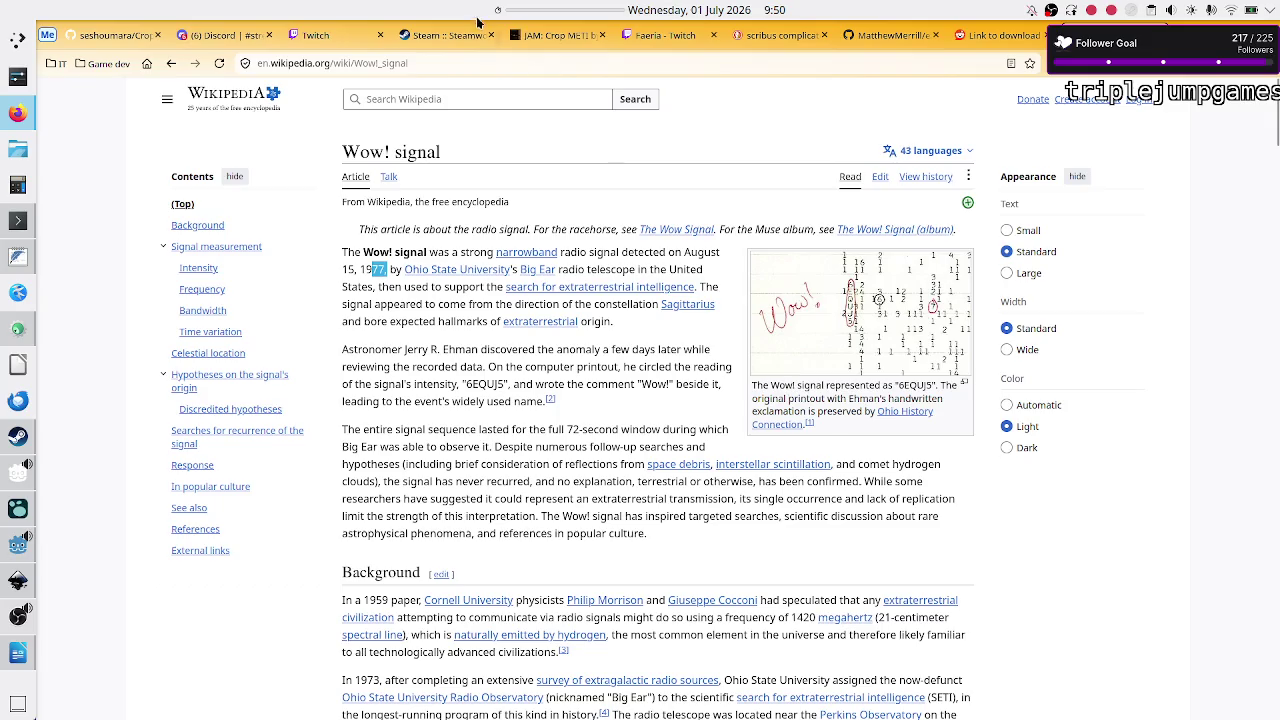
Step: Browse the Wow! signal Wikipedia article, trying a 'roswell in' search and selecting title words
left_click(435, 101)
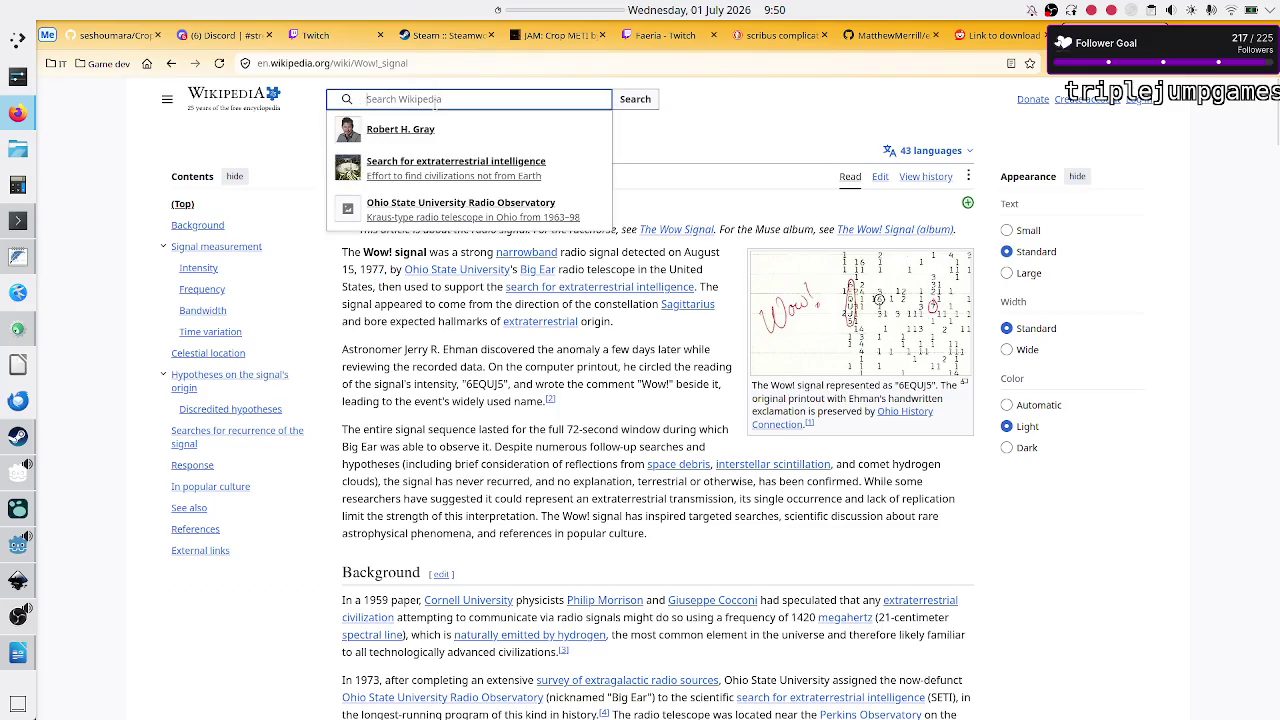
type("roswell in")
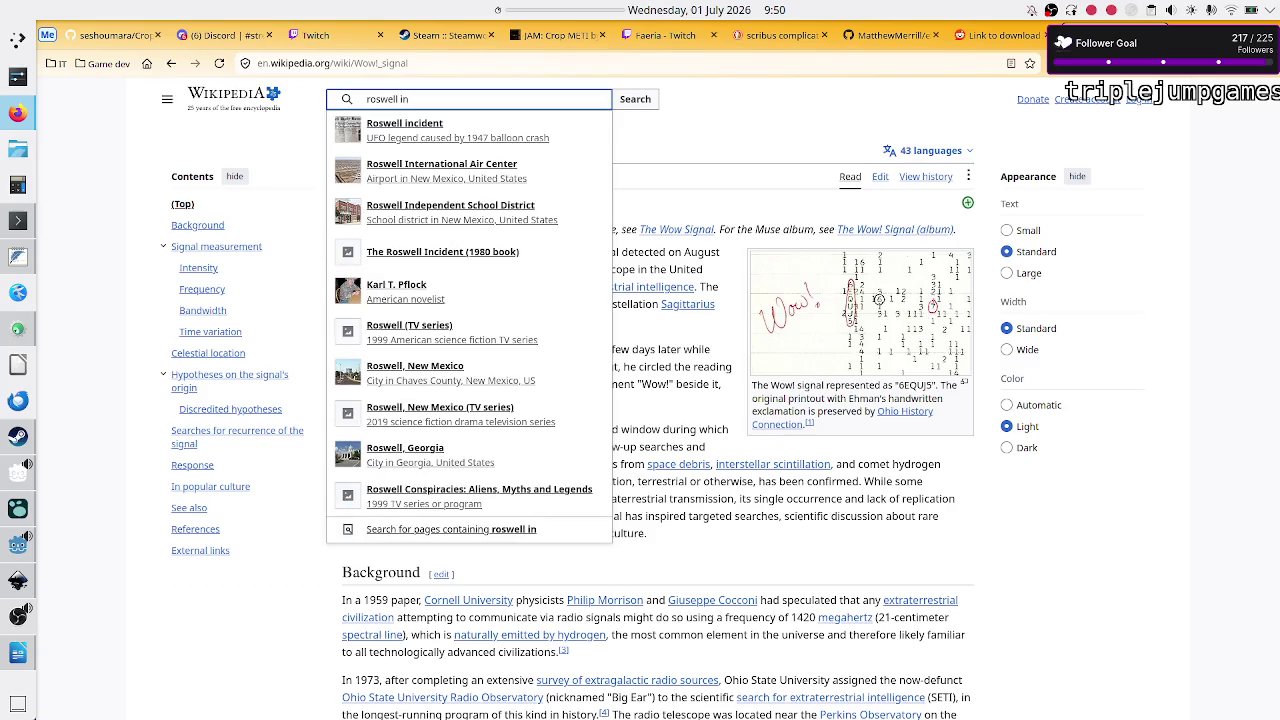
left_click(677, 137)
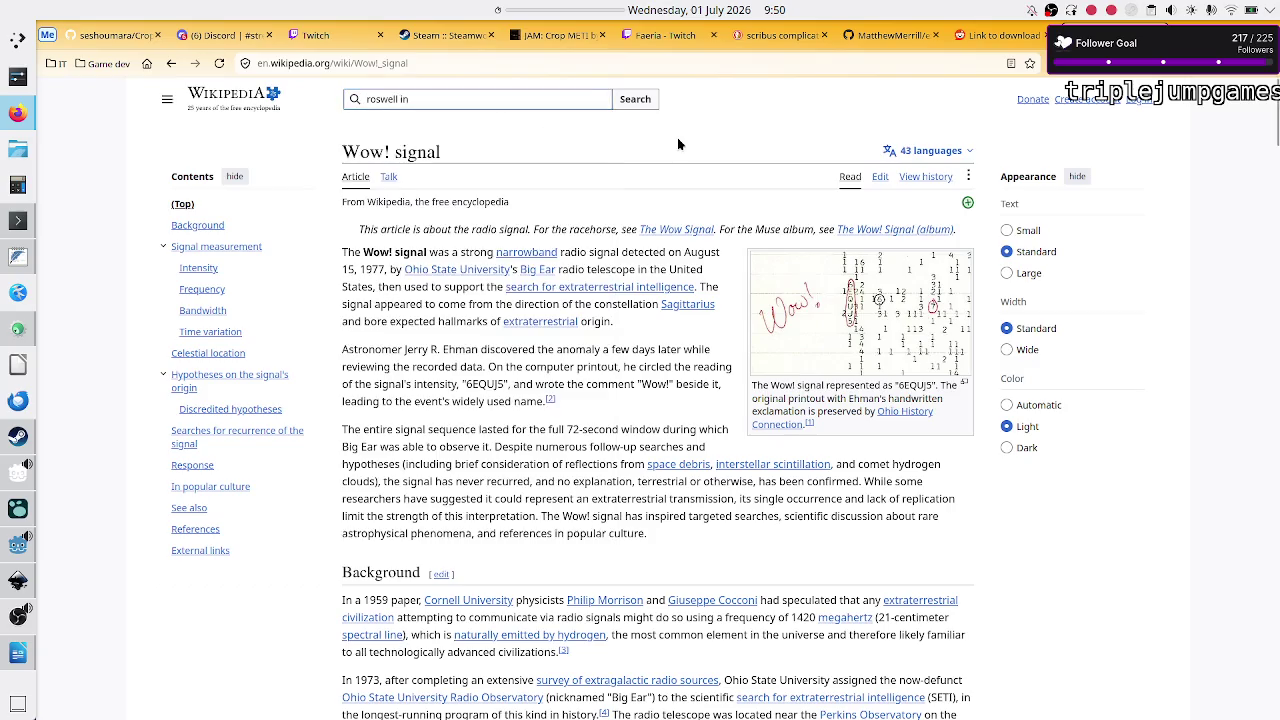
left_click_drag(377, 270, 386, 270)
left_click(381, 270)
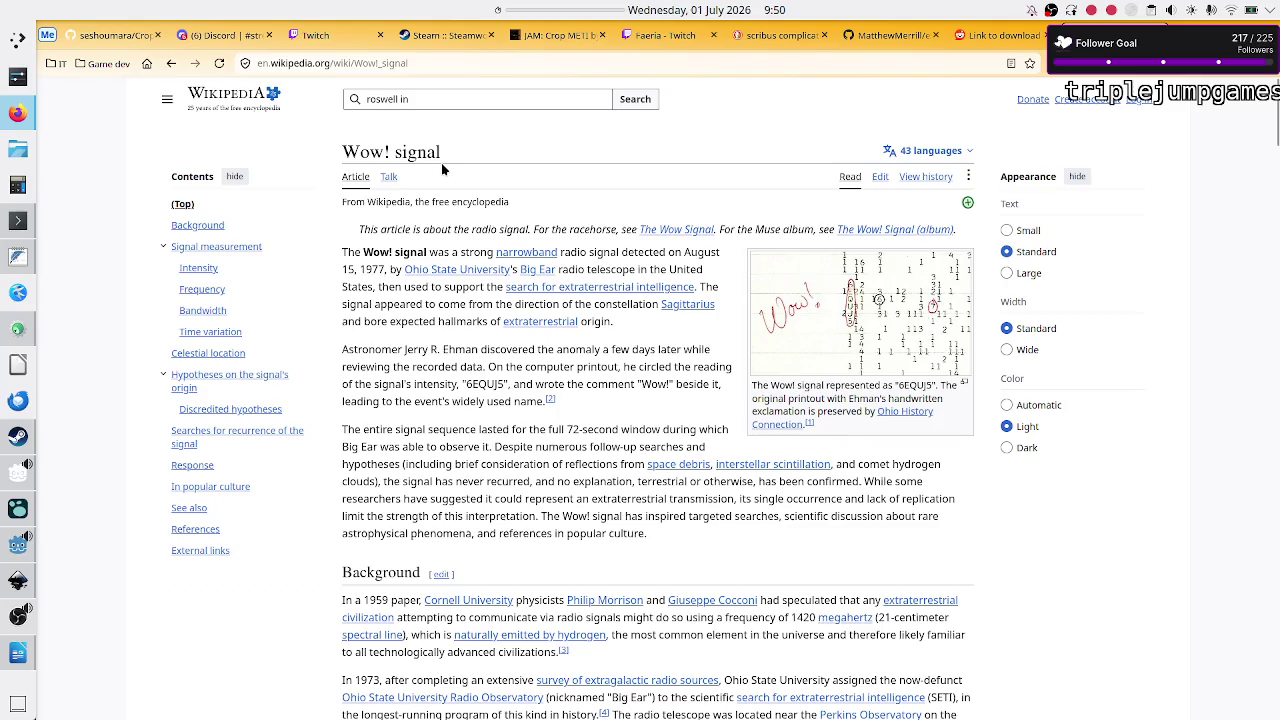
left_click_drag(441, 155, 342, 154)
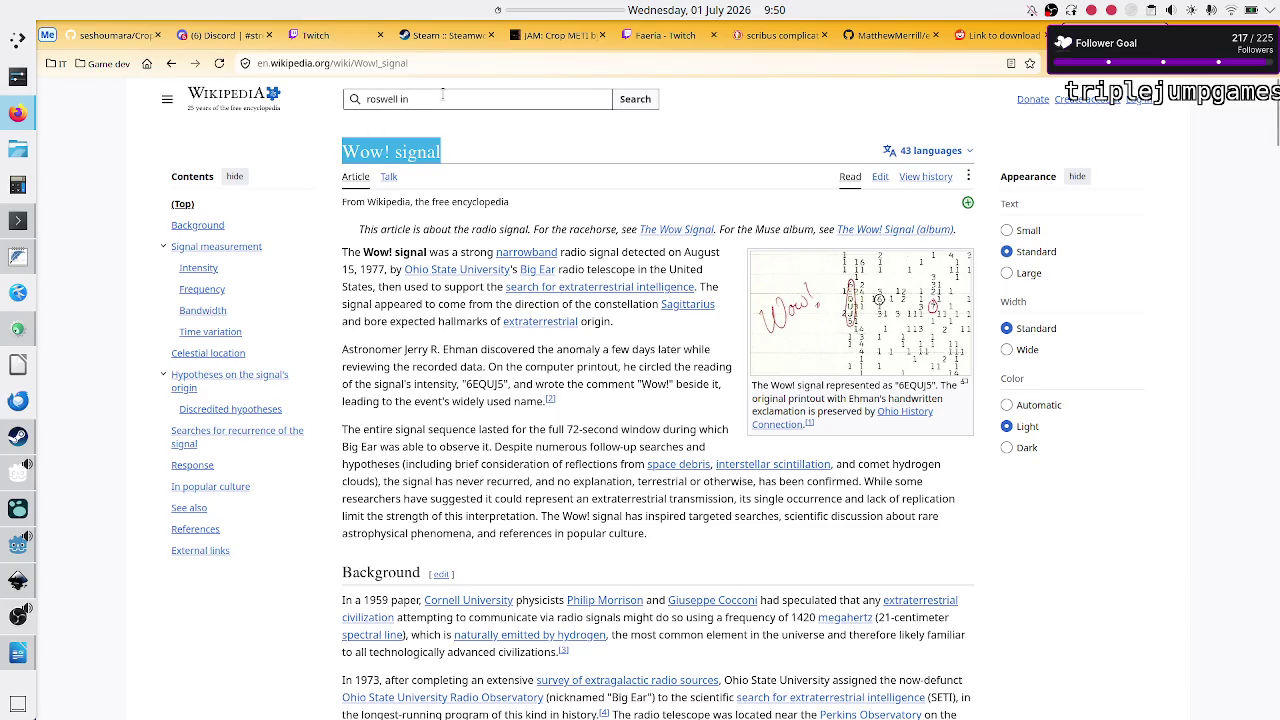
mouse_move(425, 277)
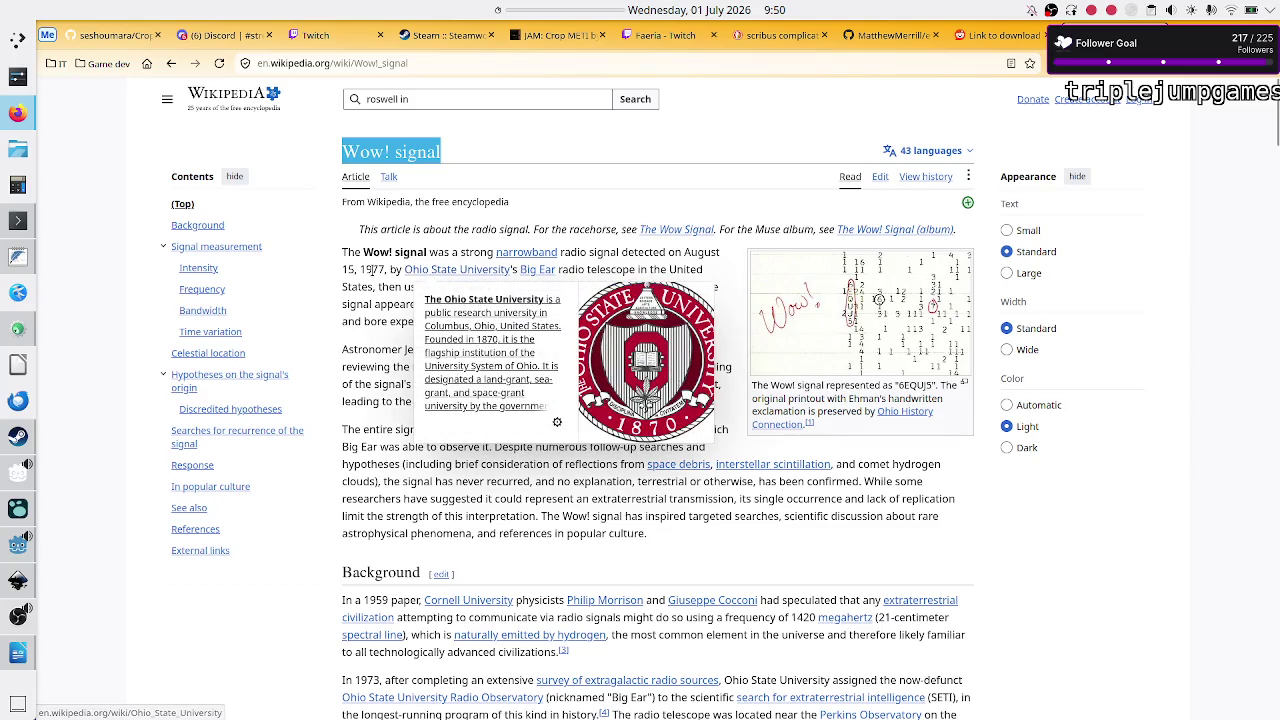
left_click_drag(395, 151, 464, 149)
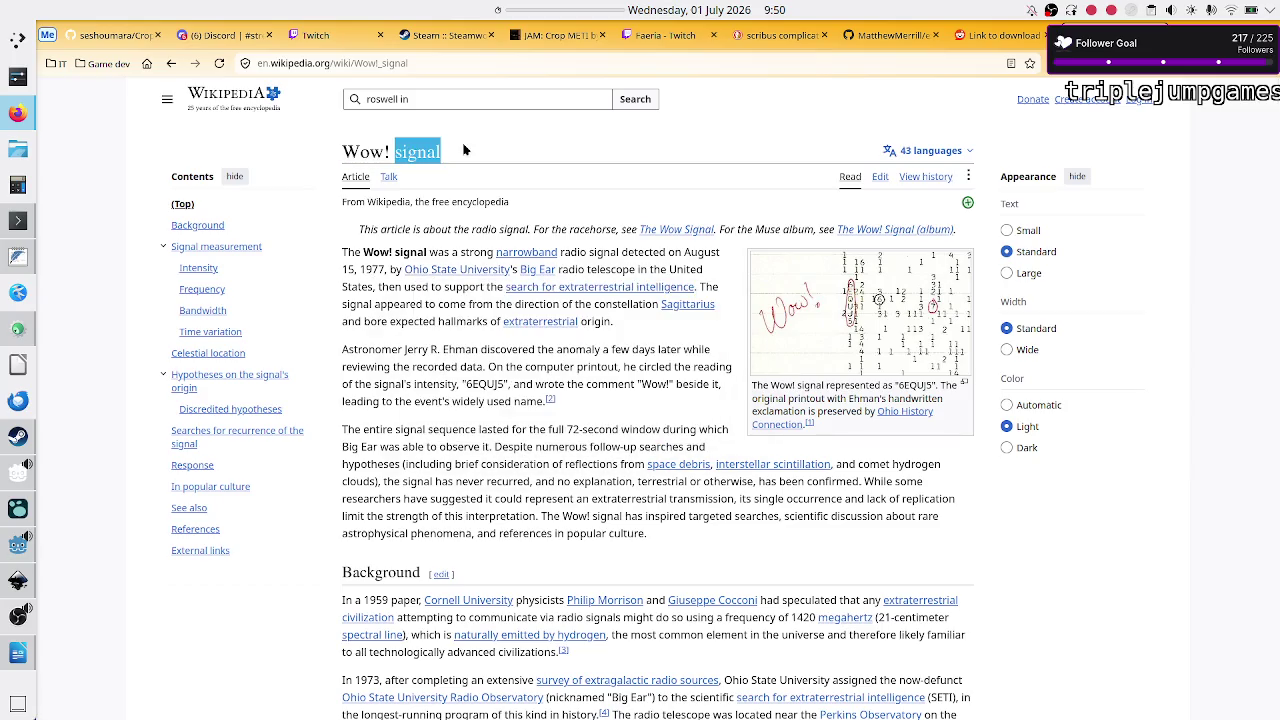
left_click(464, 149)
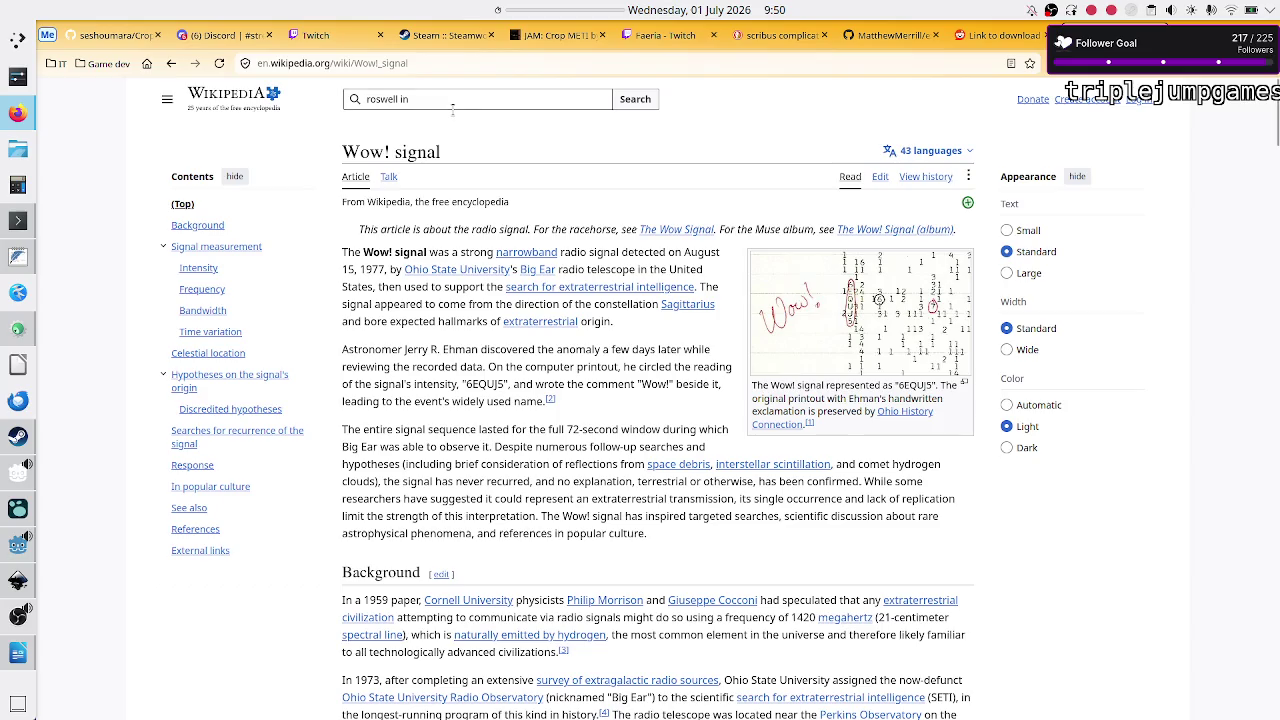
left_click(453, 106)
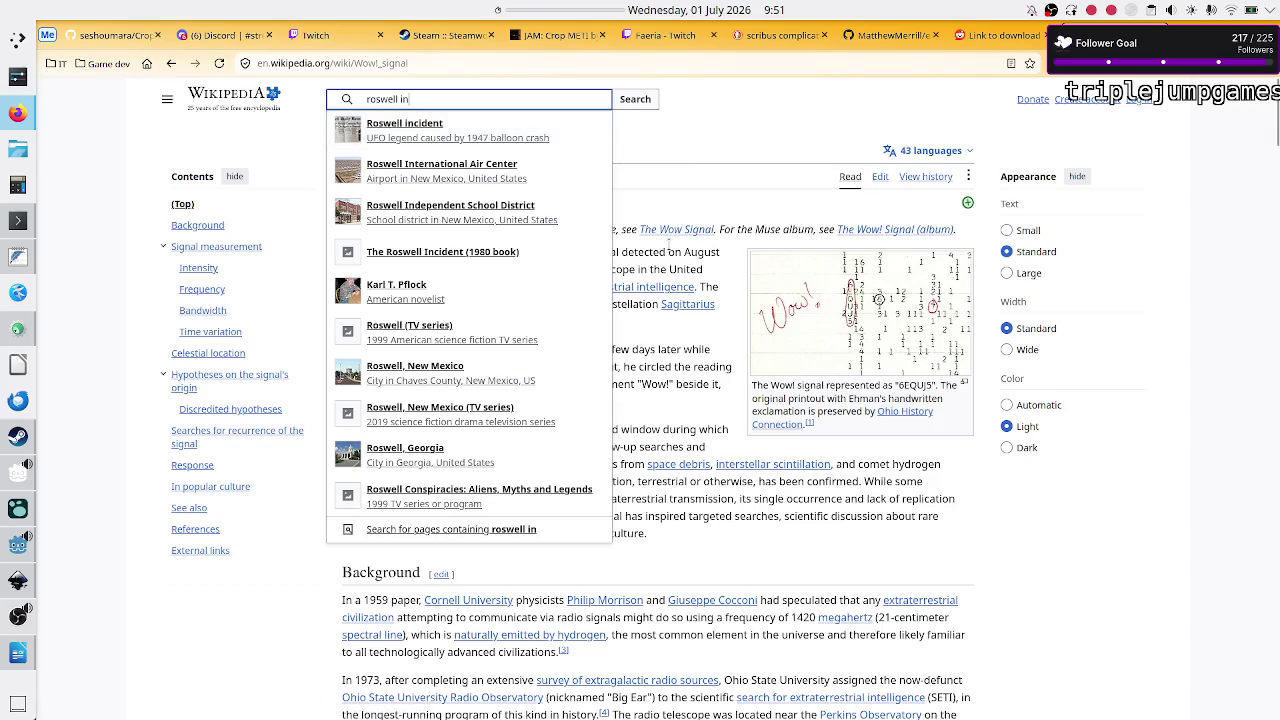
left_click(686, 189)
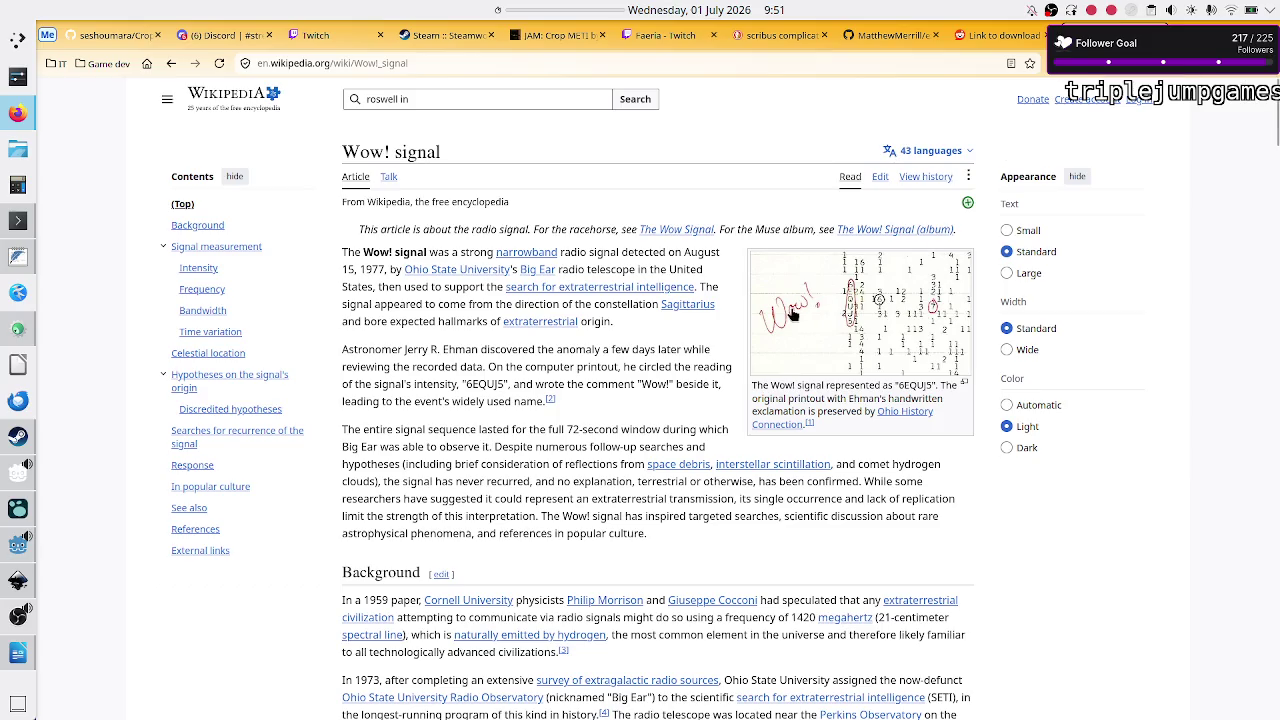
Step: In the Save dialog, go to Projects > Godot > Godot_4 > Crop_METI_GDExtension_ANTLR4_PoC > bk
key("alt+Tab")
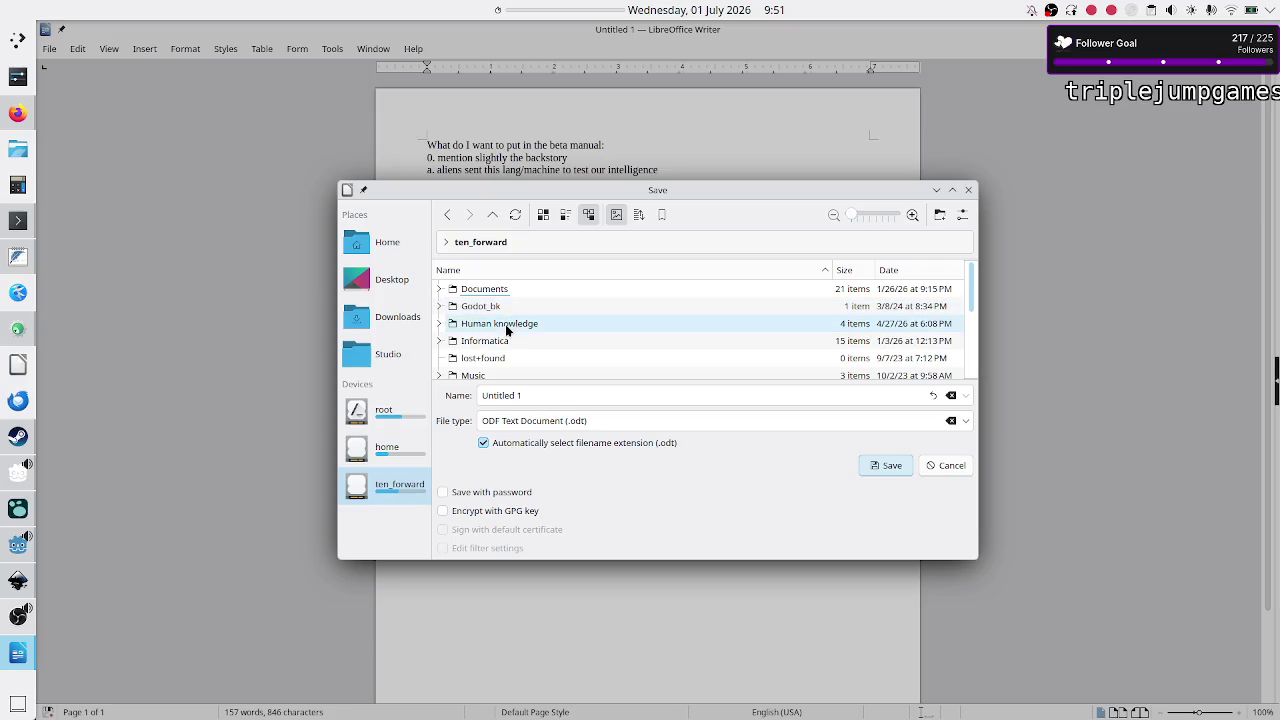
scroll(503, 358, "down", 5)
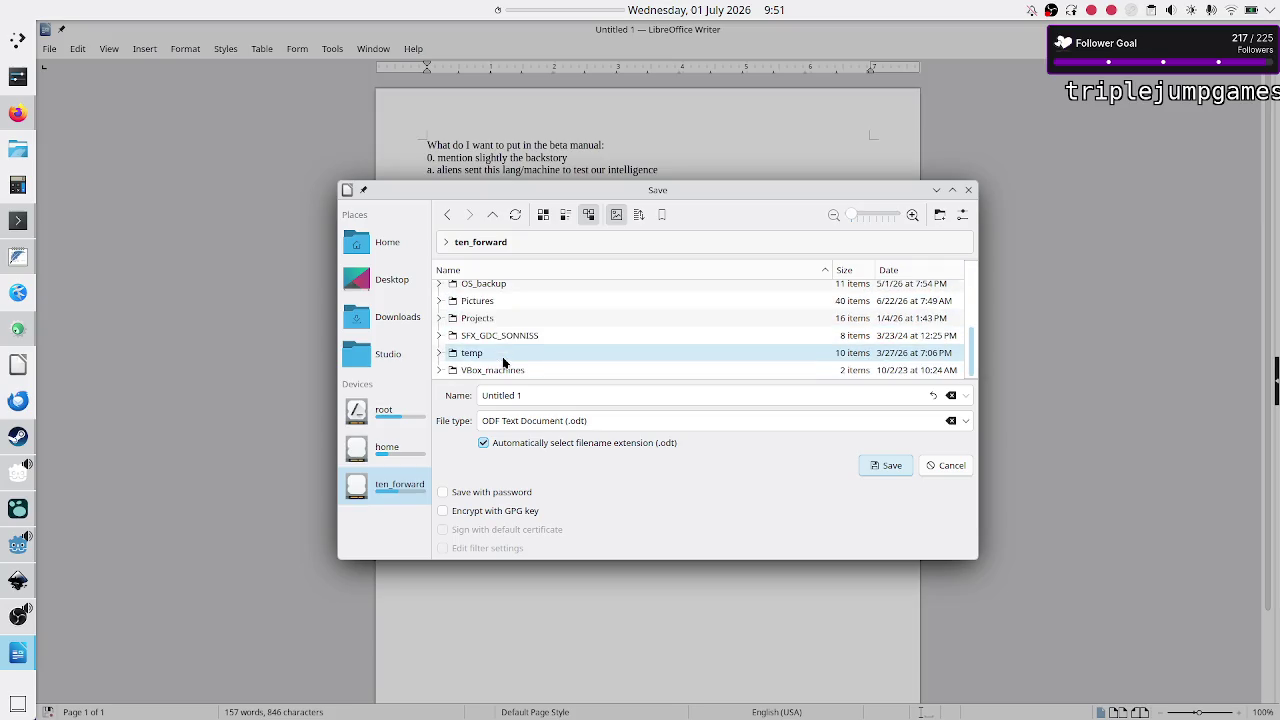
double_click(490, 331)
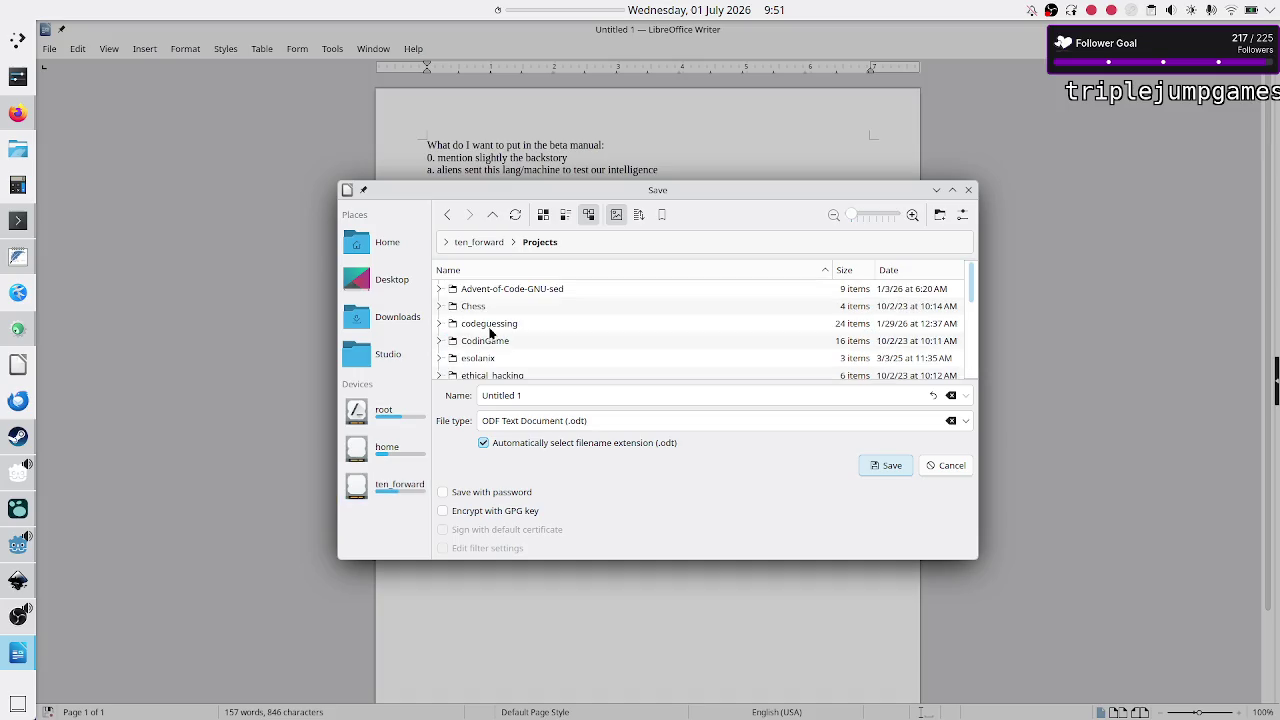
scroll(490, 328, "down", 5)
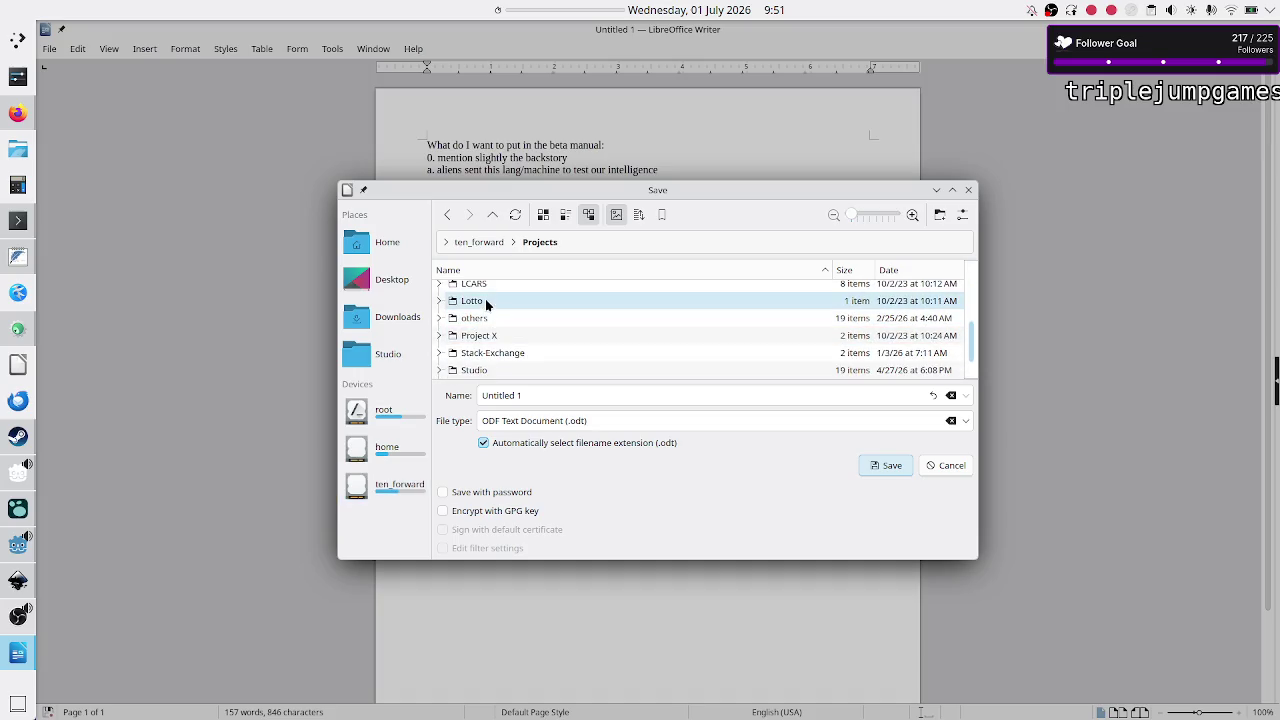
scroll(487, 305, "up", 5)
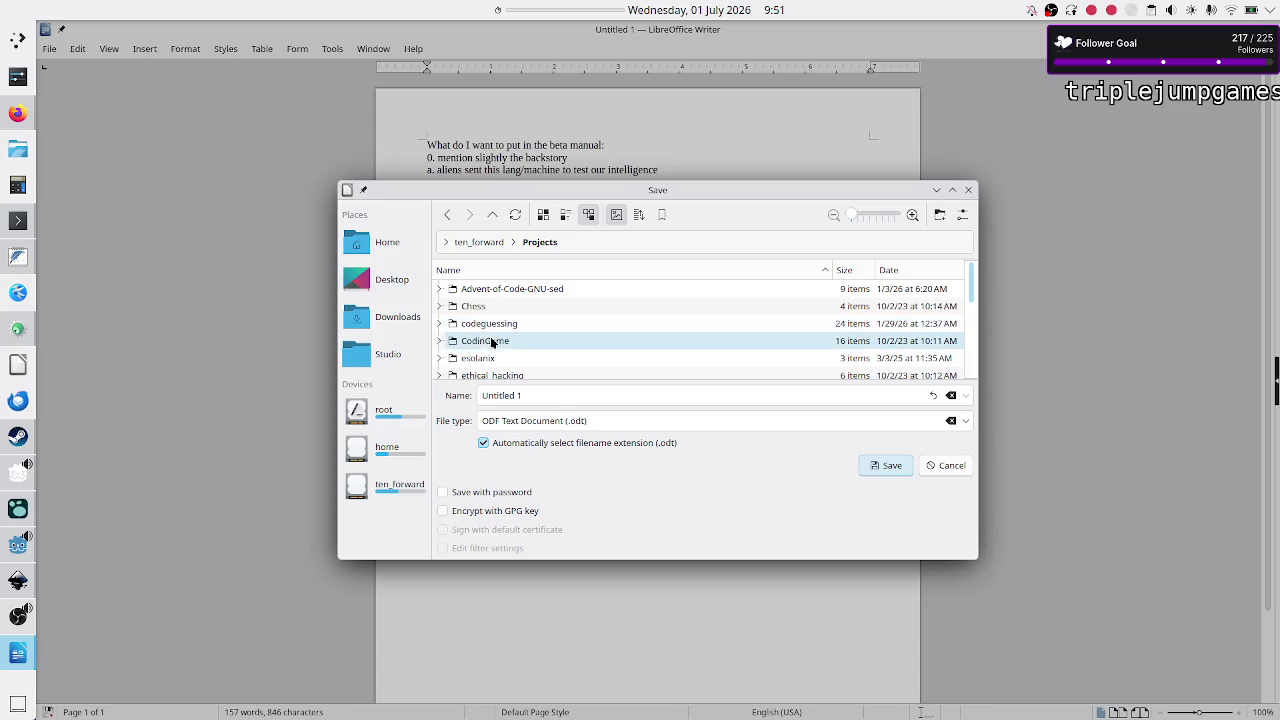
scroll(491, 344, "down", 2)
scroll(491, 344, "up", 2)
scroll(491, 344, "down", 2)
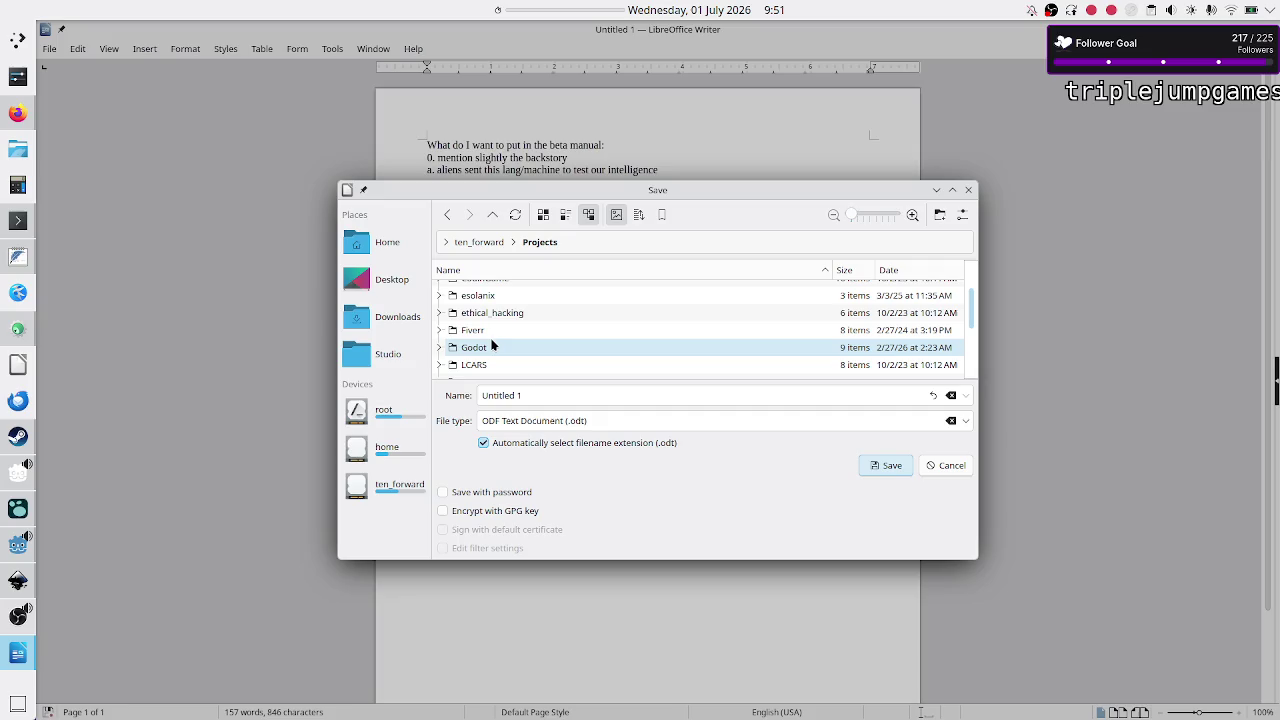
double_click(491, 347)
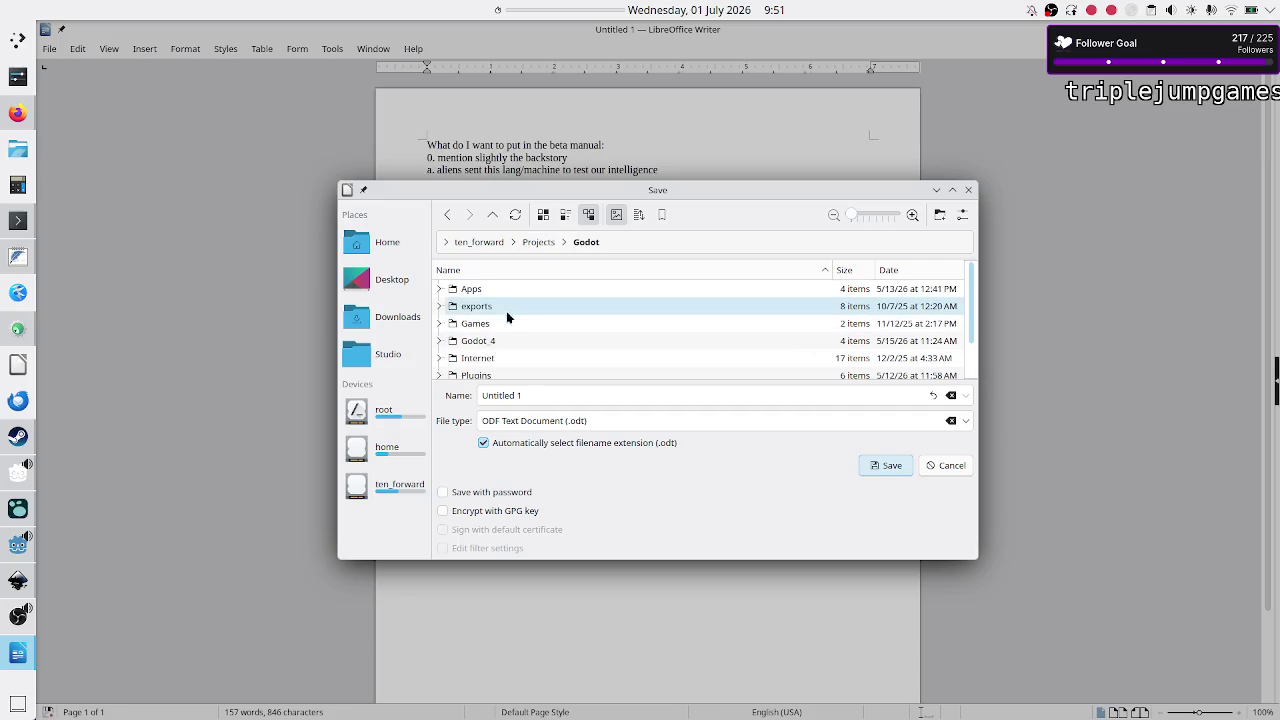
double_click(503, 342)
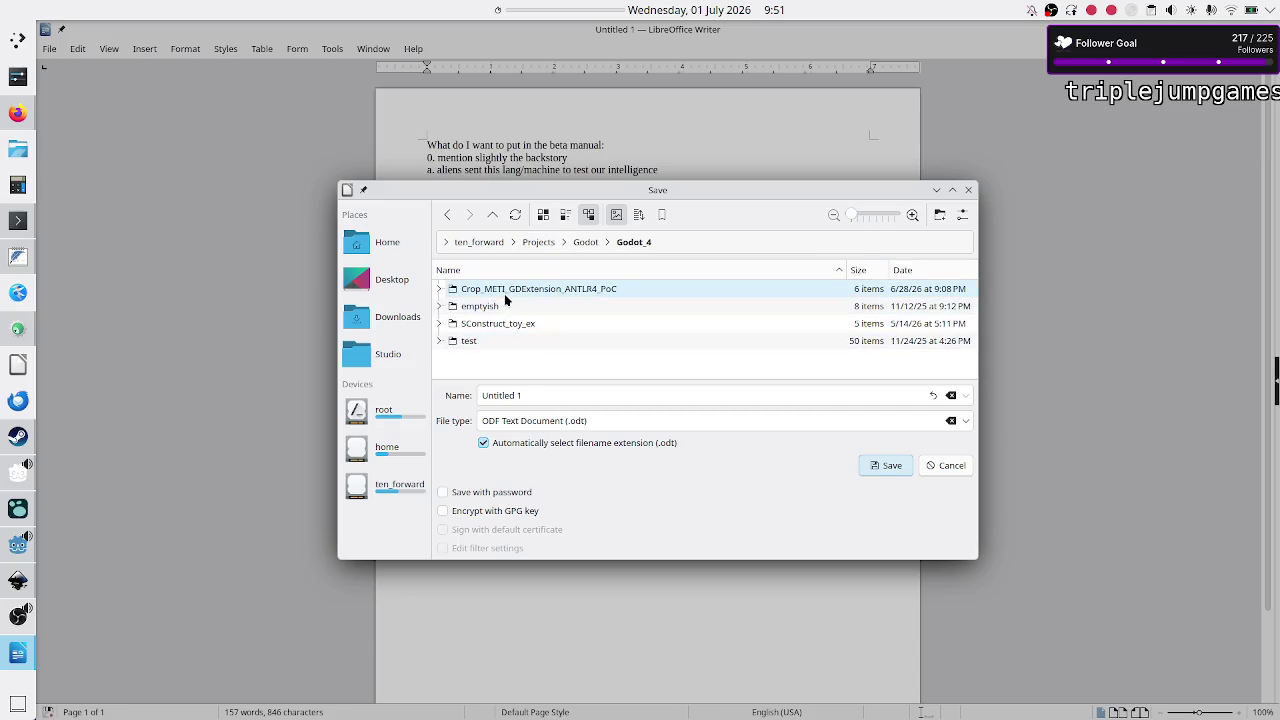
double_click(505, 292)
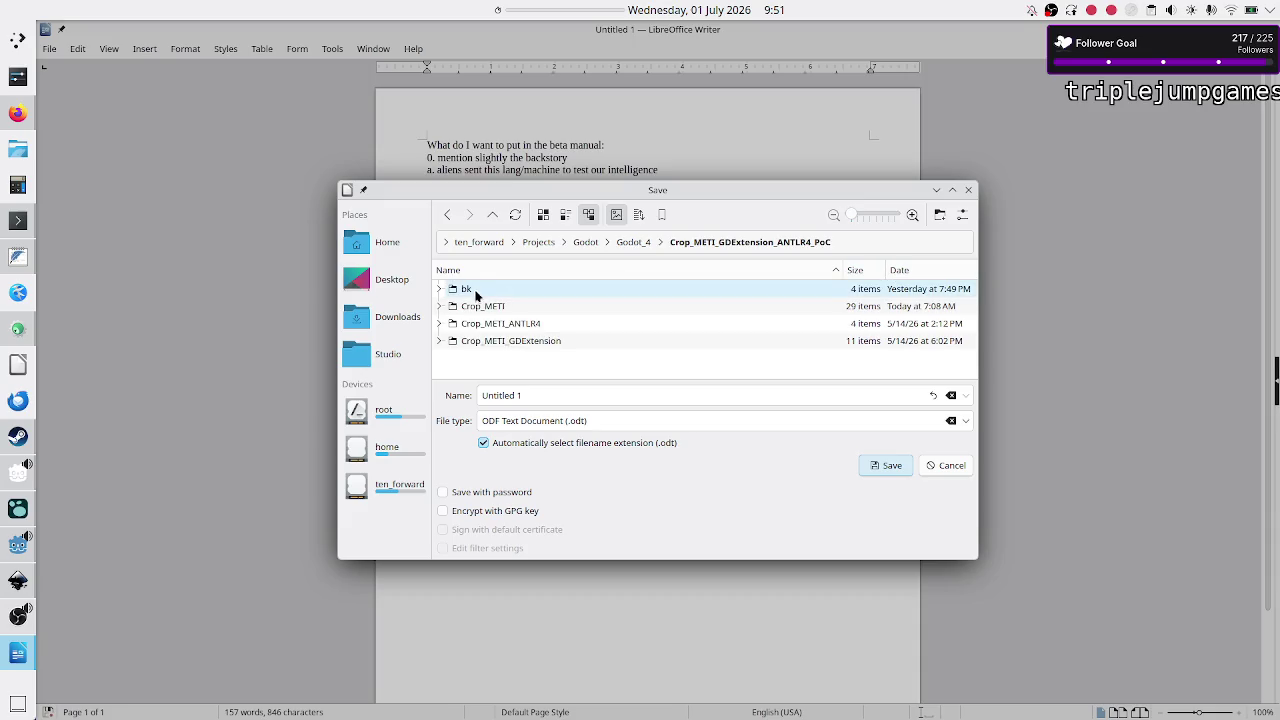
double_click(465, 291)
Step: Save the outline there under the name 'manual', replacing 'Untitled 1'
left_click(542, 393)
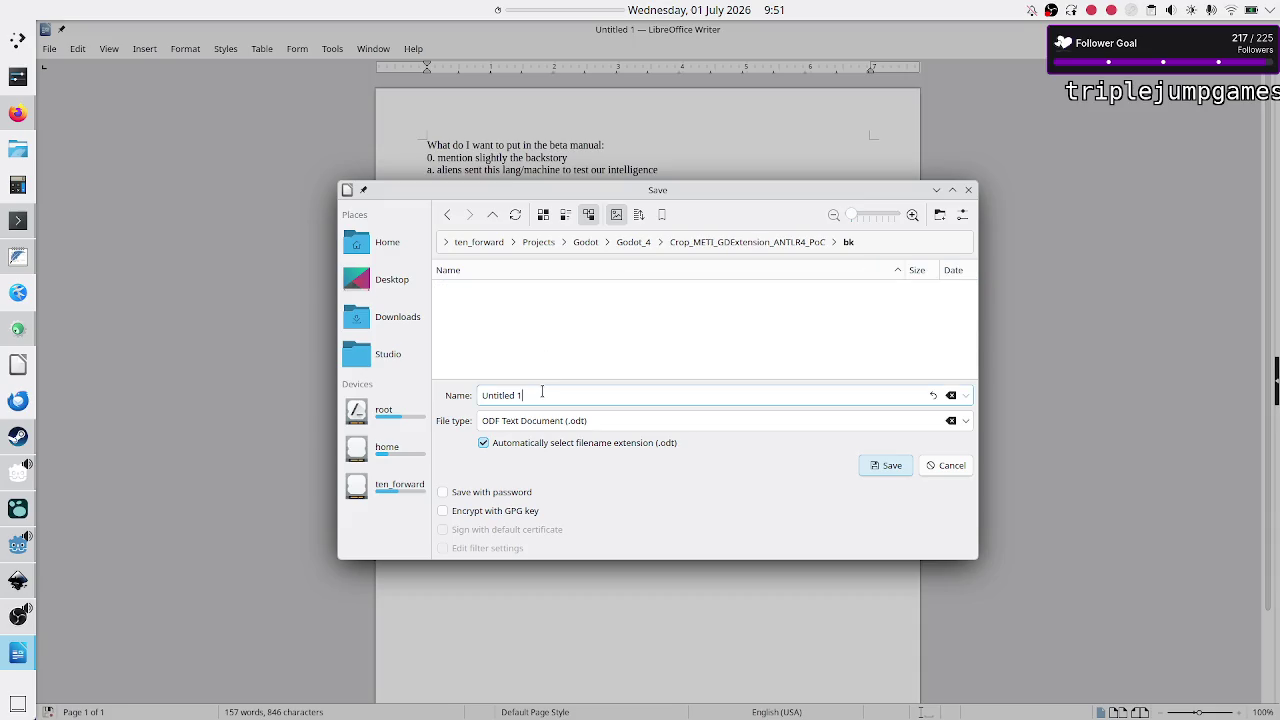
triple_click(542, 393)
type("manual")
key("Return")
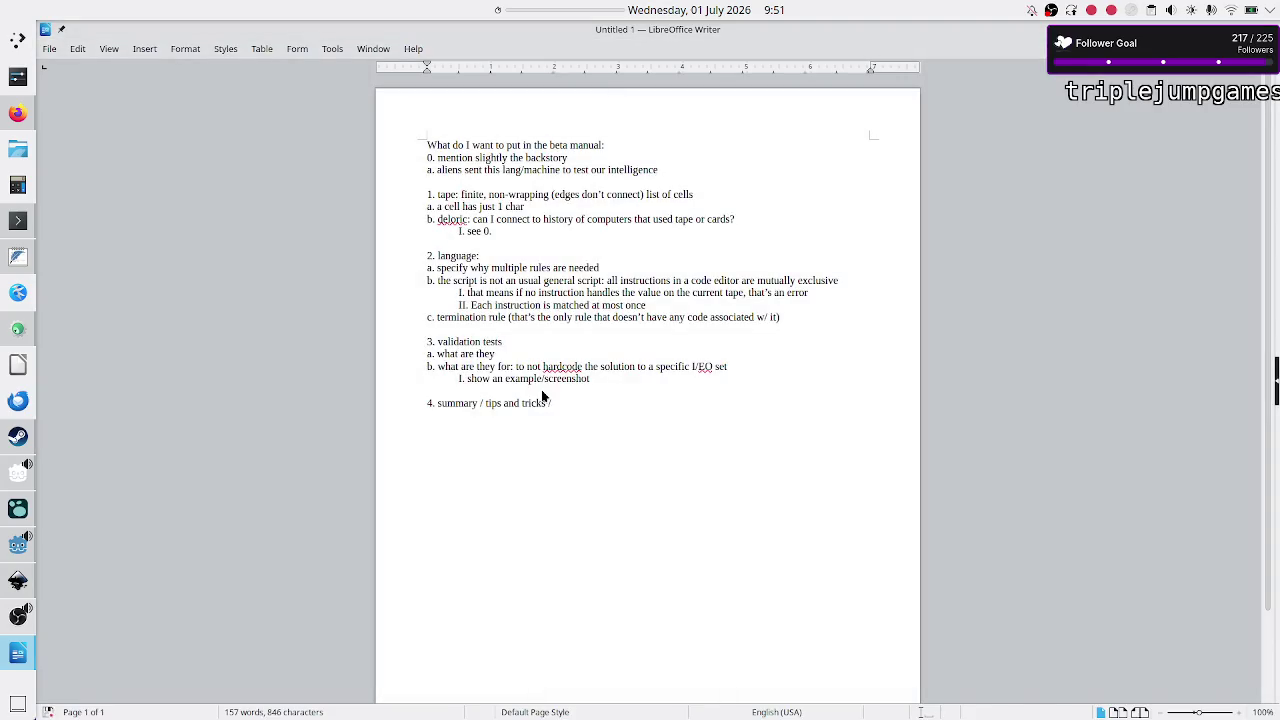
Step: Append ': the wow signal!' after 'test our intelligence' in the aliens note
left_click(673, 172)
type(": t")
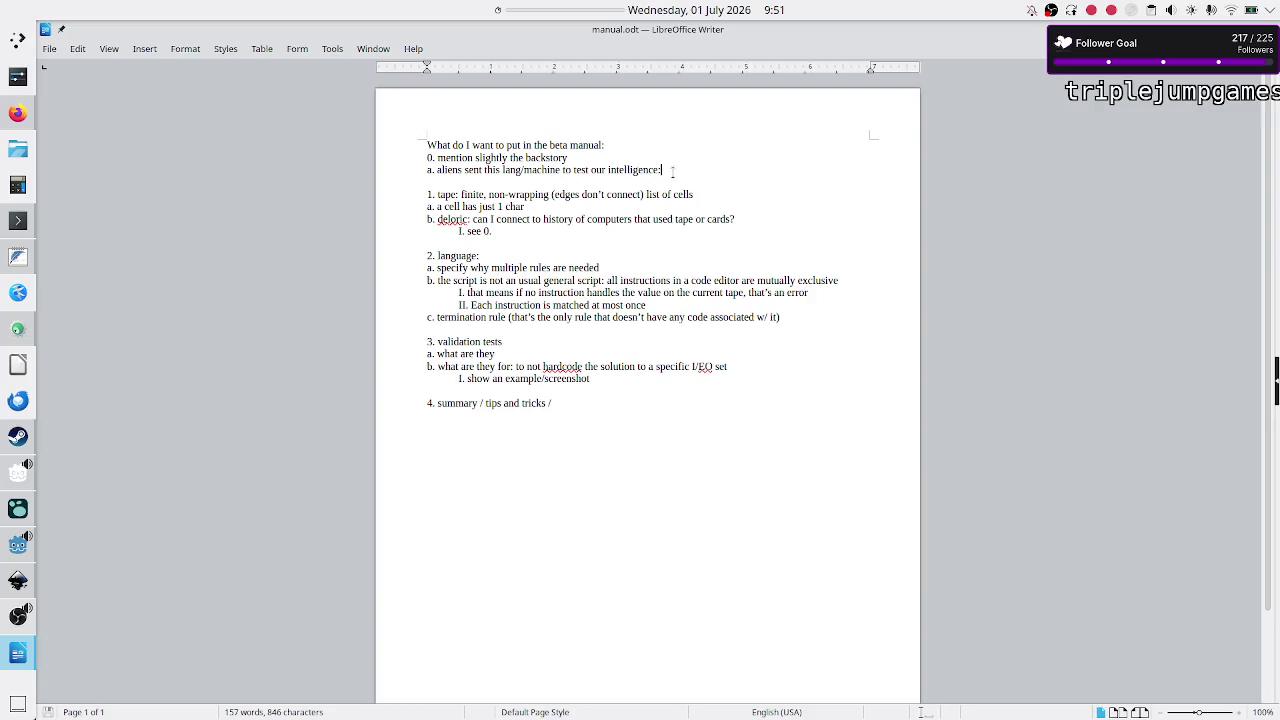
type("he wow signal!")
key("Home")
key("shift+Down")
key("shift+Left")
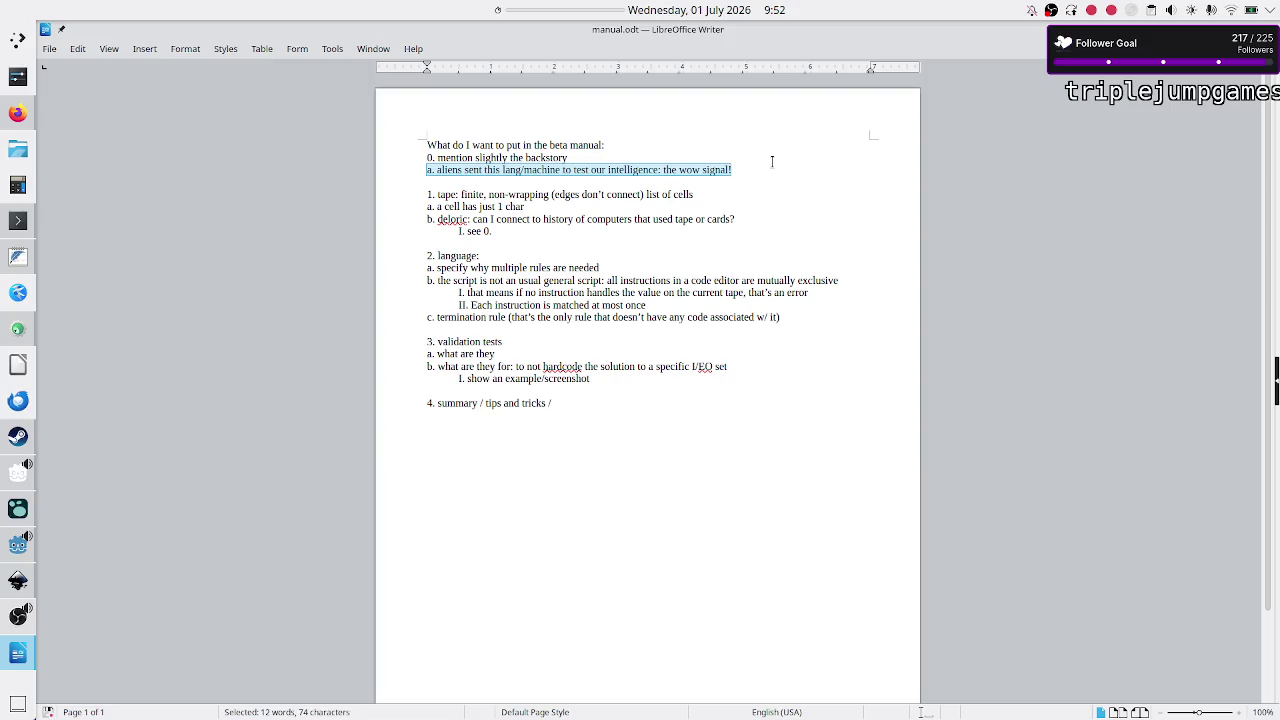
Step: End item 4 with 'loops and how easy it is to create an infinite loop'
key("Right")
key("Right")
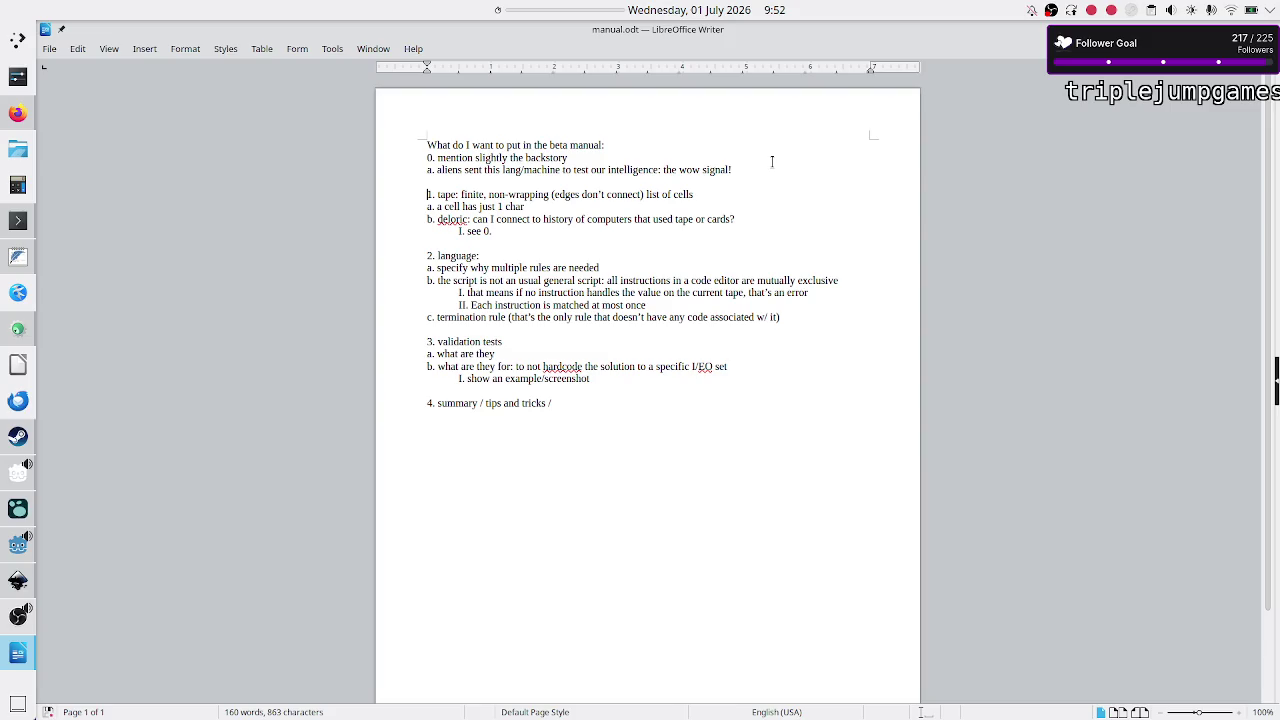
key("shift+Down")
key("shift+Down")
key("shift+Down")
key("Down")
key("Down")
key("Down")
key("Down")
key("Down")
key("Down")
key("Down")
key("Down")
key("Down")
key("End")
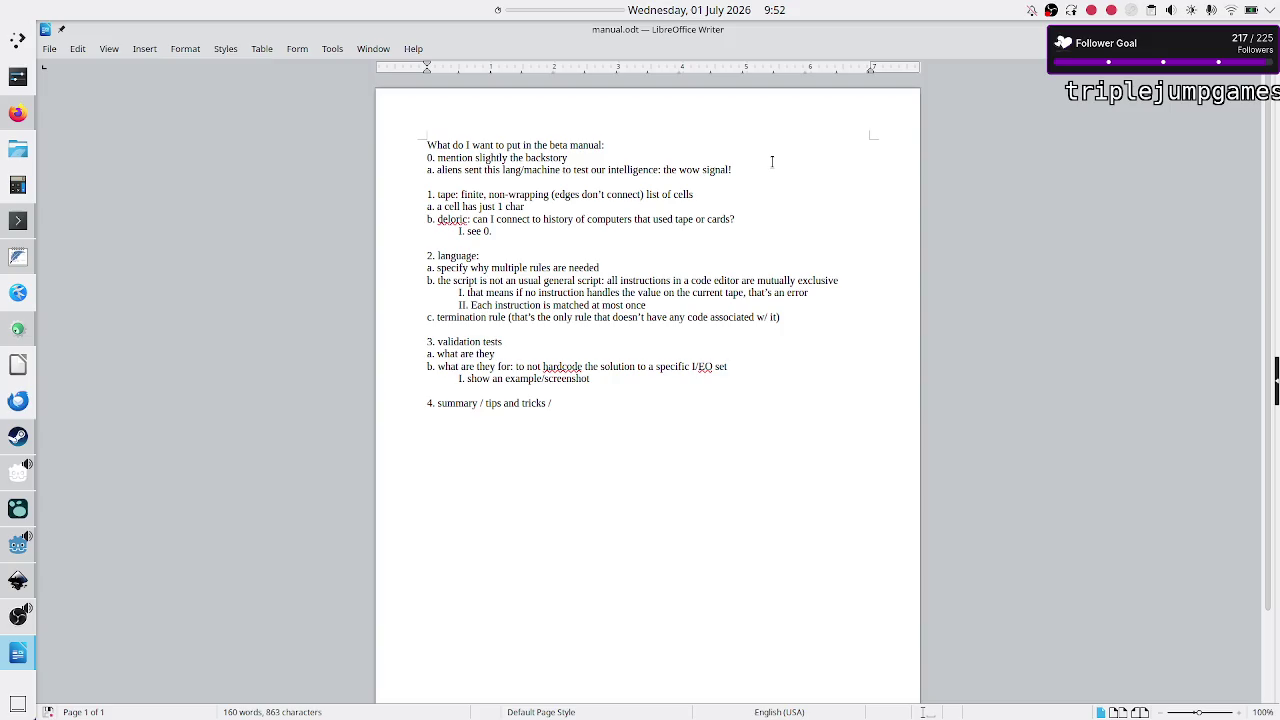
type("infinite")
type(" loop")
key("BackSpace")
key("BackSpace")
key("BackSpace")
type("loops and cond")
key("BackSpace")
key("BackSpace")
key("BackSpace")
type("how easy it is to")
type(" create an infinite loop")
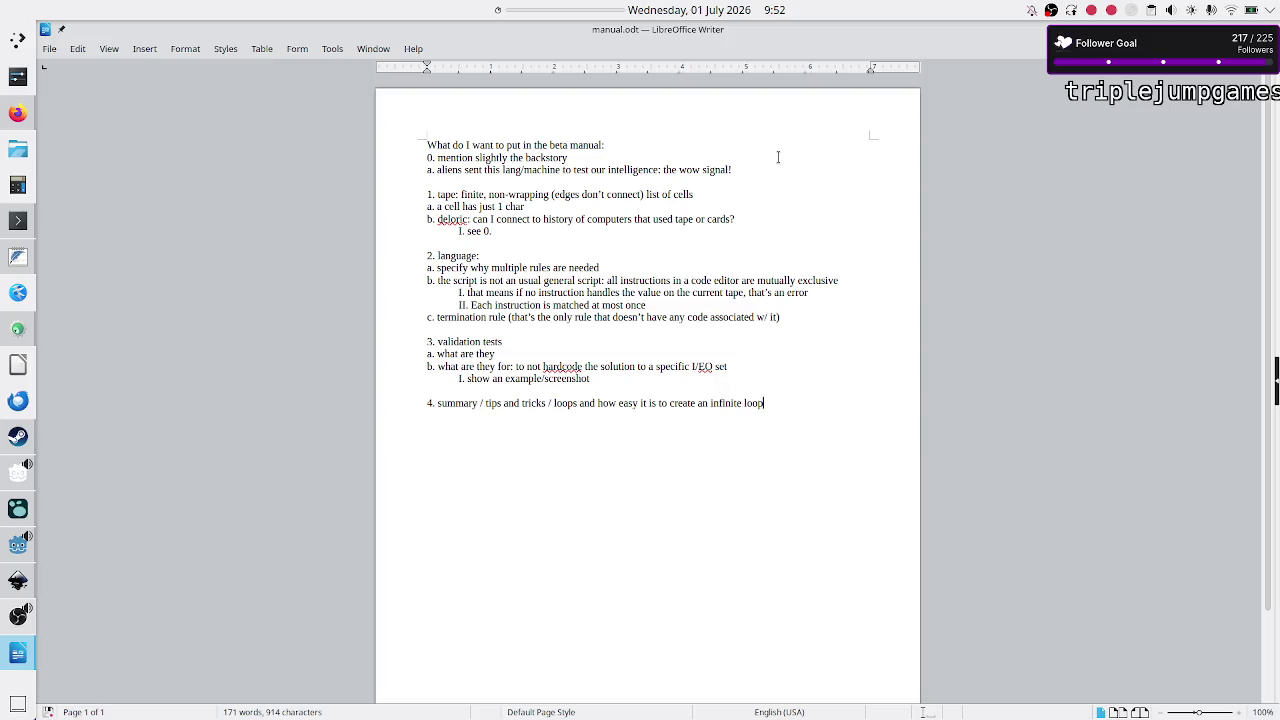
Step: Start a new blank line below the outline, without the '0.' numbering
key("Return")
key("Return")
key("Return")
type("0.")
key("BackSpace")
key("BackSpace")
key("BackSpace")
key("alt+Tab")
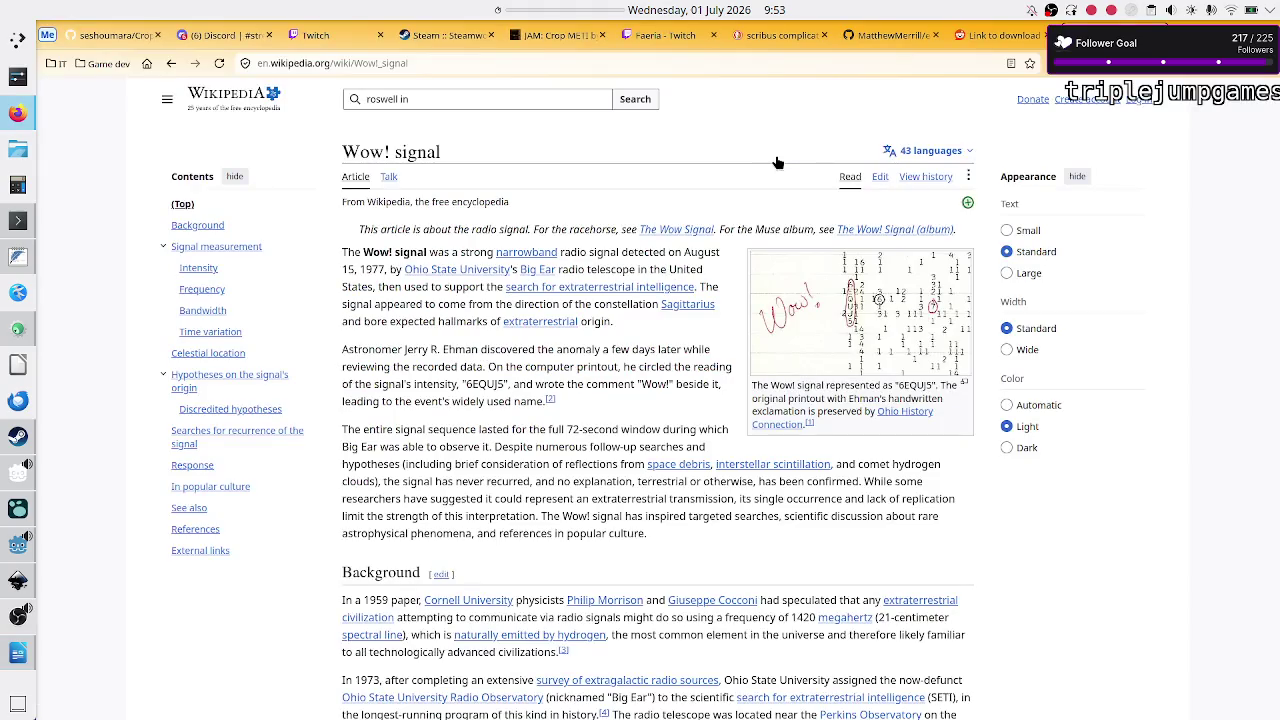
Step: Begin the backstory line with 'On August 15 1977', checking the date against the article
key("alt+Tab")
type("On August")
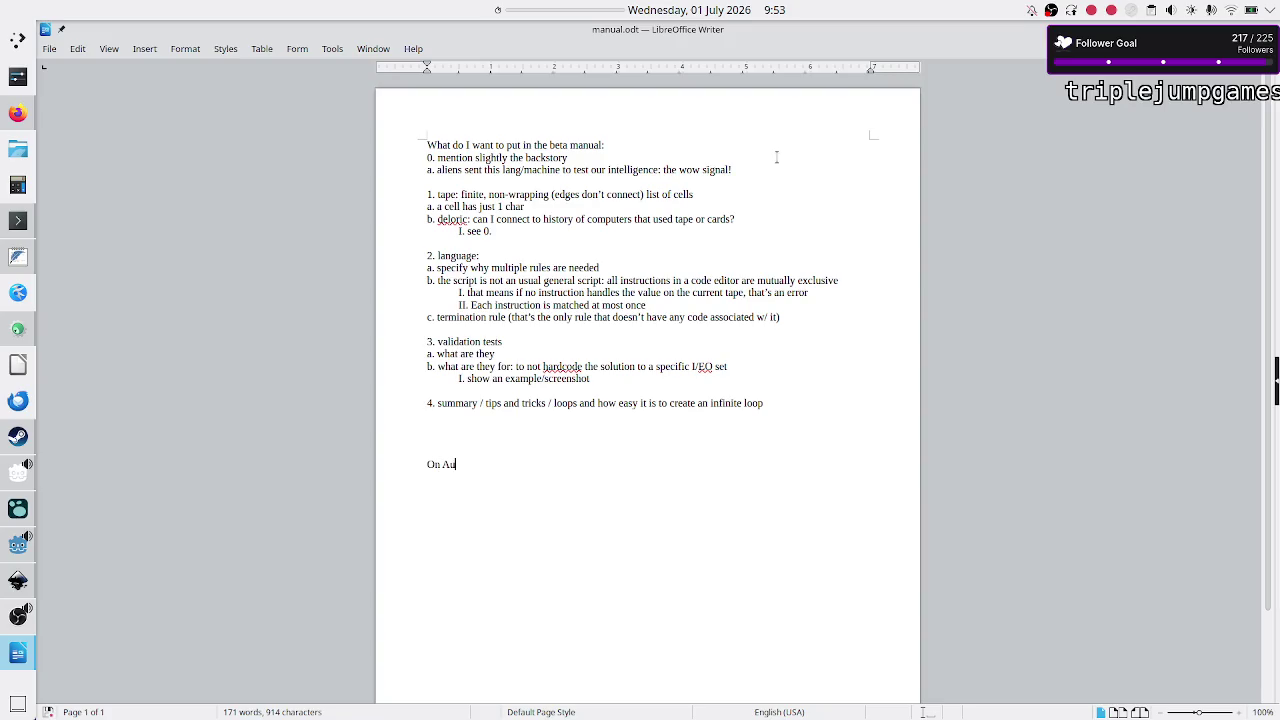
key("alt+Tab")
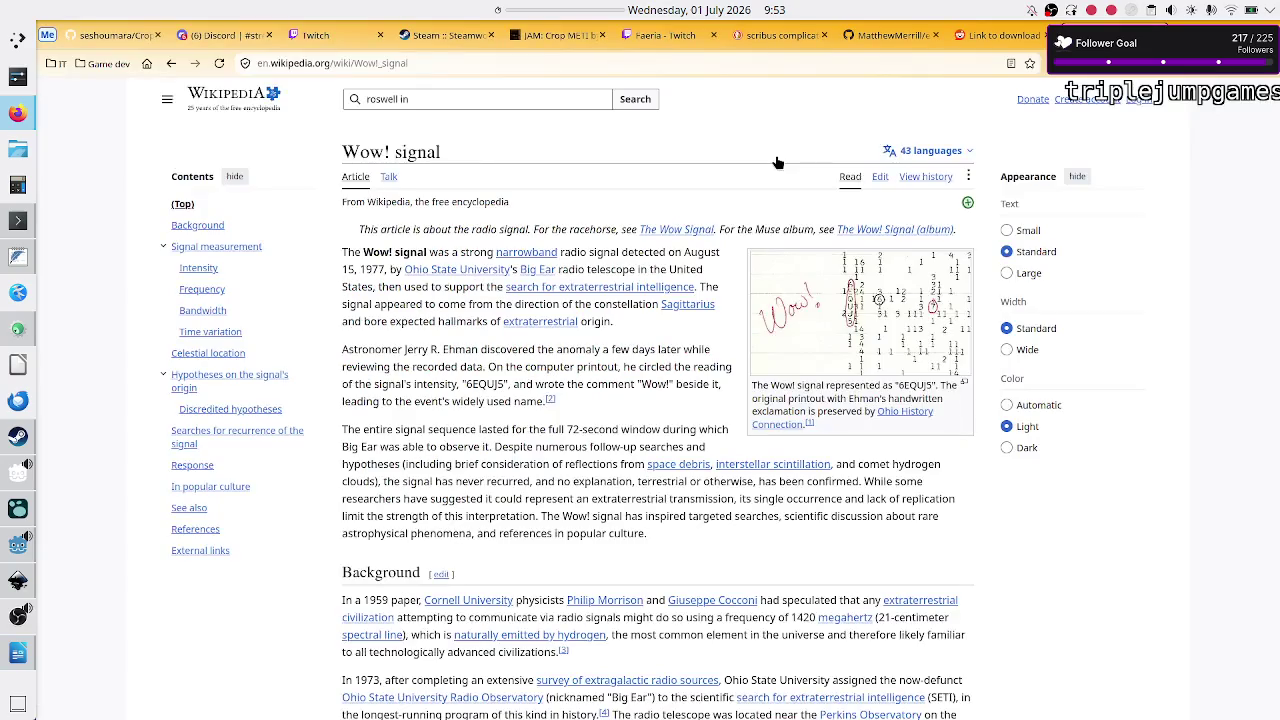
key("alt+Tab")
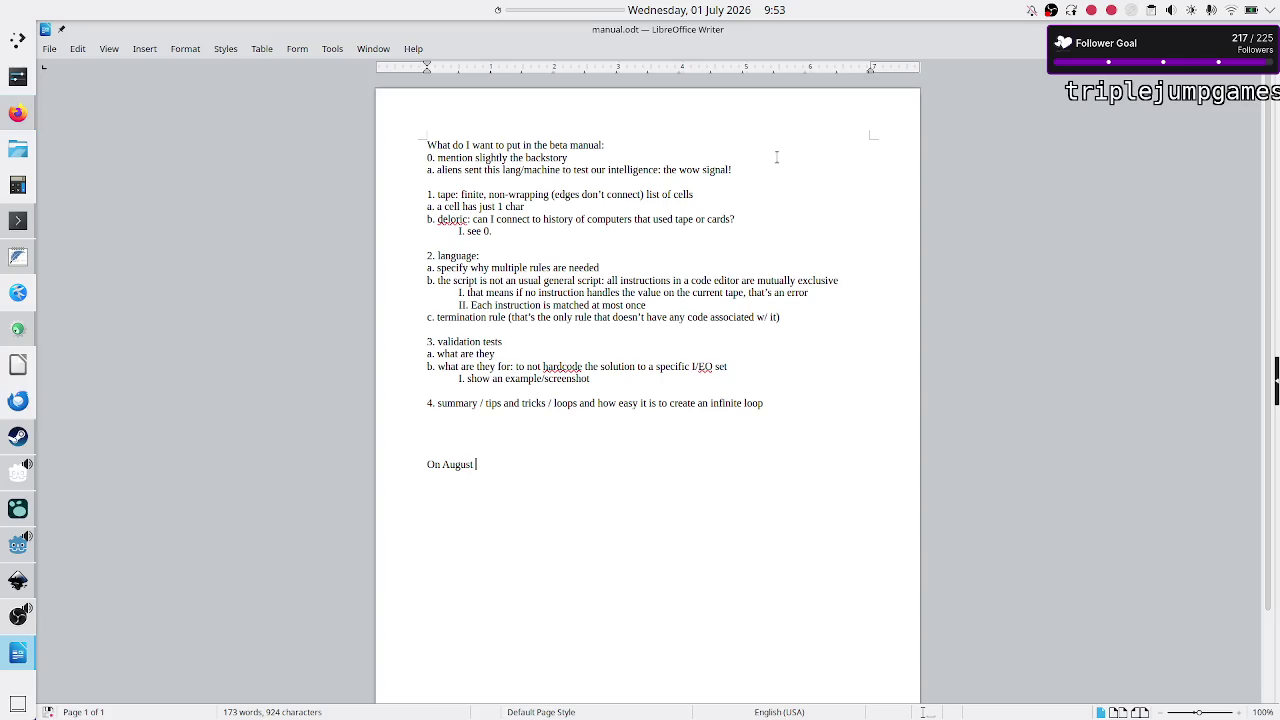
type("15 1")
type("977")
Step: Continue it with 'humanity has received an inter-stellar message', dropping the stray trailing fragment
key("alt+Tab")
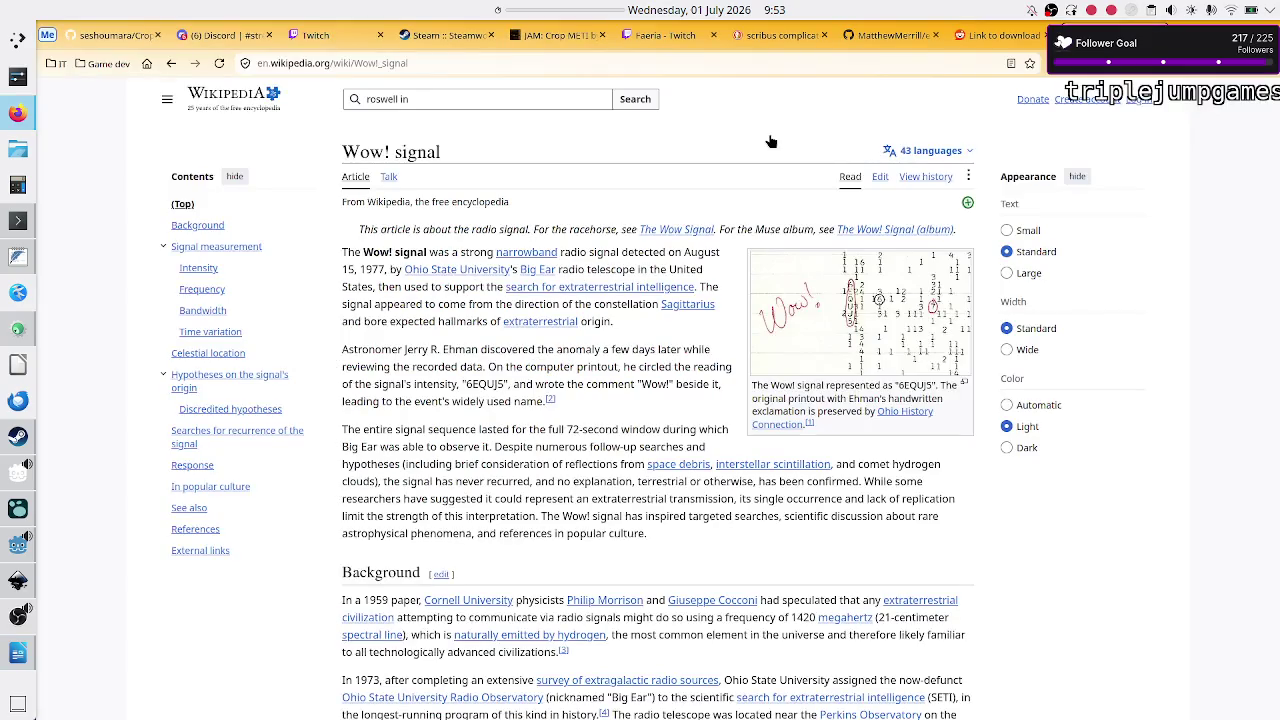
key("alt+Tab")
type("h")
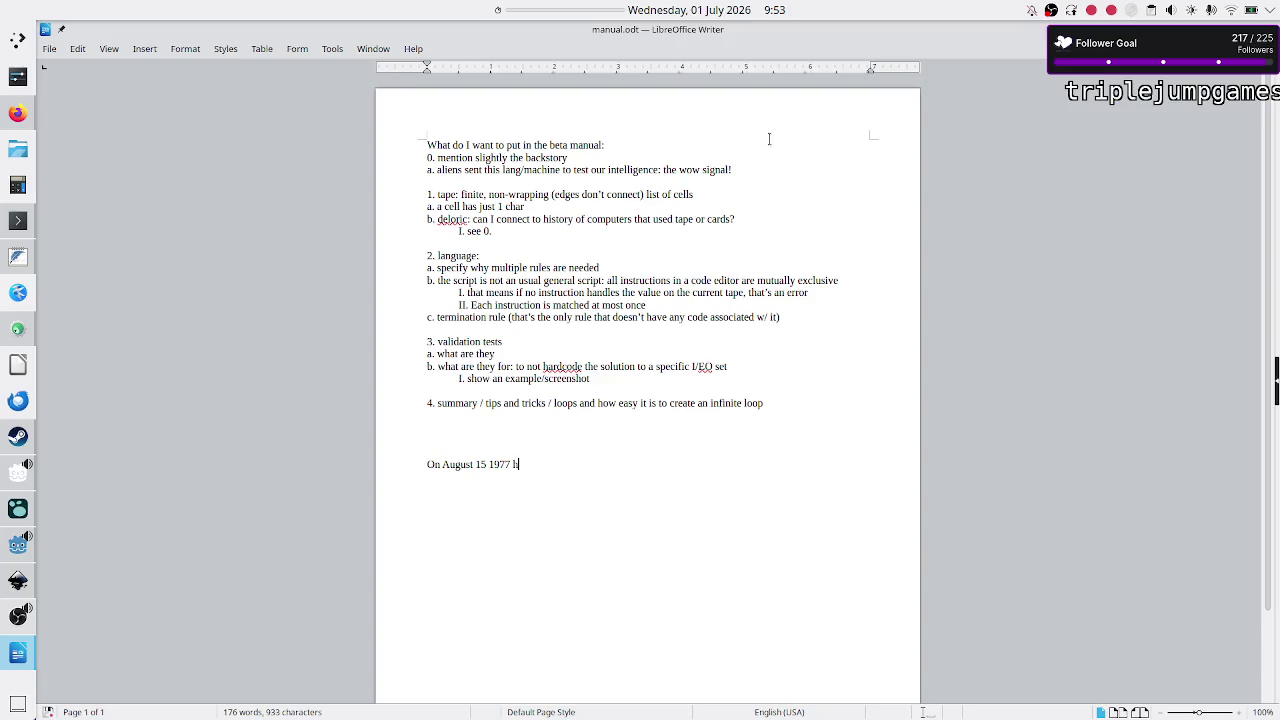
type("umanity")
type("has")
key("BackSpace")
key("BackSpace")
key("BackSpace")
type("ity has receive")
type("d an inter-stellar message, ")
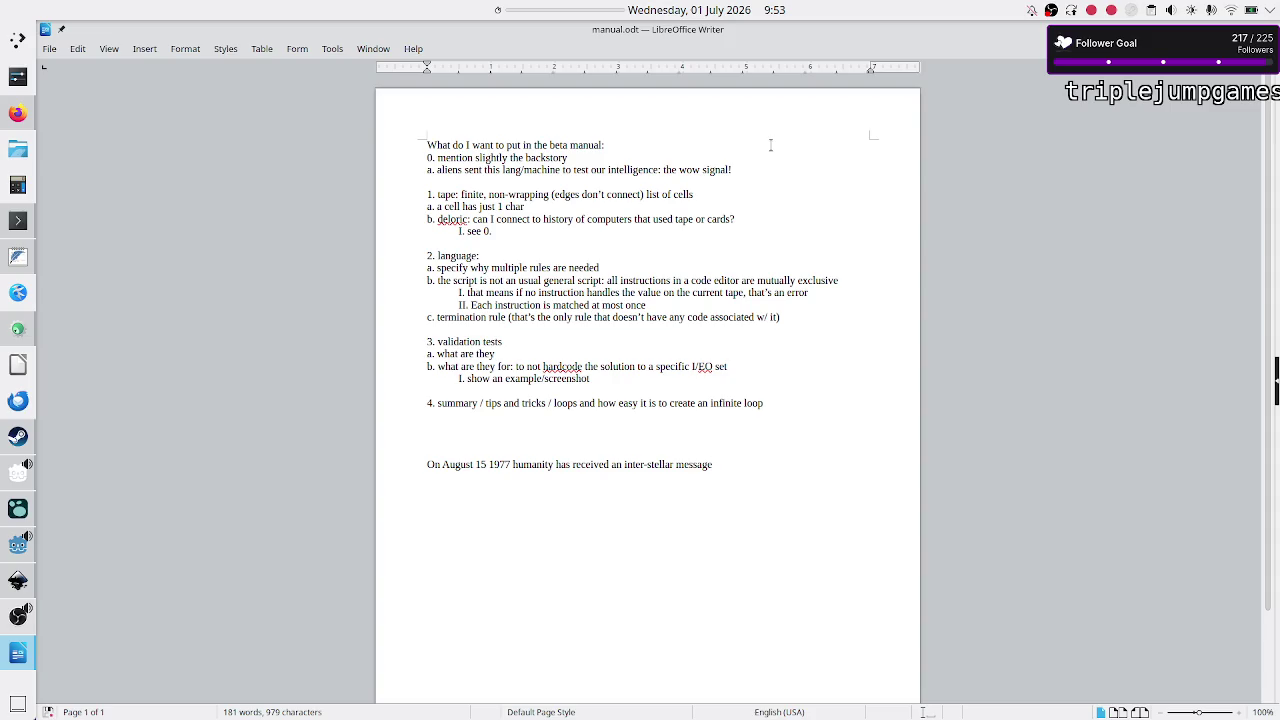
type("be")
key("BackSpace")
key("BackSpace")
key("BackSpace")
key("alt+Tab")
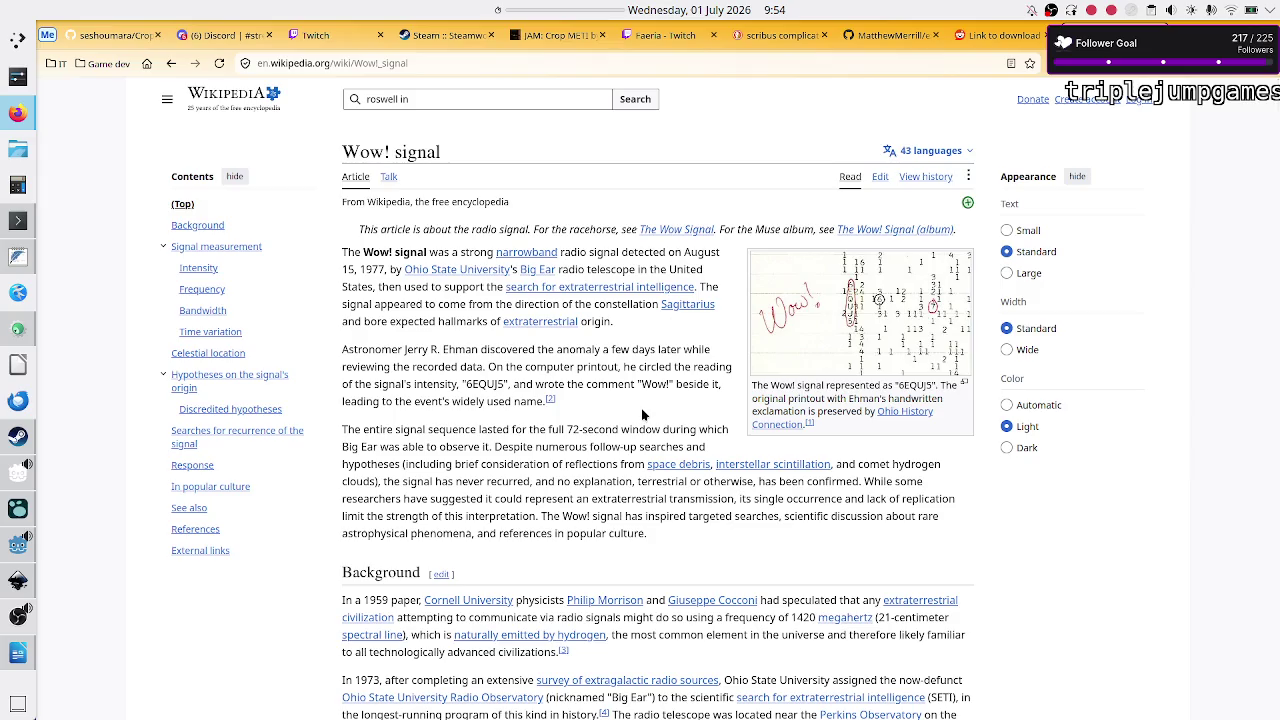
Step: Replace 'message' with 'radio signal' in the backstory sentence
mouse_move(538, 250)
key("alt+Tab")
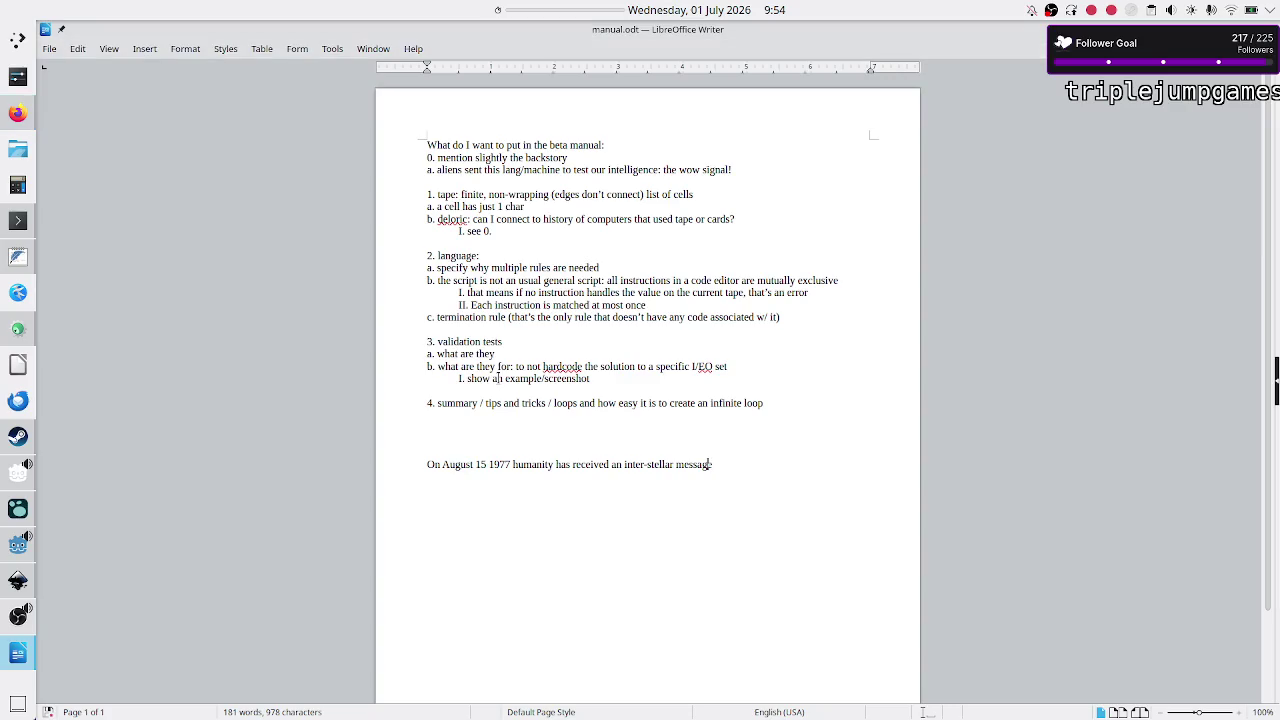
left_click_drag(676, 464, 713, 464)
type("radio ")
type("signal")
key("alt+Tab")
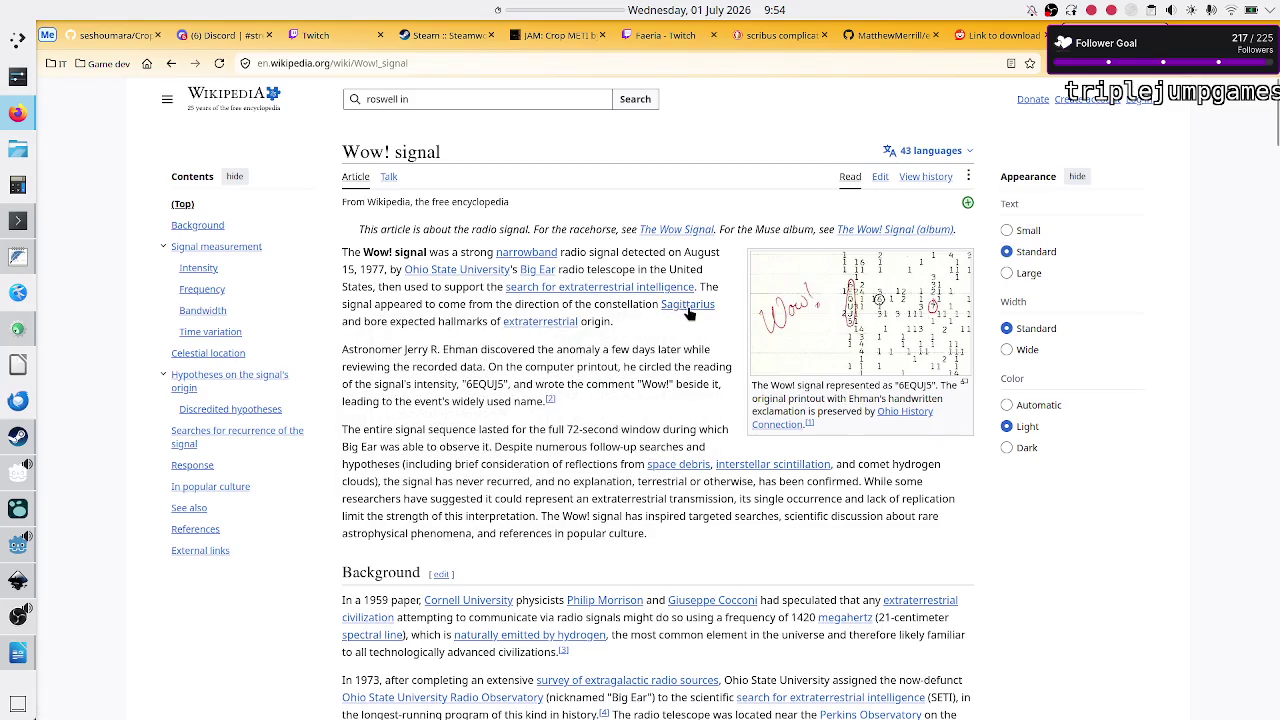
Step: Read the Wow! signal intro, highlighting 6EQUJ5, the 72-second window, 'explanation' and 'extraterrestrial'
mouse_move(690, 312)
scroll(572, 384, "down", 2)
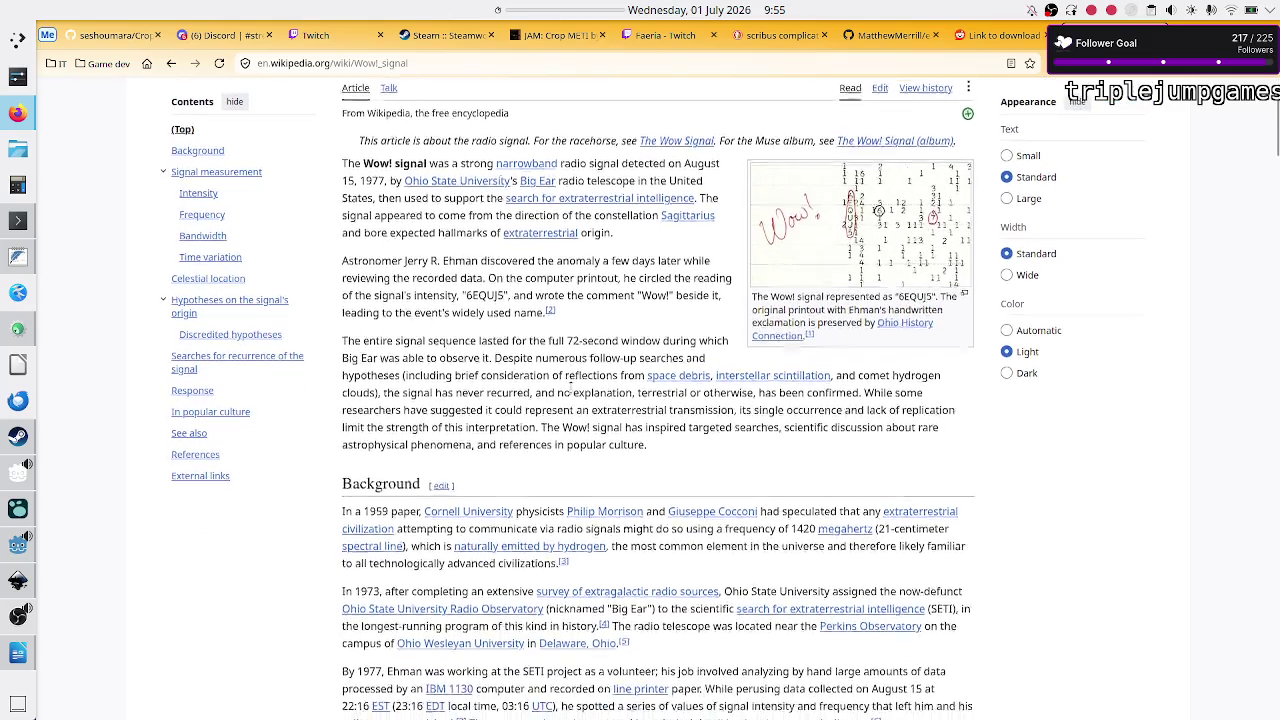
scroll(572, 386, "down", 2)
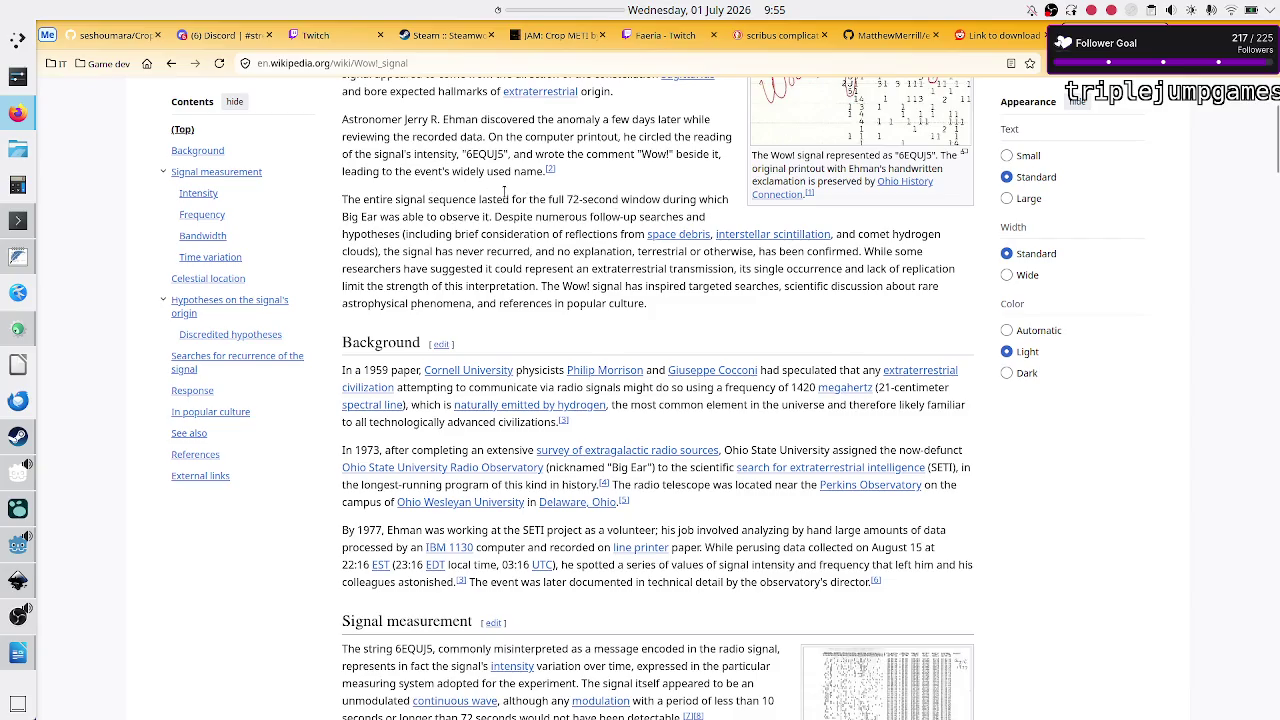
left_click_drag(463, 145, 509, 154)
scroll(495, 200, "down", 1)
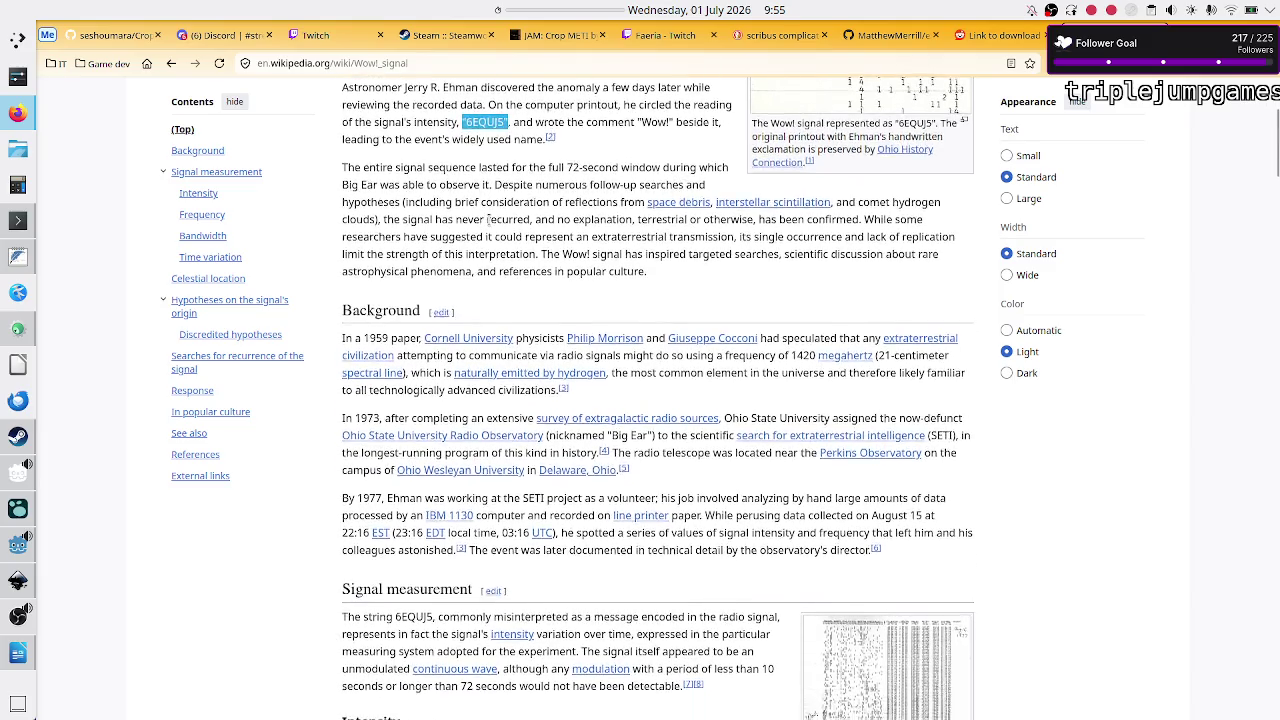
left_click_drag(547, 161, 590, 161)
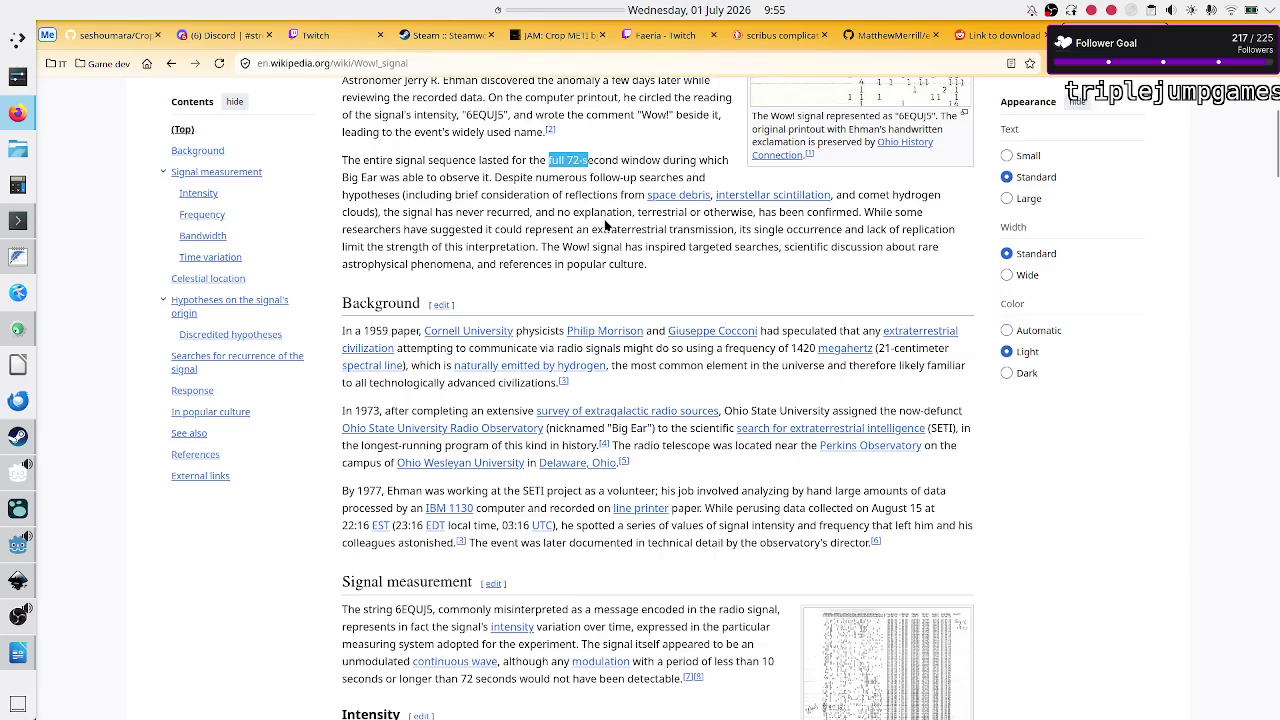
left_click_drag(481, 212, 625, 217)
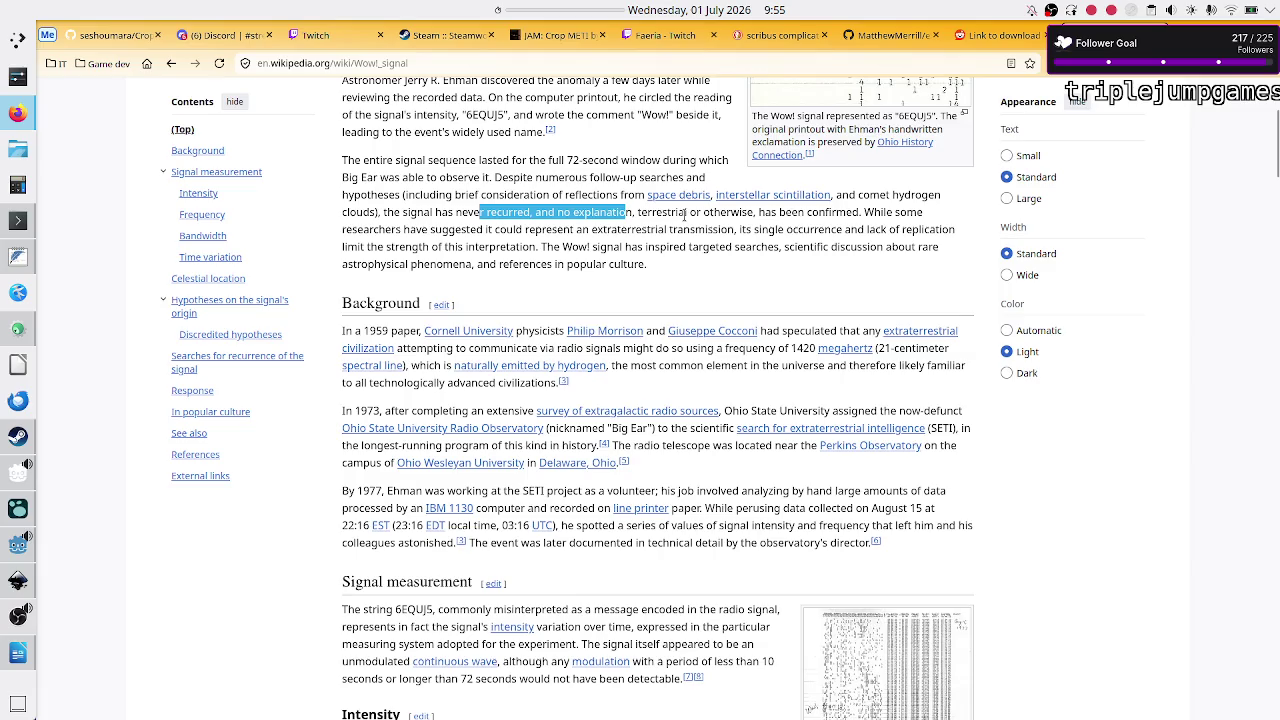
left_click(603, 208)
double_click(598, 213)
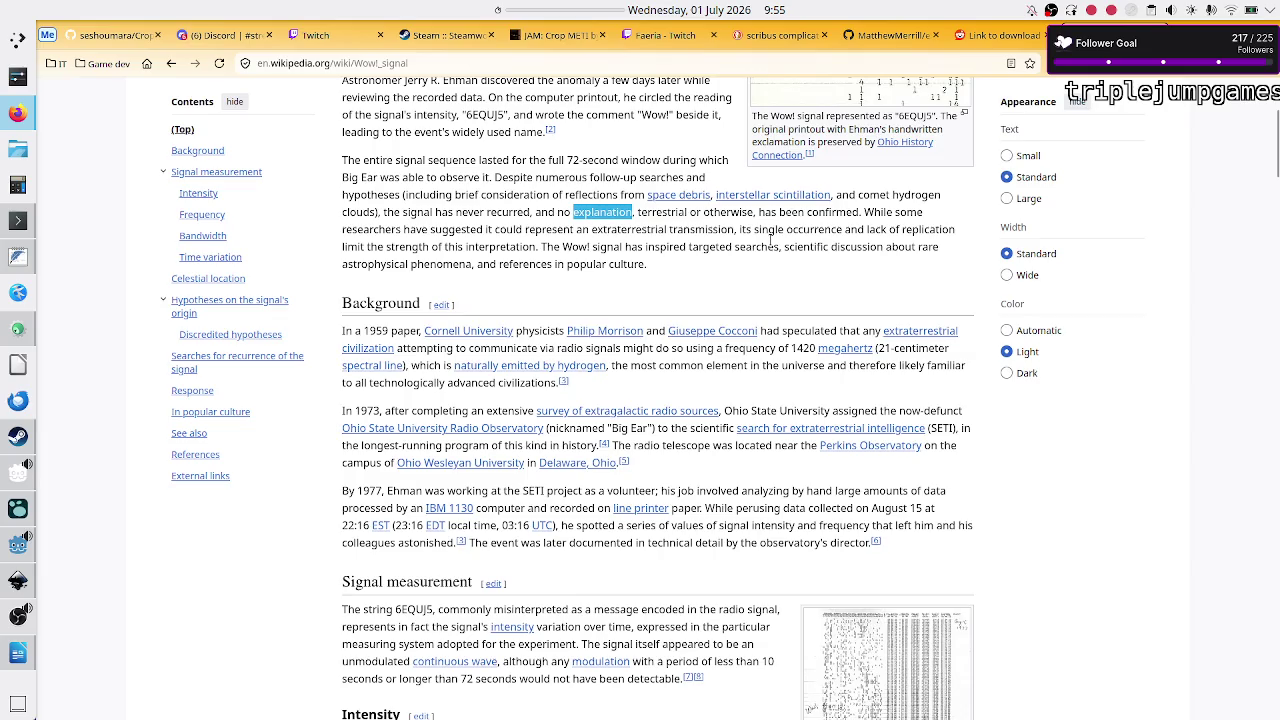
double_click(644, 229)
key("alt+Tab")
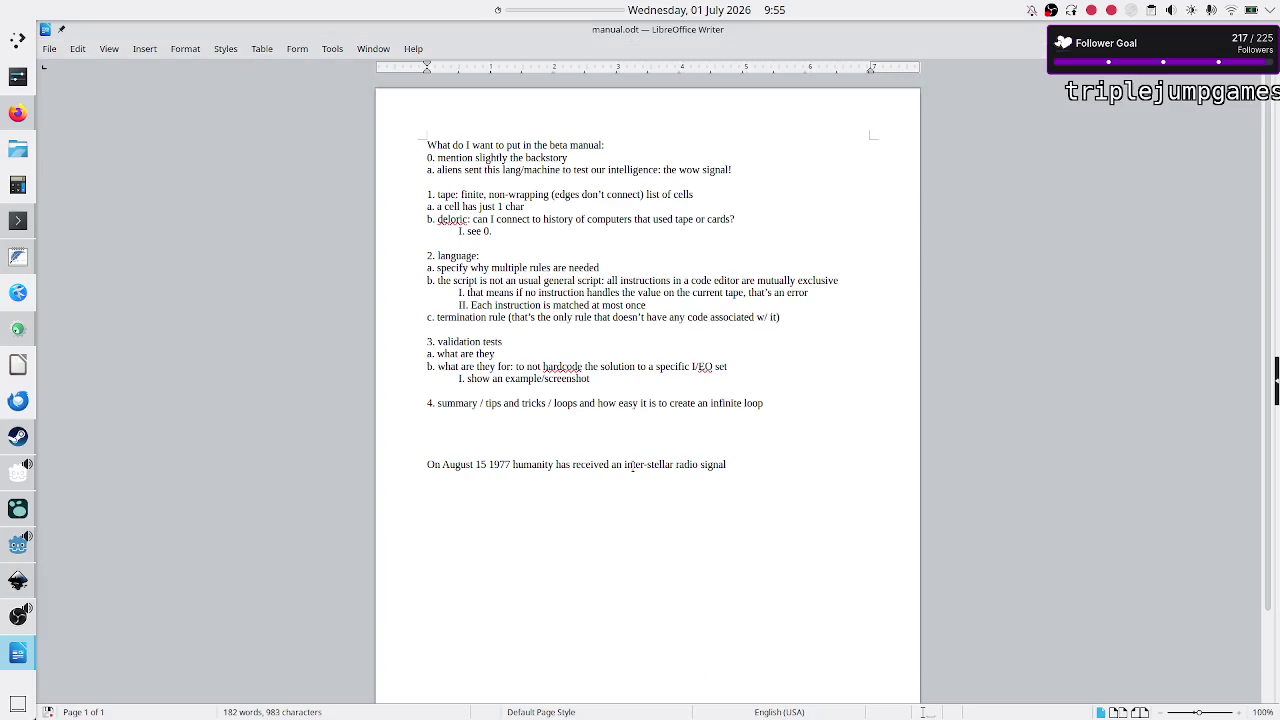
key("shift+Right")
key("shift+Right")
key("shift+Right")
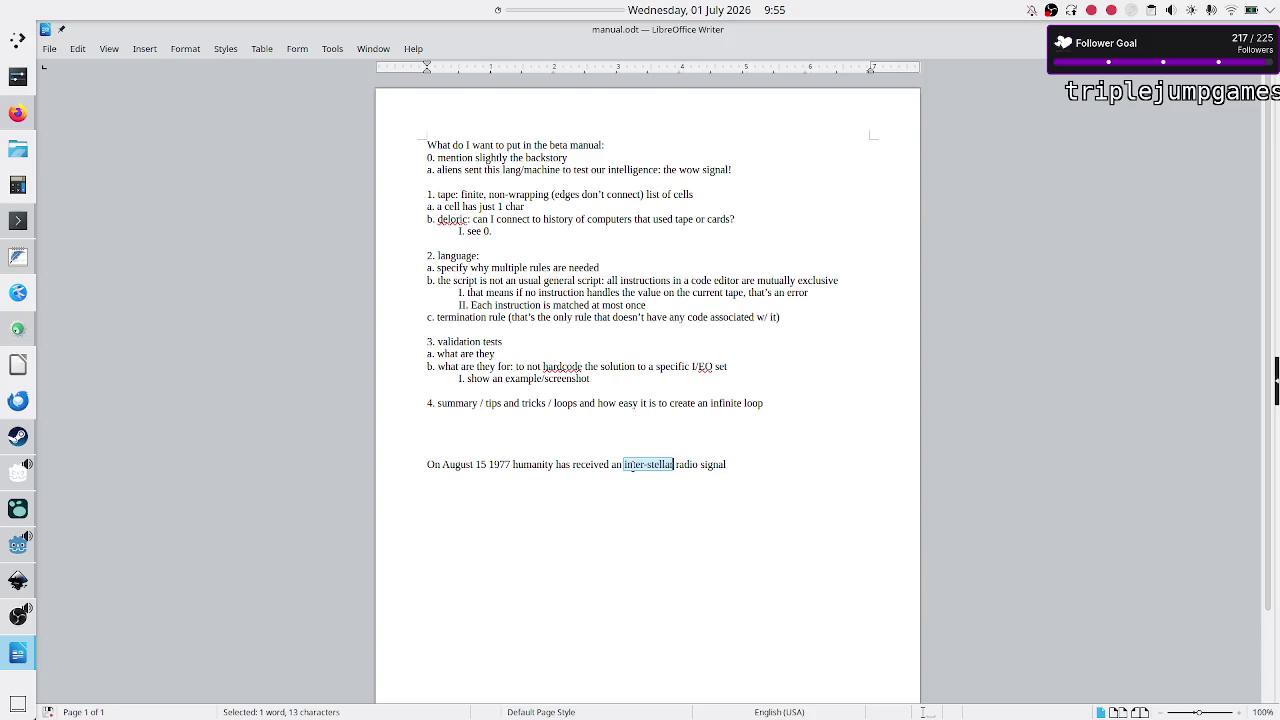
key("alt+Tab")
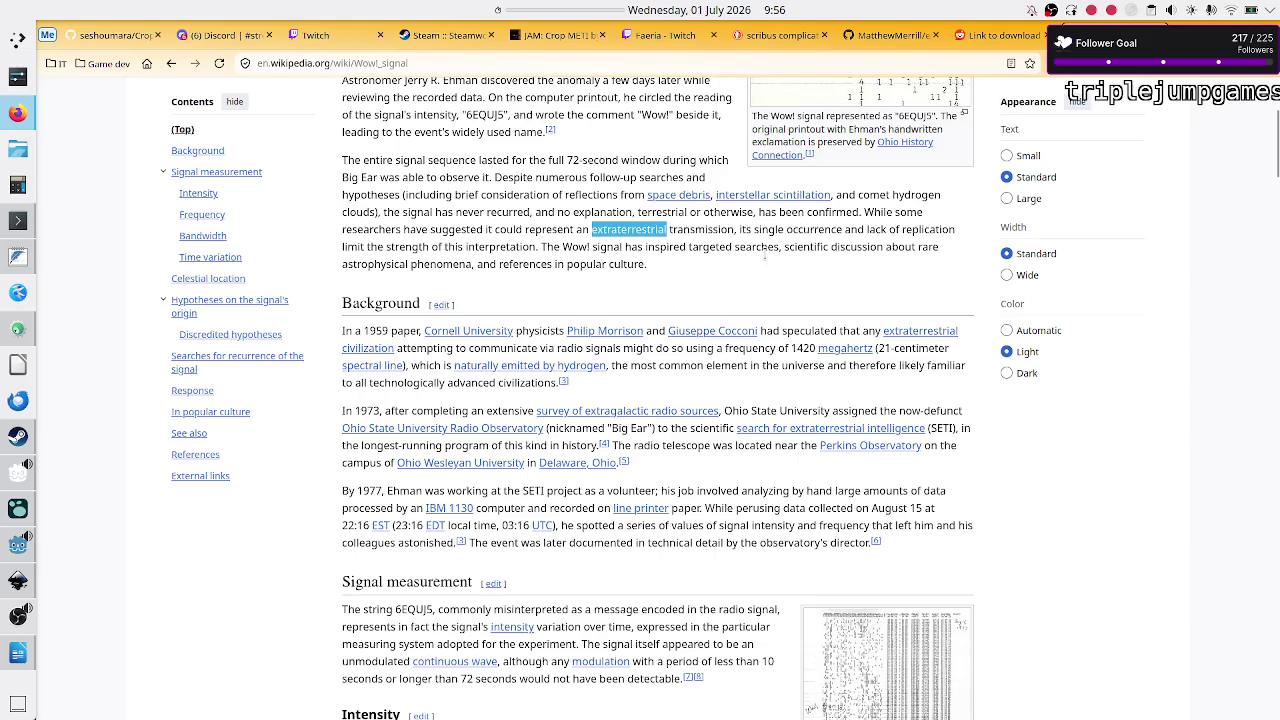
Step: Read the Signal measurement paragraph, highlighting the commonly misinterpreted phrase and the intensity-variation phrase
scroll(494, 379, "down", 4)
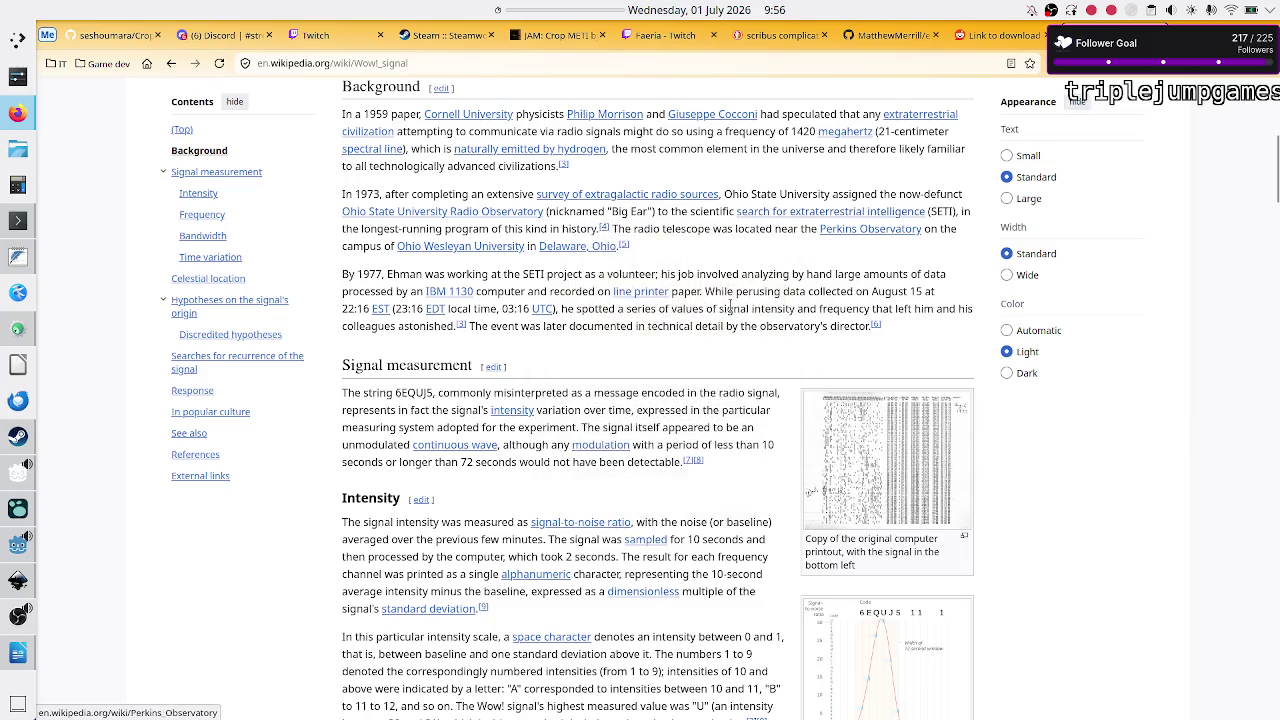
scroll(767, 270, "down", 1)
scroll(767, 270, "down", 4)
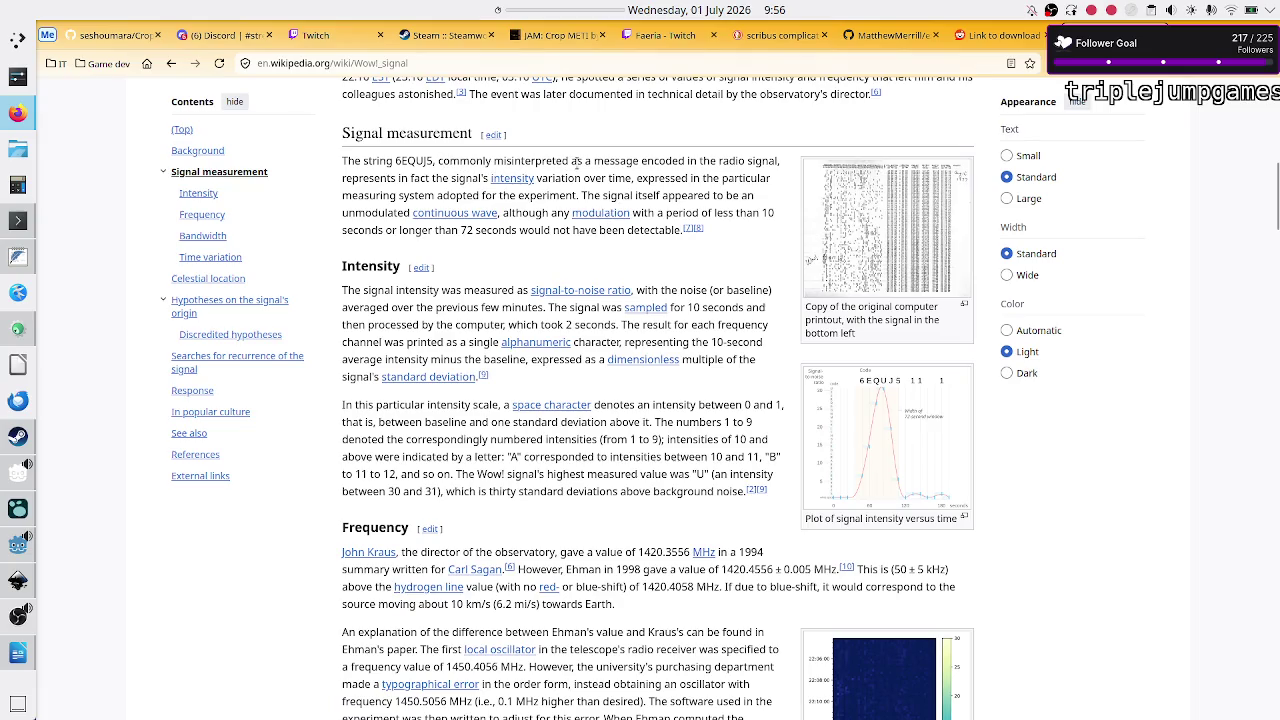
left_click_drag(460, 162, 728, 165)
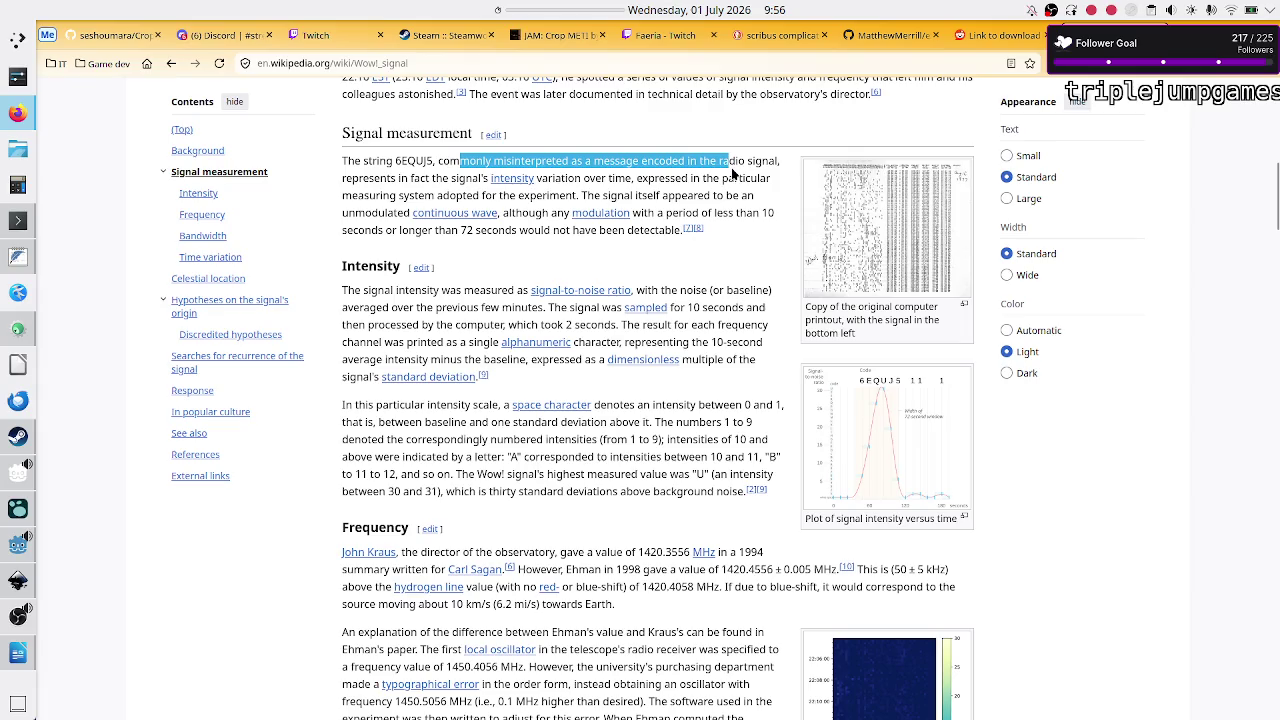
left_click_drag(458, 182, 578, 182)
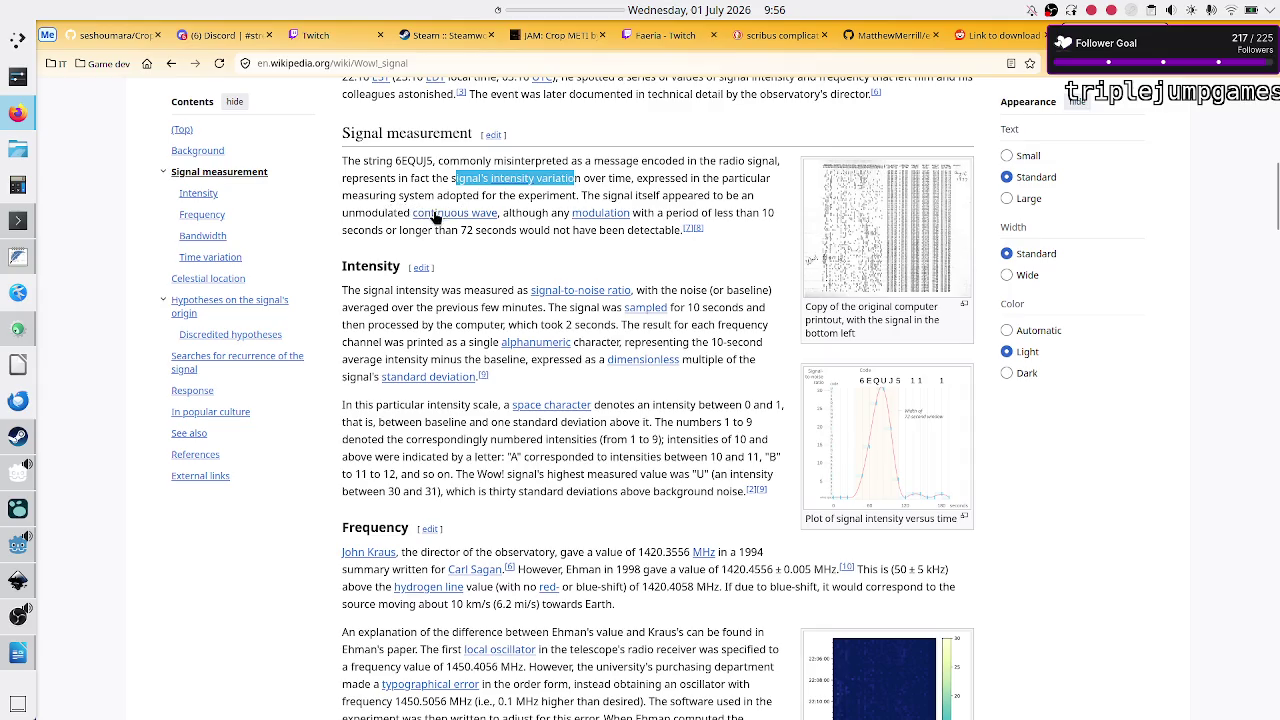
mouse_move(467, 216)
mouse_move(483, 217)
scroll(465, 356, "down", 1)
Step: Study the Intensity paragraph's 'between 30 and 31' range and space-character note, then continue to Celestial location
scroll(463, 352, "down", 1)
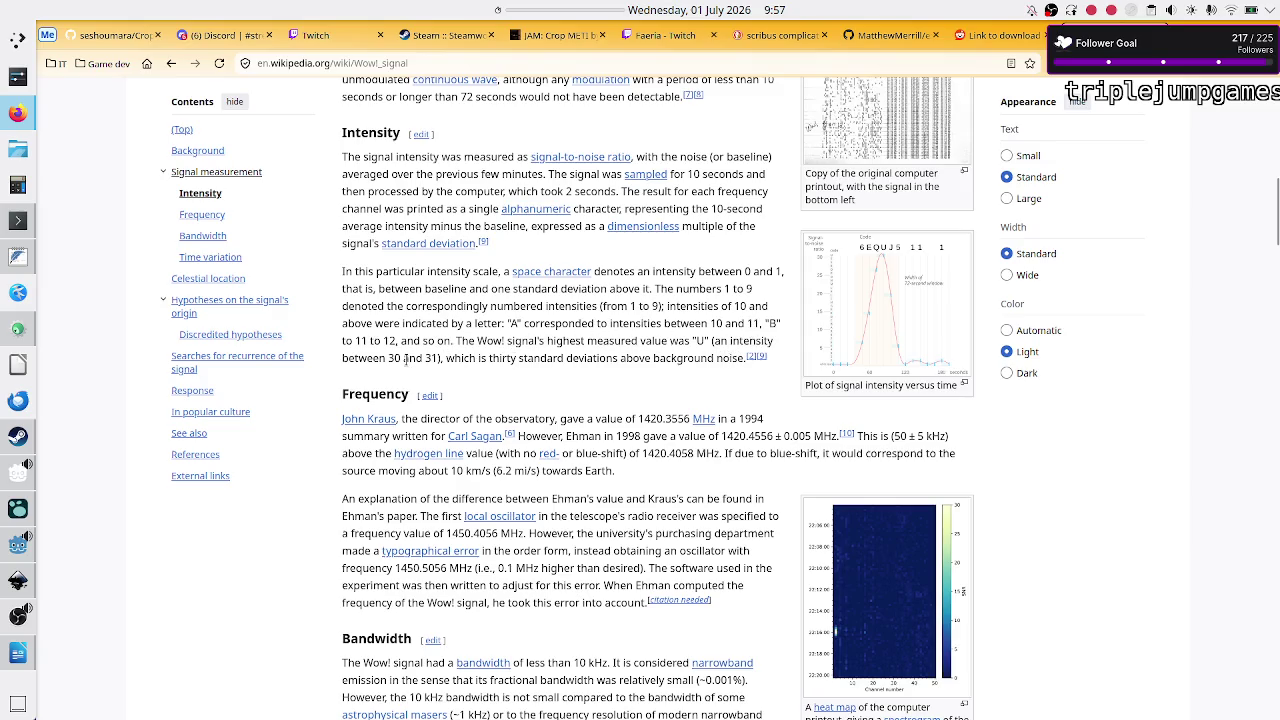
left_click_drag(392, 357, 442, 357)
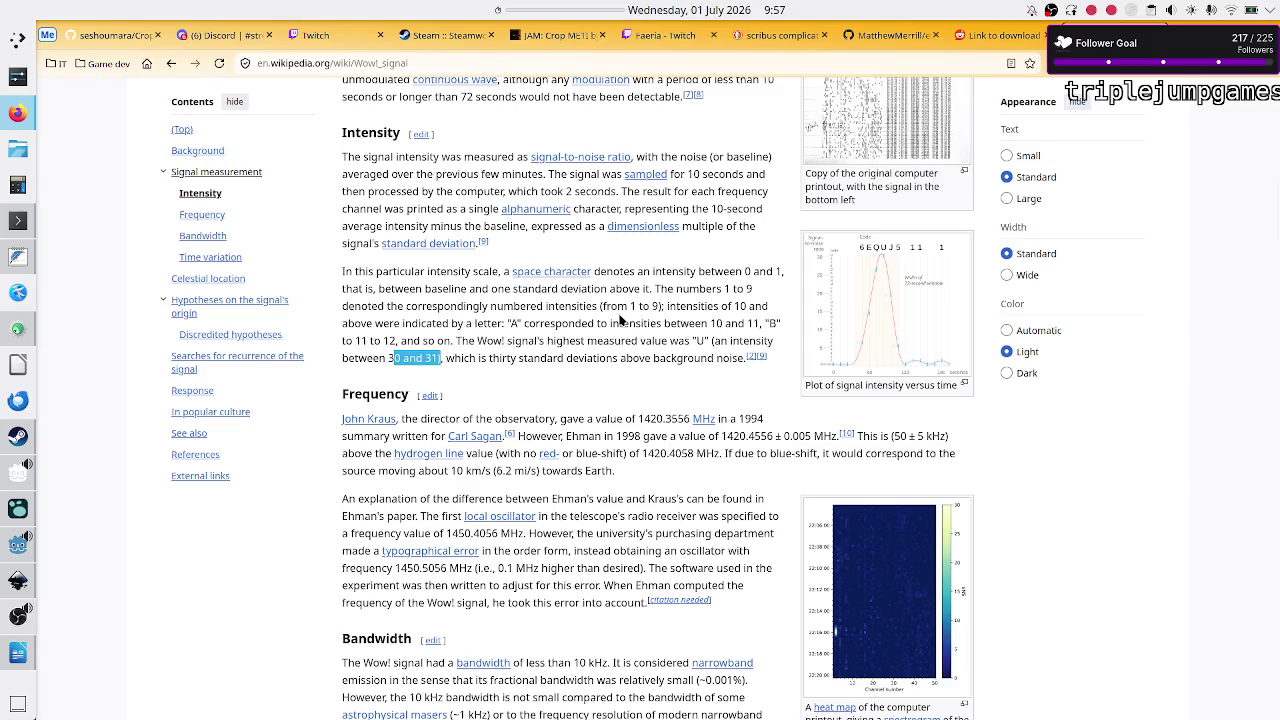
left_click_drag(625, 272, 470, 272)
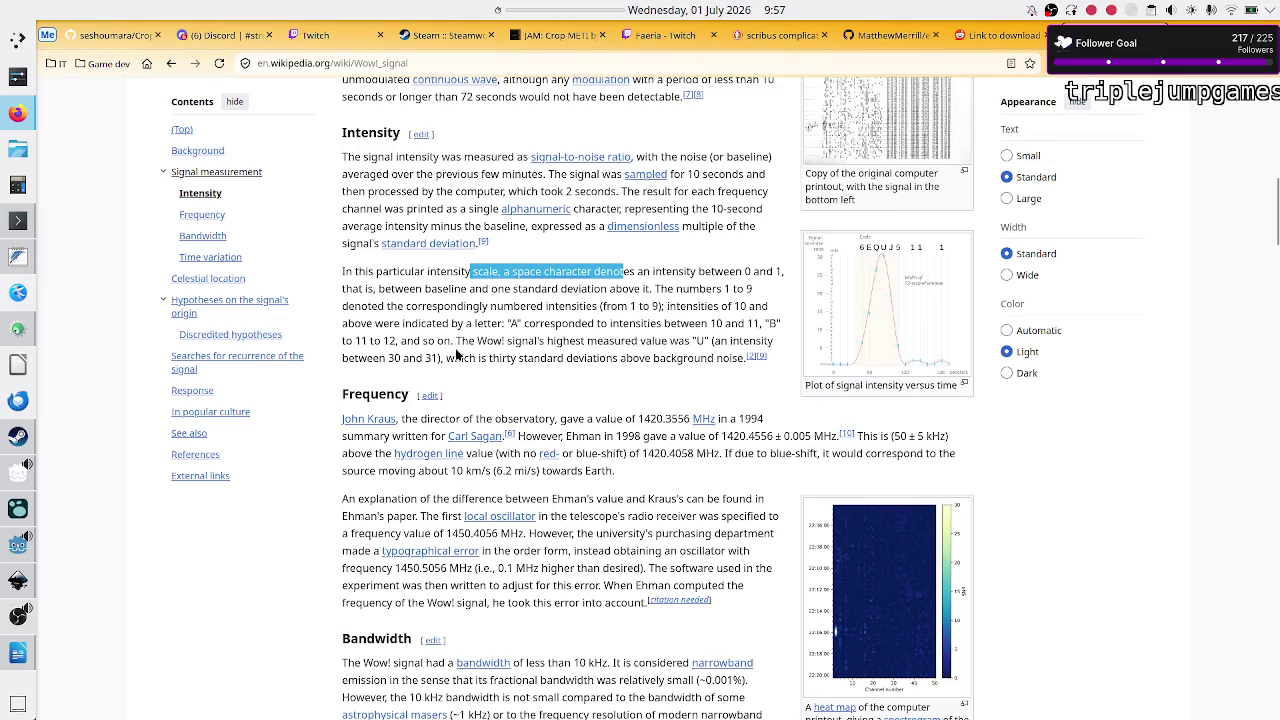
left_click_drag(446, 358, 374, 358)
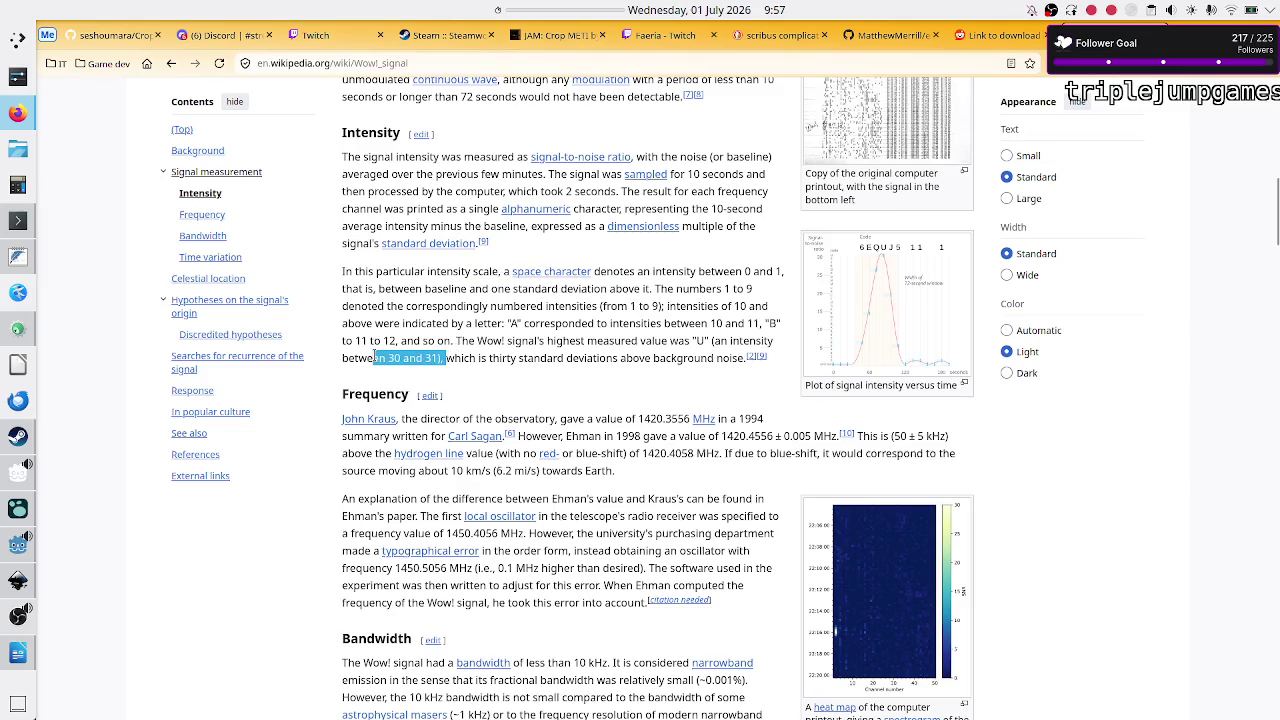
left_click(560, 356)
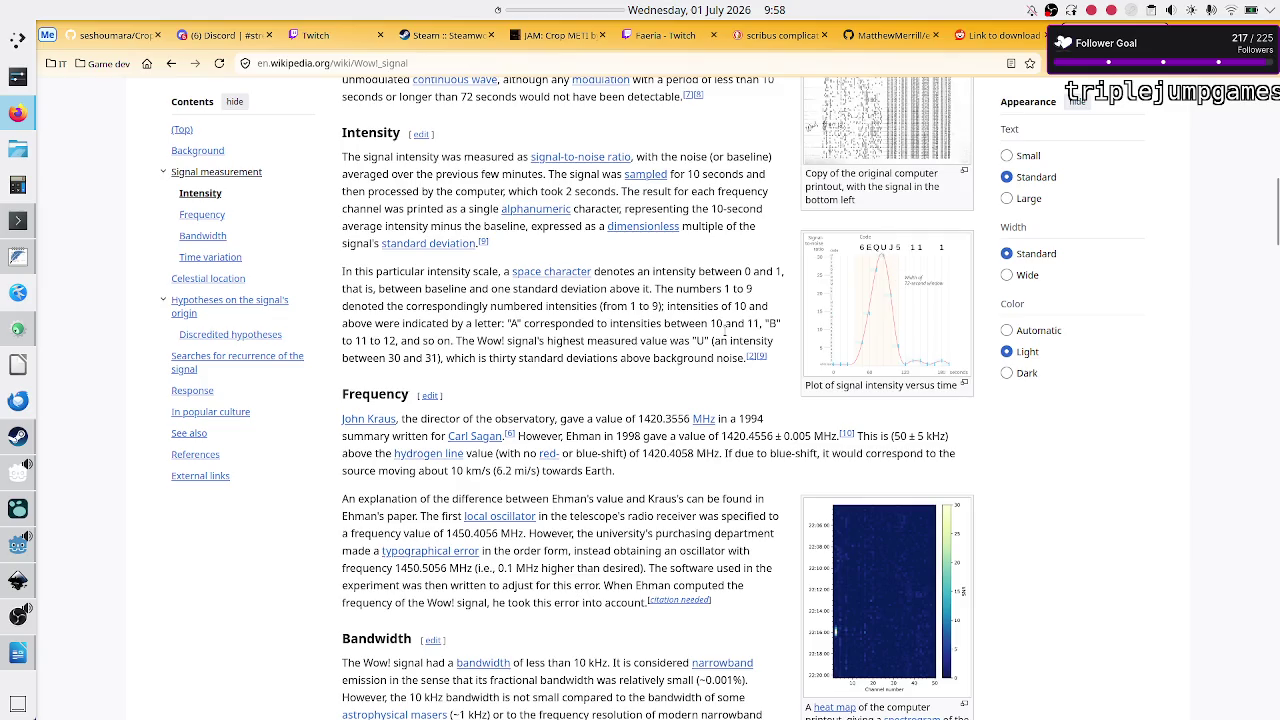
scroll(575, 440, "down", 5)
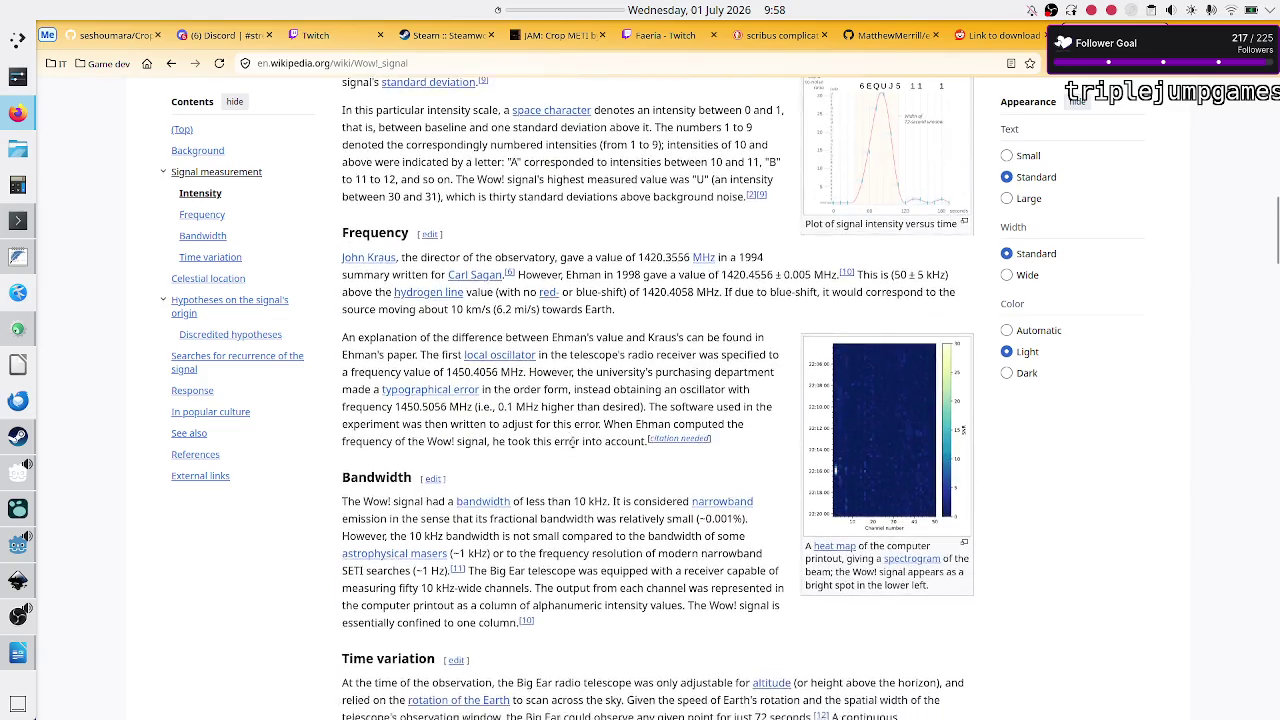
scroll(575, 440, "down", 5)
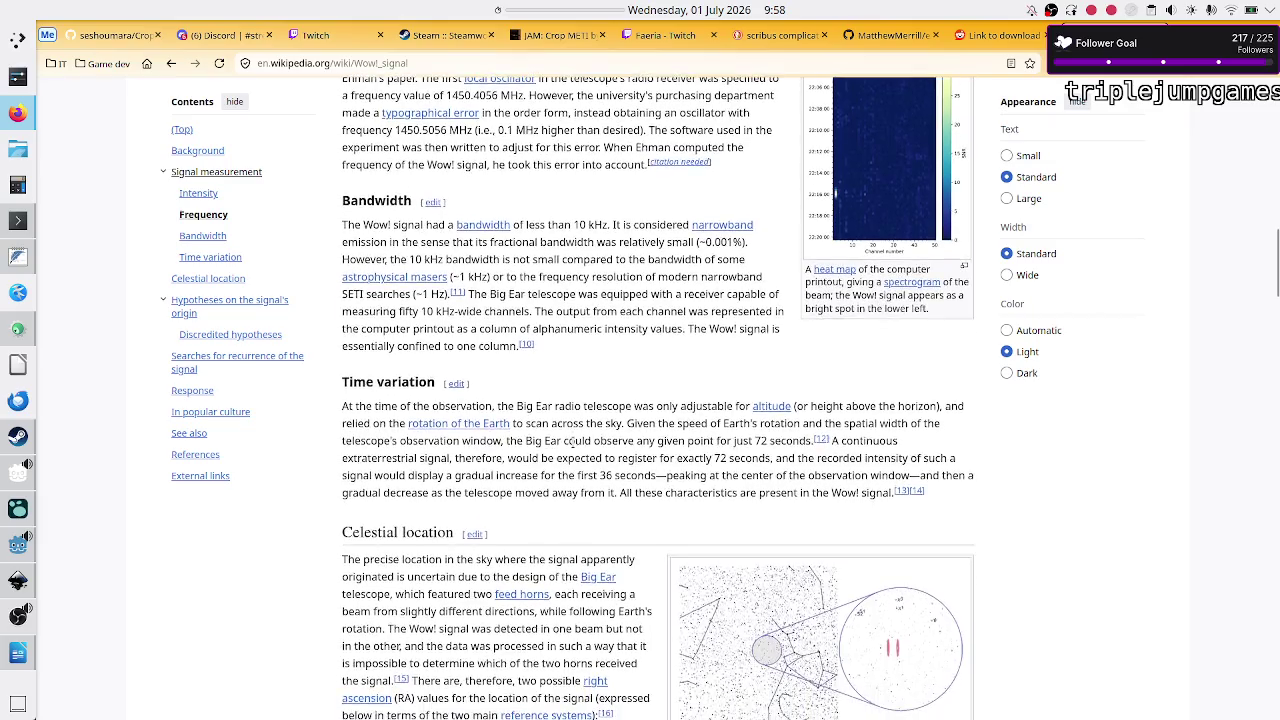
scroll(575, 437, "up", 5)
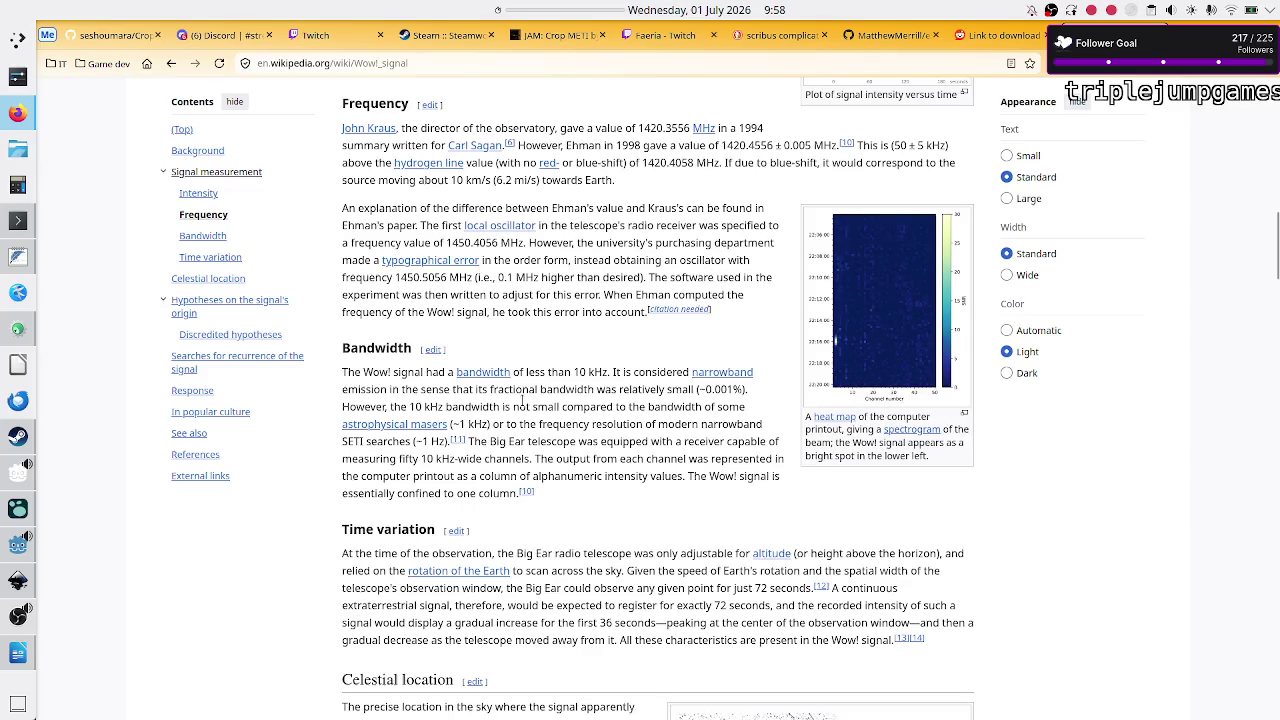
scroll(521, 400, "down", 4)
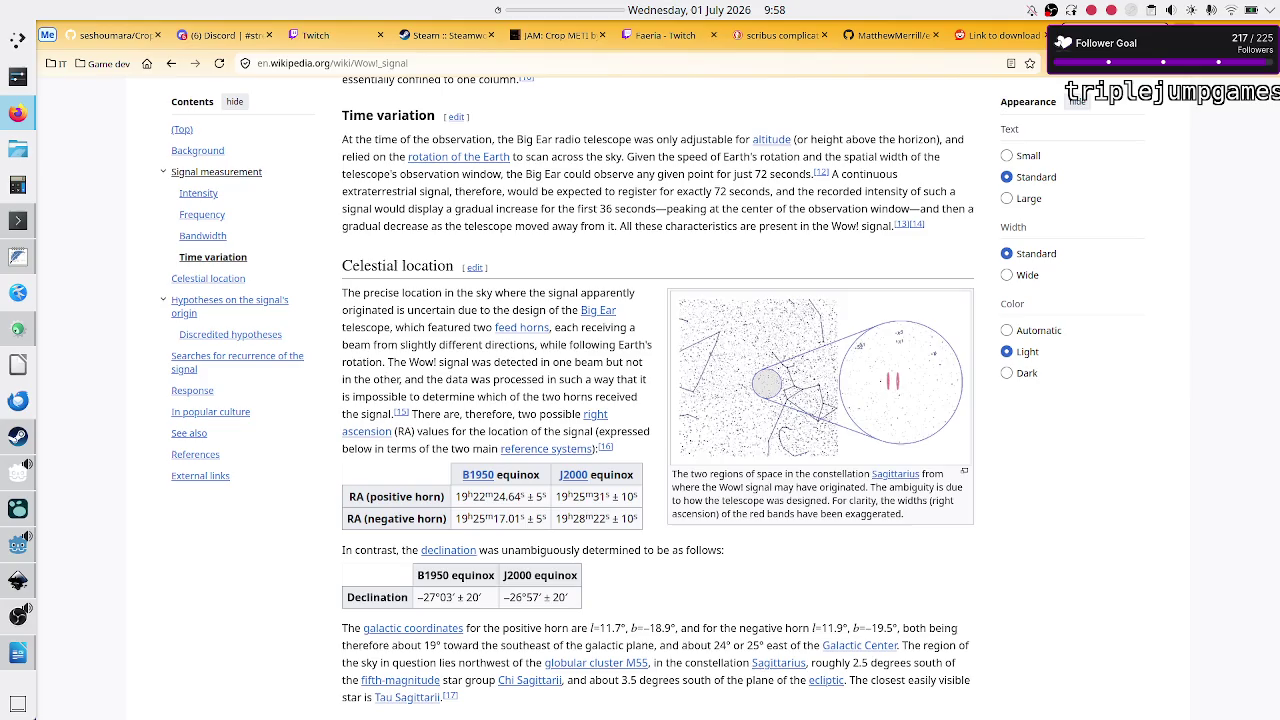
Step: In a new tab, search DuckDuckGo for the distance from Earth to Sagittarius A*
key("ctrl+t")
type("dista")
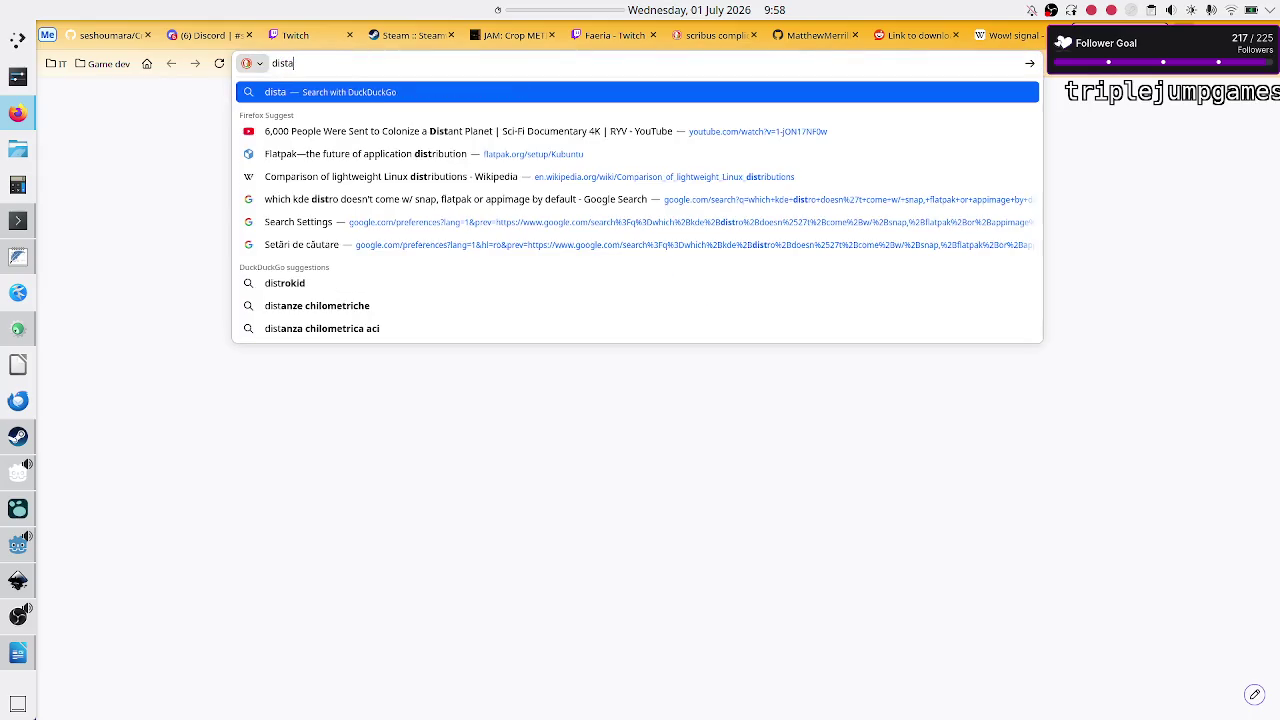
type("nce from earth ")
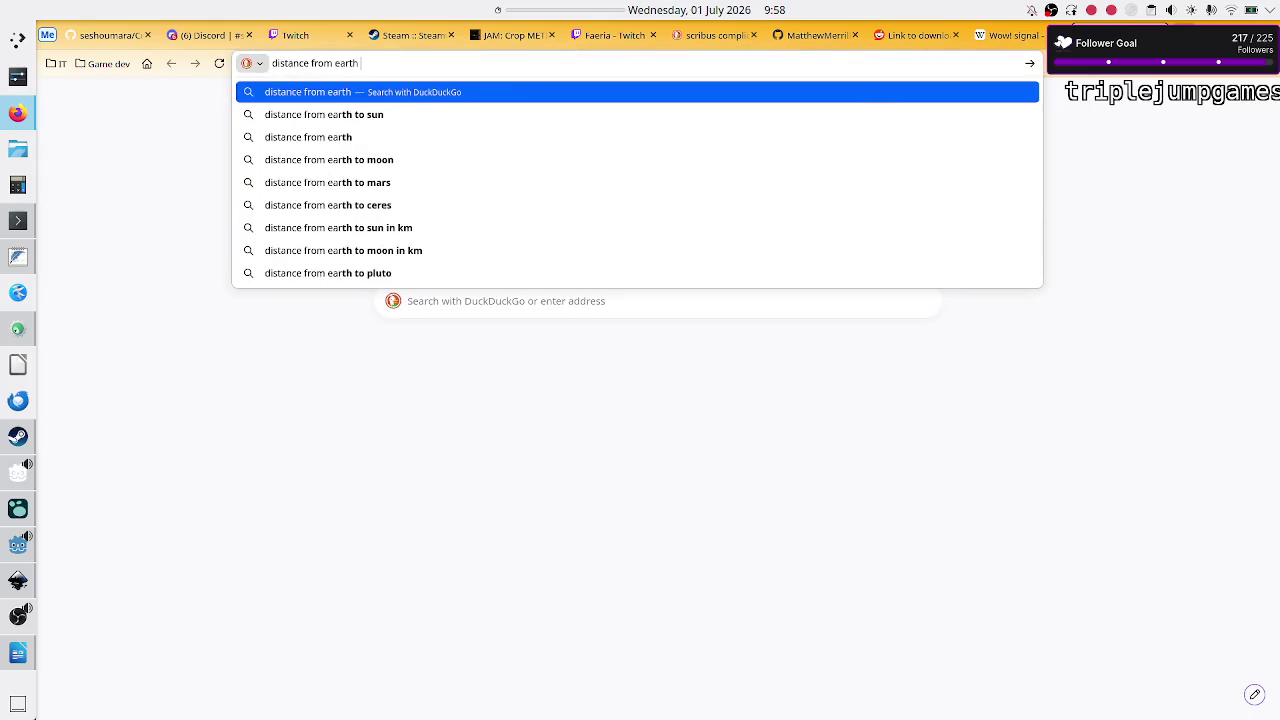
type("to sagit")
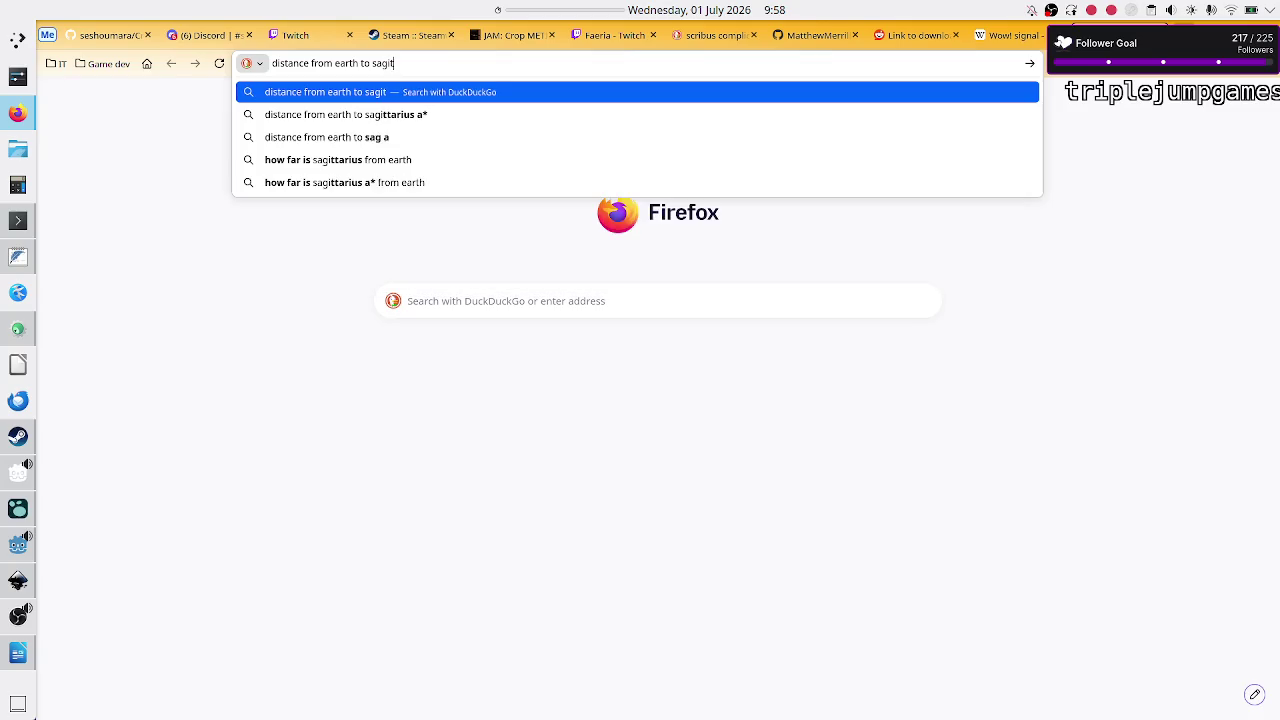
key("Down")
key("Return")
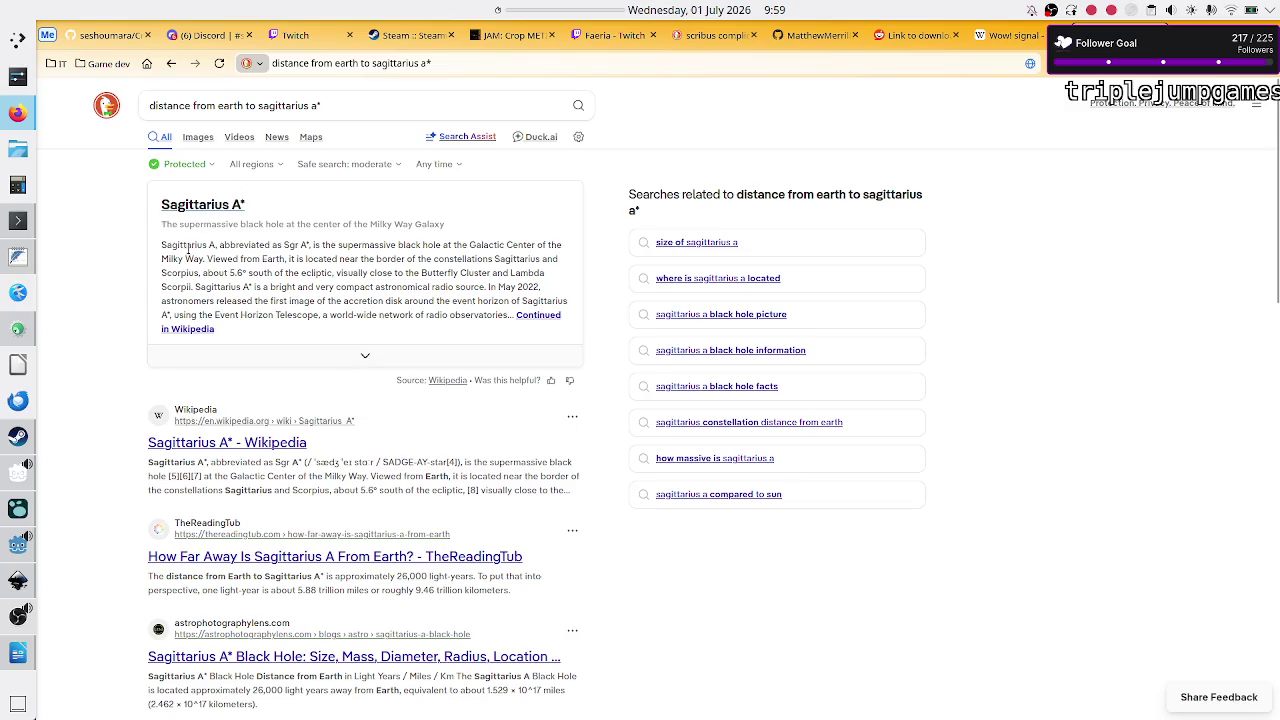
left_click_drag(375, 248, 501, 248)
Step: Refine to 'how far away is the sagittarius constellation' and note the 9.7 light-years figure
left_click(501, 247)
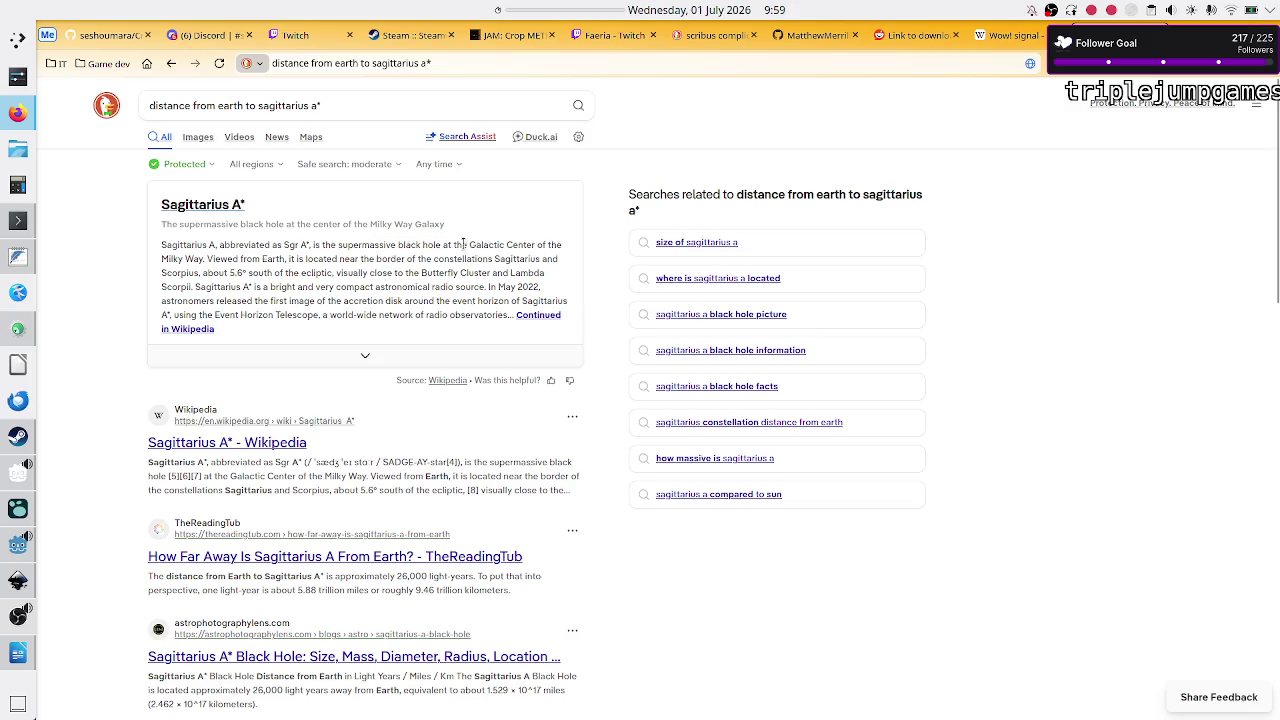
left_click(358, 105)
key("BackSpace")
key("BackSpace")
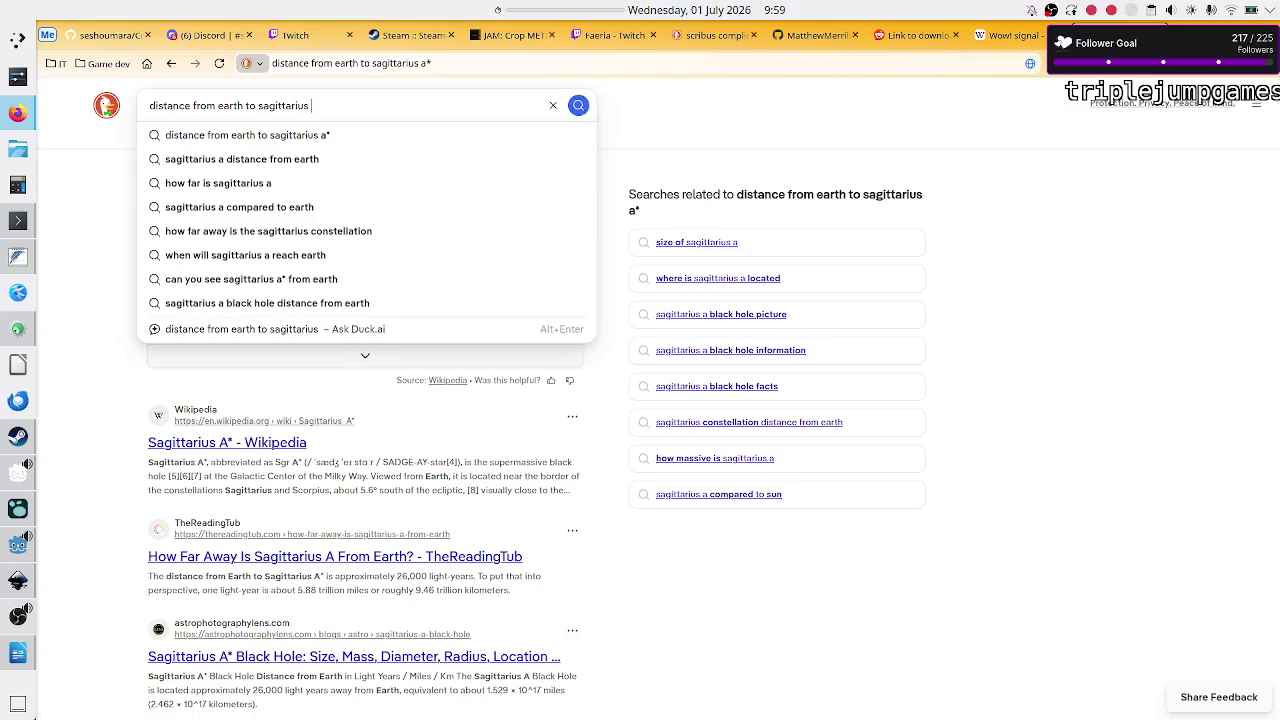
left_click(398, 231)
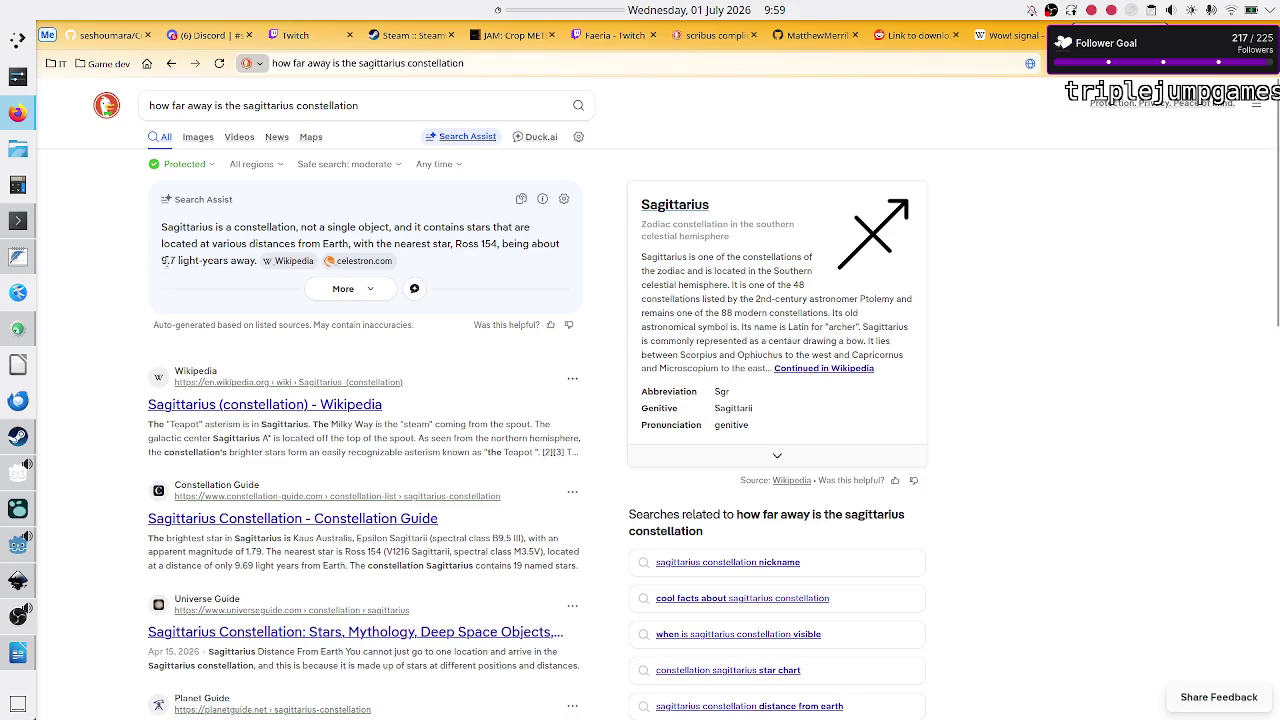
left_click_drag(162, 260, 178, 261)
left_click(1010, 35)
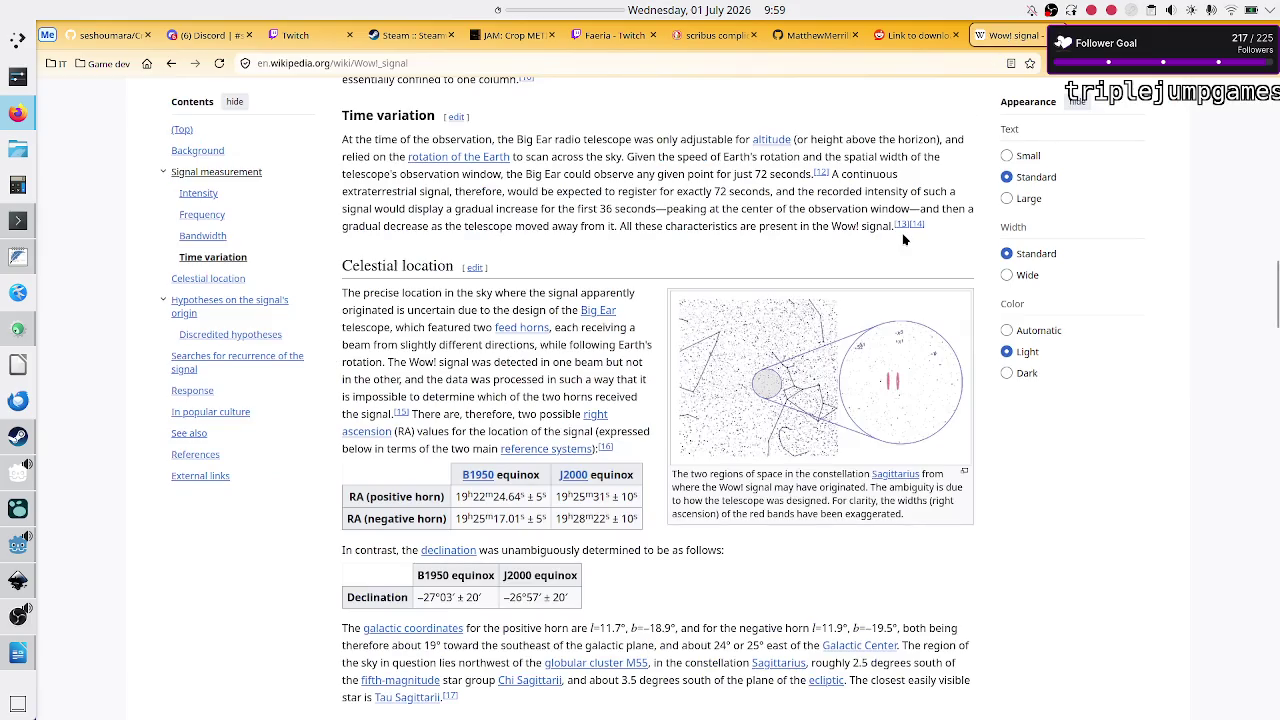
Step: Find 'ly' in the Wow! signal article, replacing the initial 'light year' search term
scroll(838, 337, "down", 5)
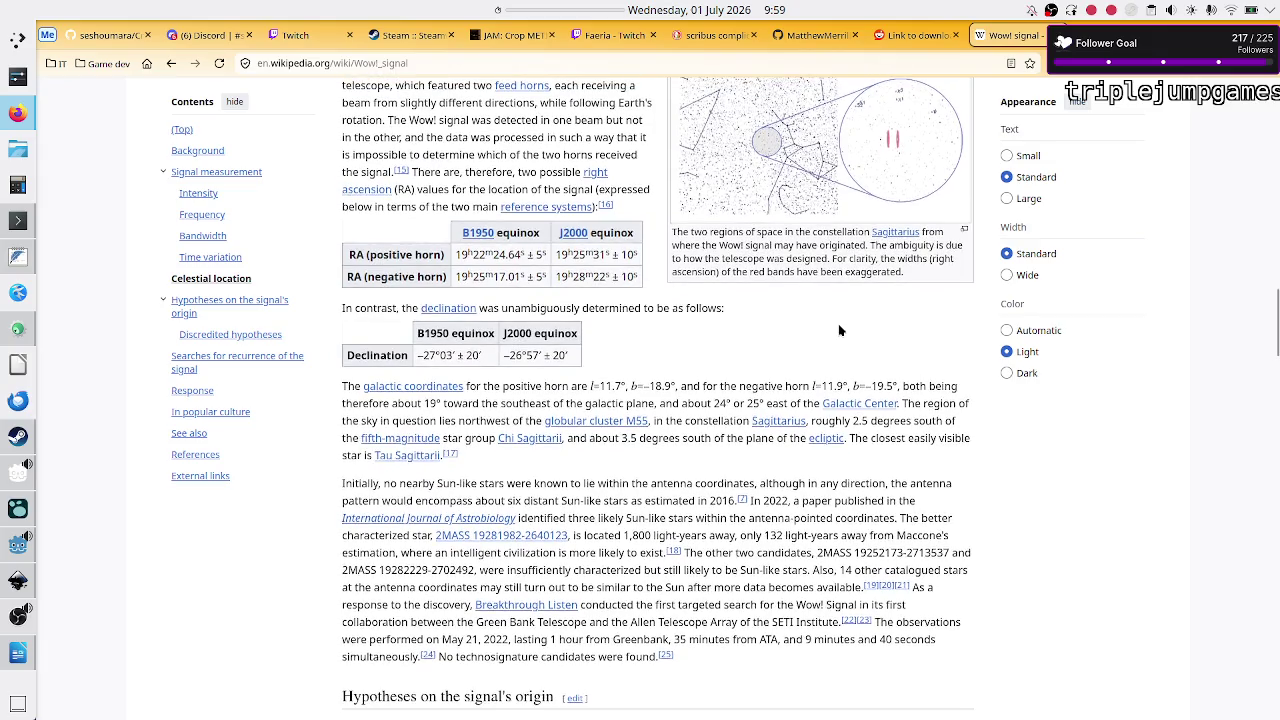
key("ctrl+f")
type("li")
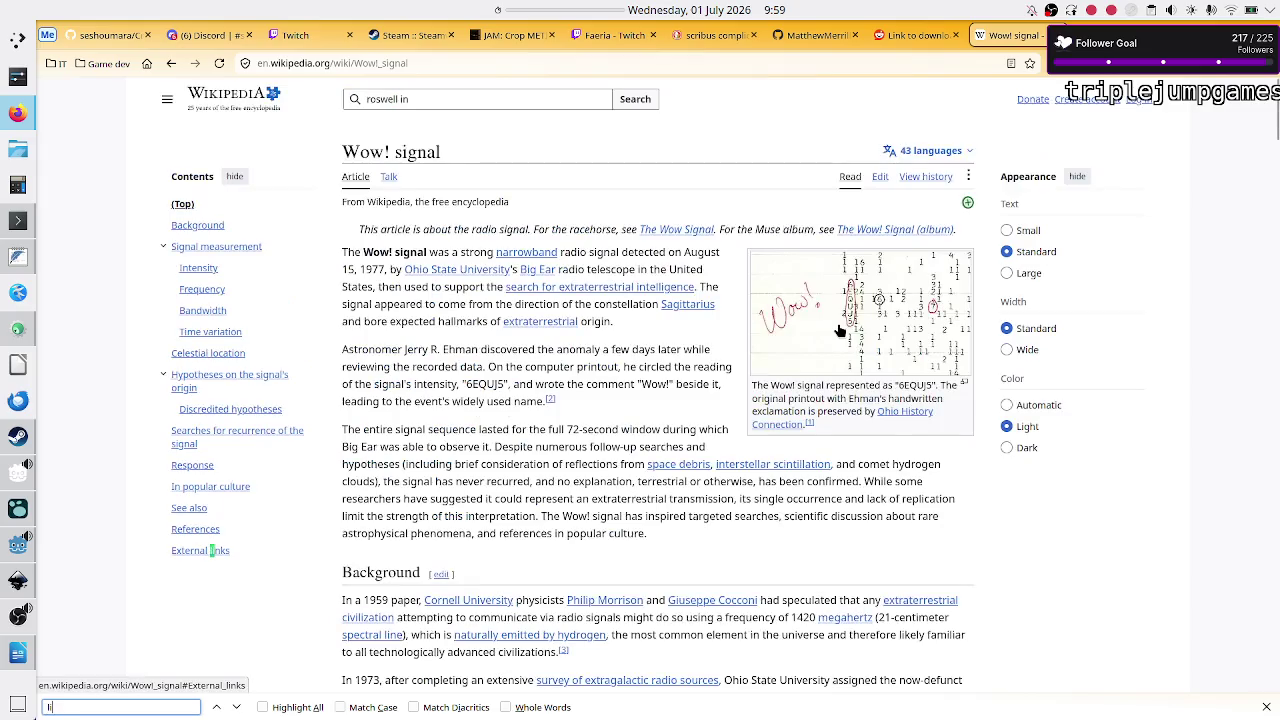
type("ght y")
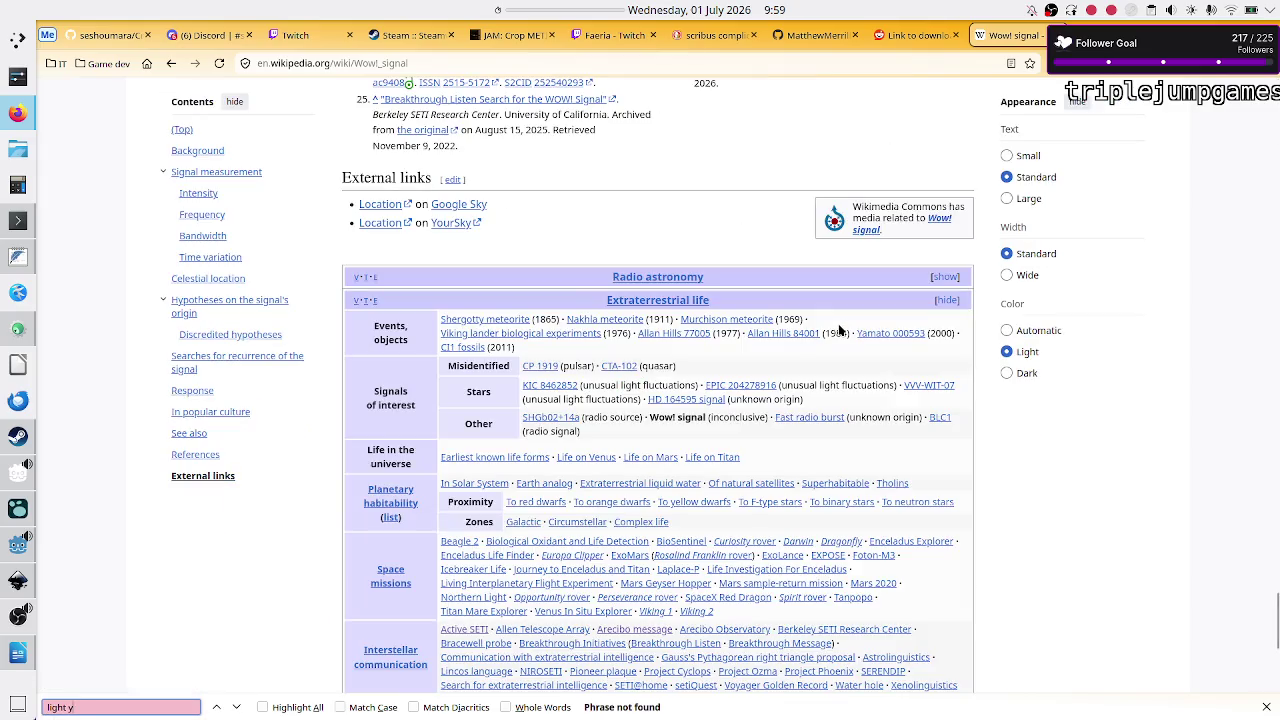
type("ear")
key("BackSpace")
key("BackSpace")
key("BackSpace")
type("ly")
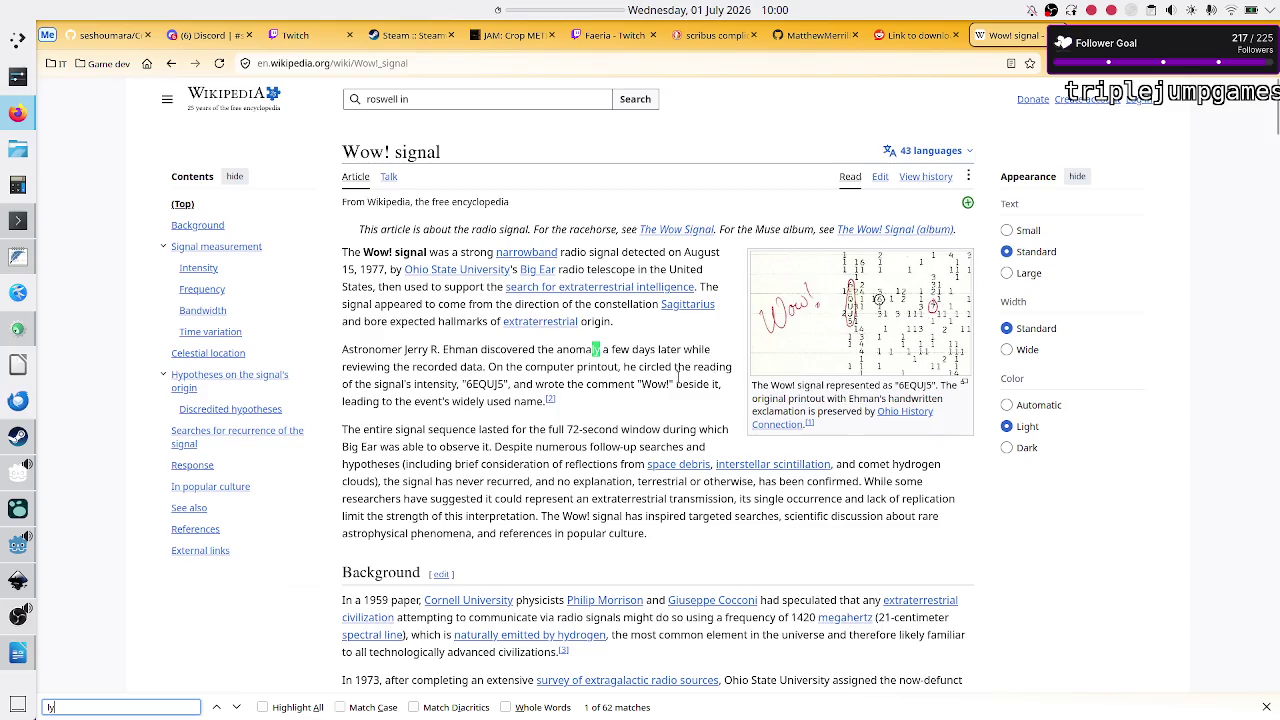
Step: Step through the 'ly' matches down to the Celestial location section
left_click(237, 707)
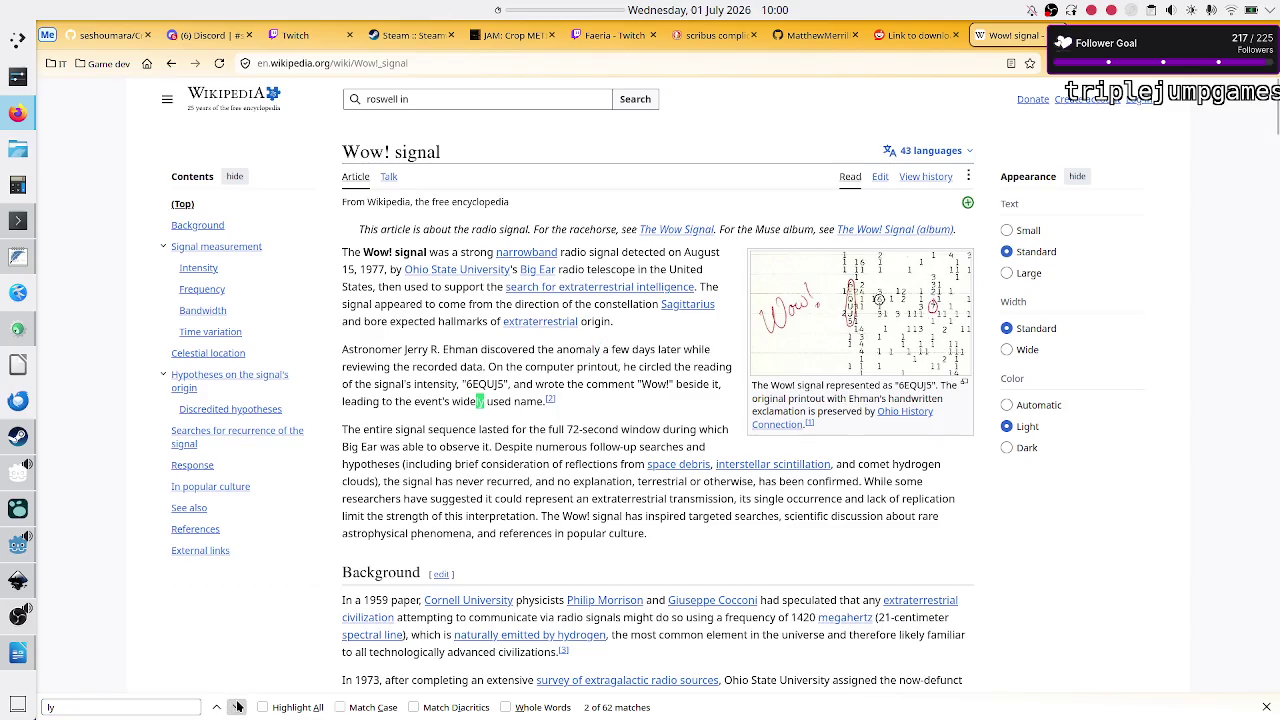
left_click(237, 707)
left_click(237, 707)
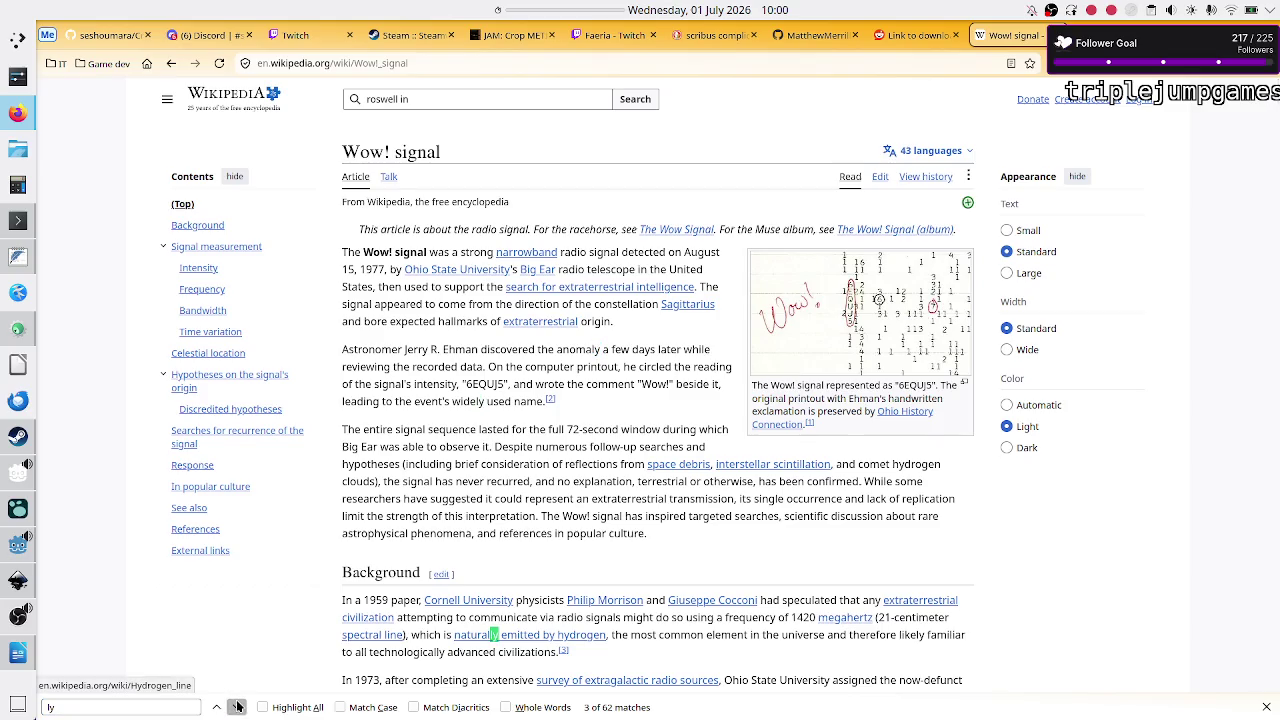
left_click(237, 707)
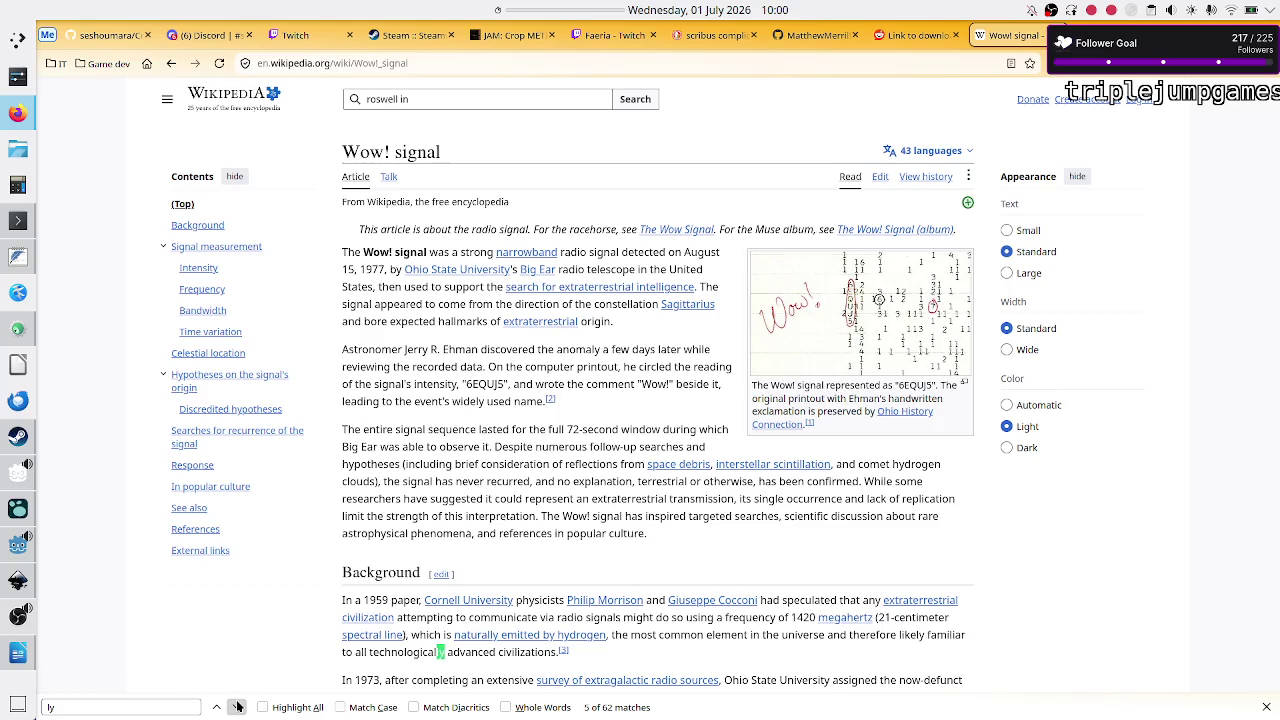
left_click(237, 707)
left_click(237, 707)
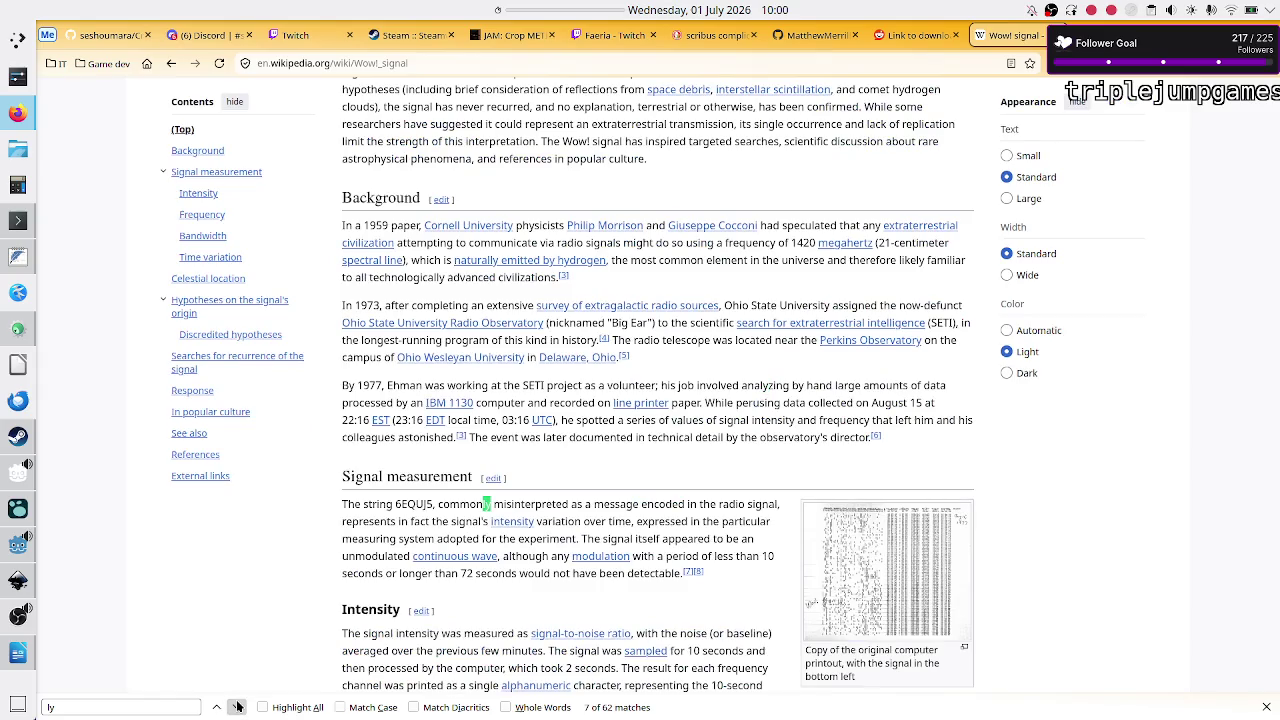
left_click(237, 707)
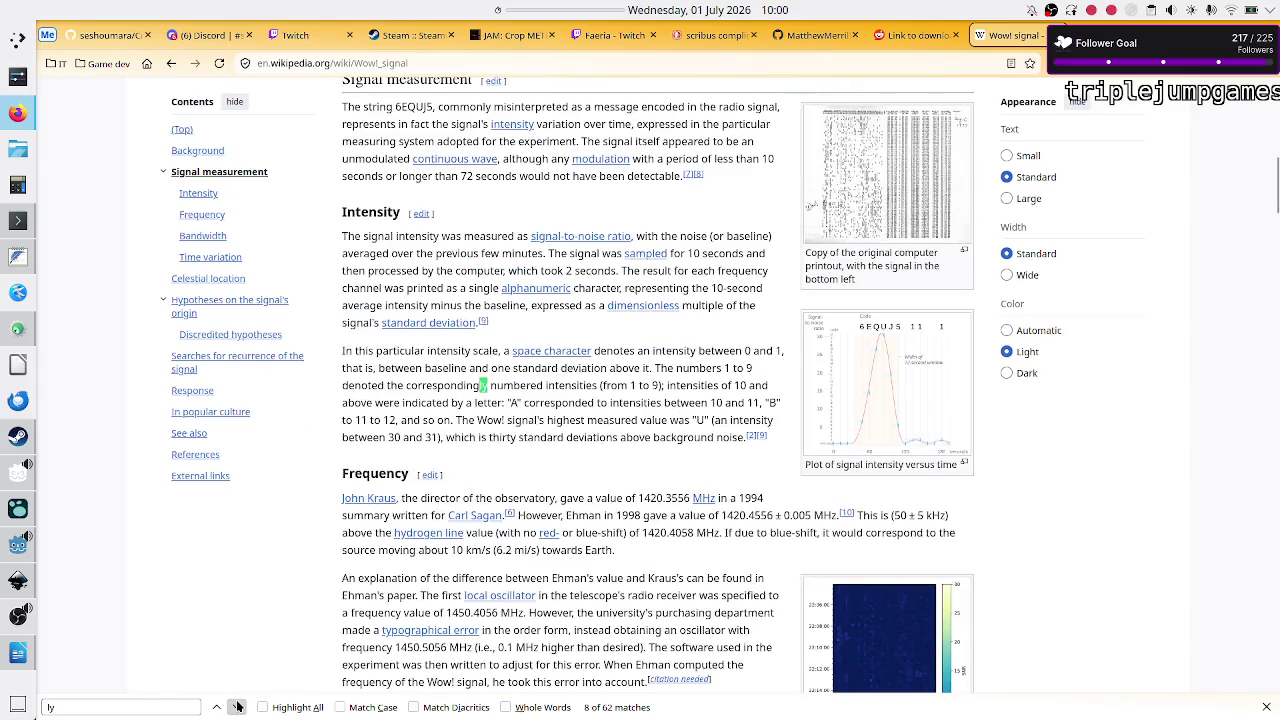
left_click(237, 707)
left_click(237, 707)
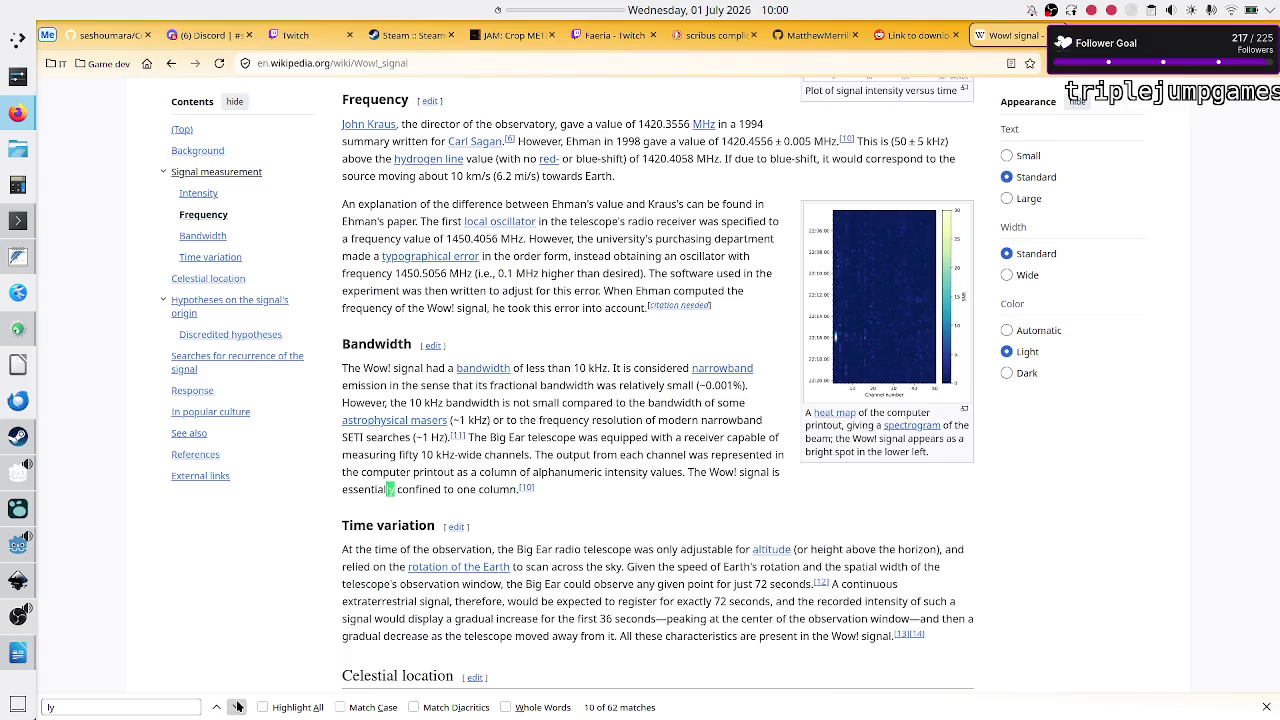
left_click(237, 707)
left_click(237, 707)
left_click(237, 707)
left_click(237, 707)
left_click(237, 707)
left_click(237, 707)
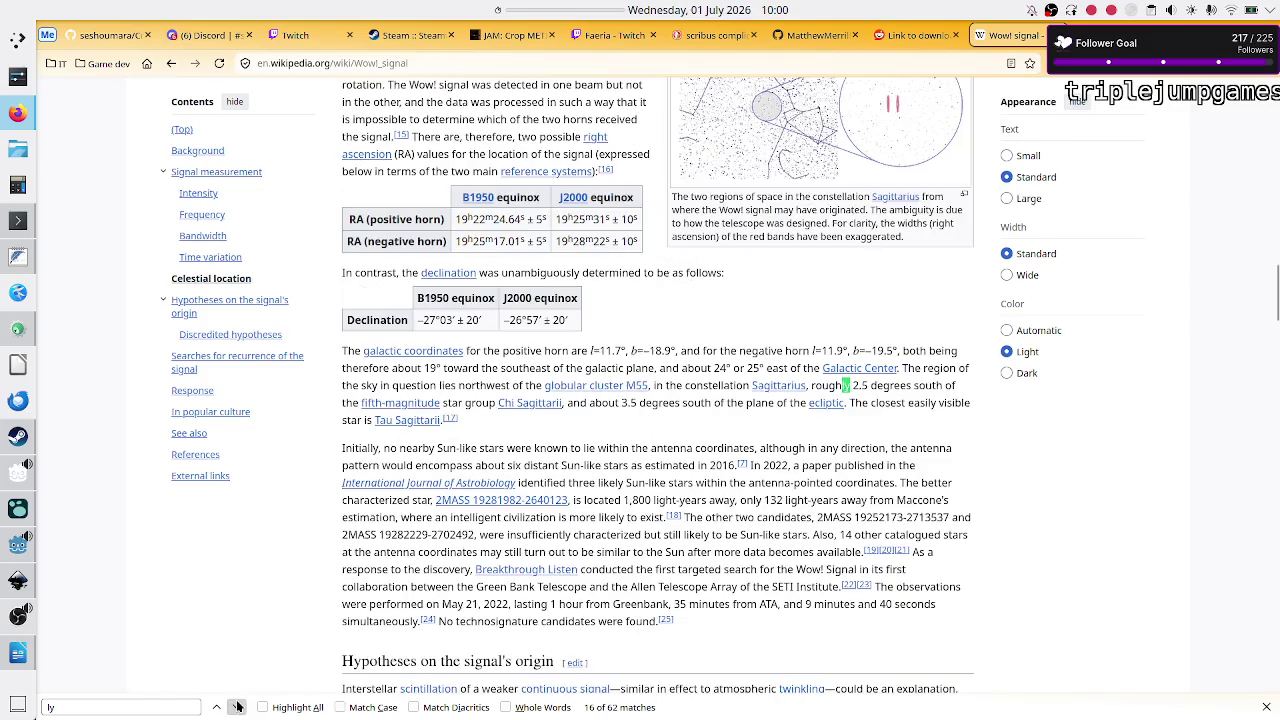
left_click(237, 707)
left_click(237, 707)
left_click(237, 707)
scroll(586, 470, "down", 2)
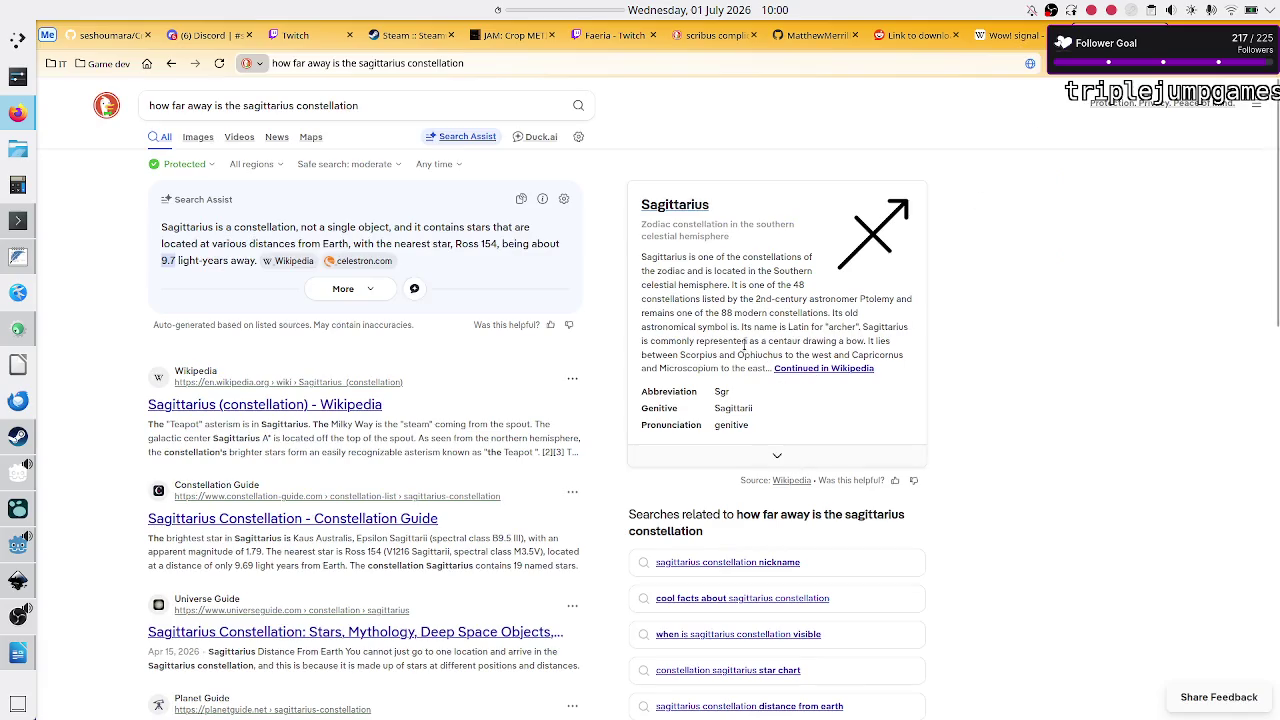
Step: Search DuckDuckGo for 'how many stars close to earth are withing 10 light years'
left_click_drag(163, 260, 210, 259)
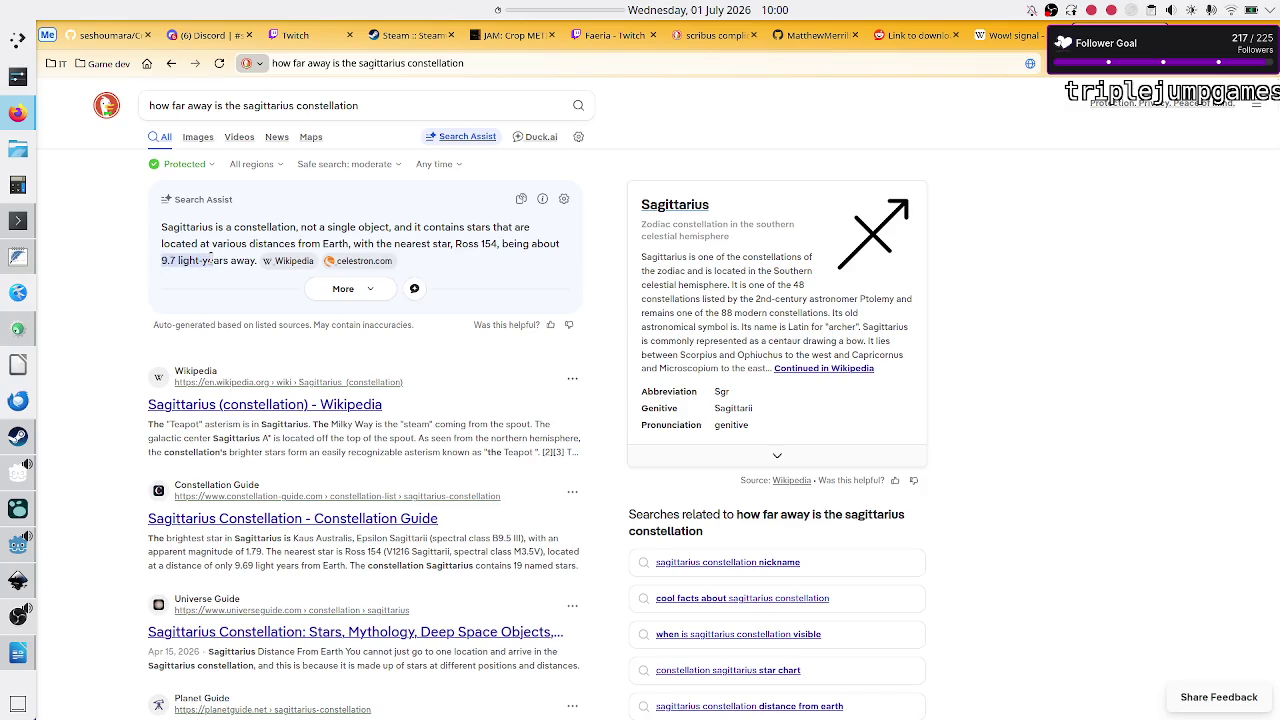
triple_click(361, 107)
type("how ma")
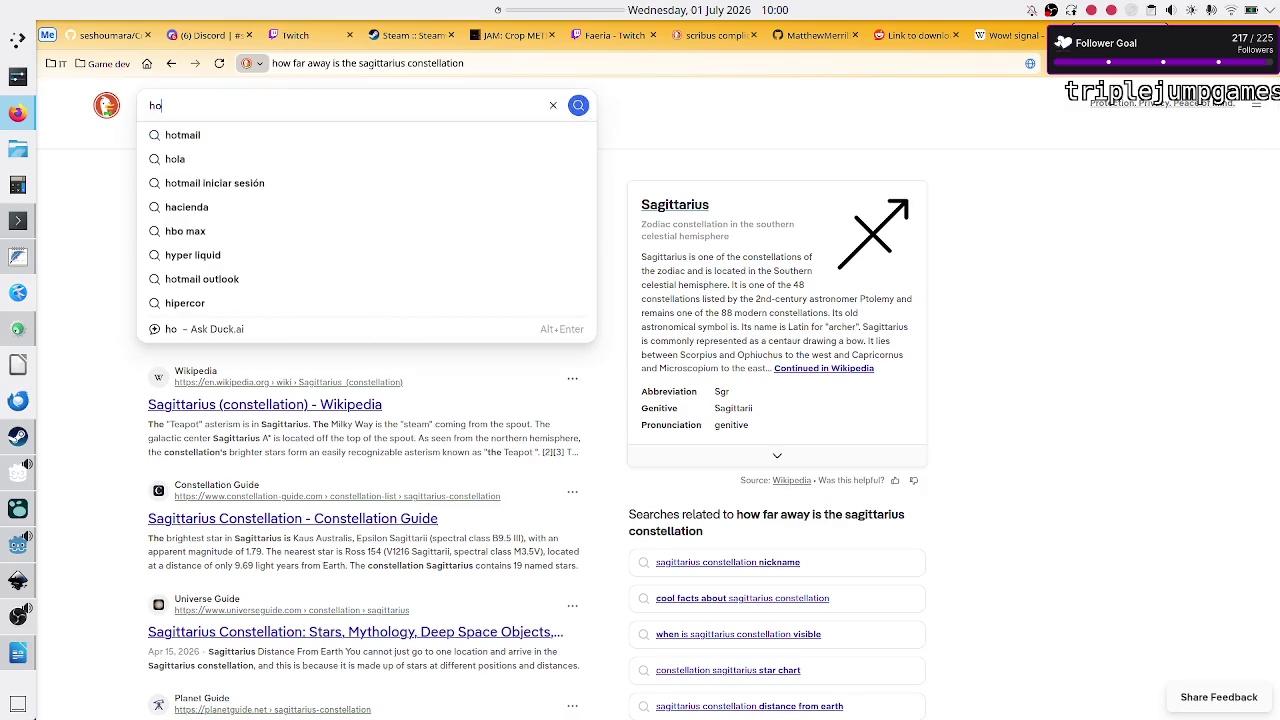
type("ny stars ")
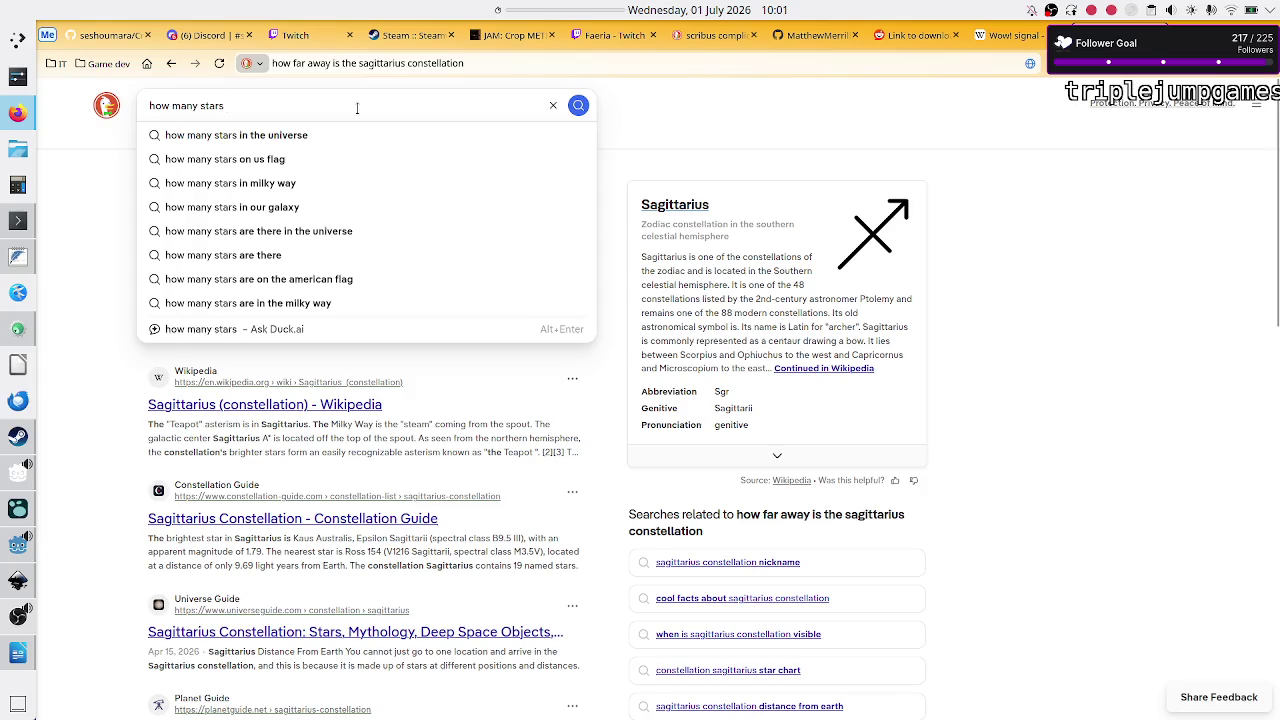
type("close to w")
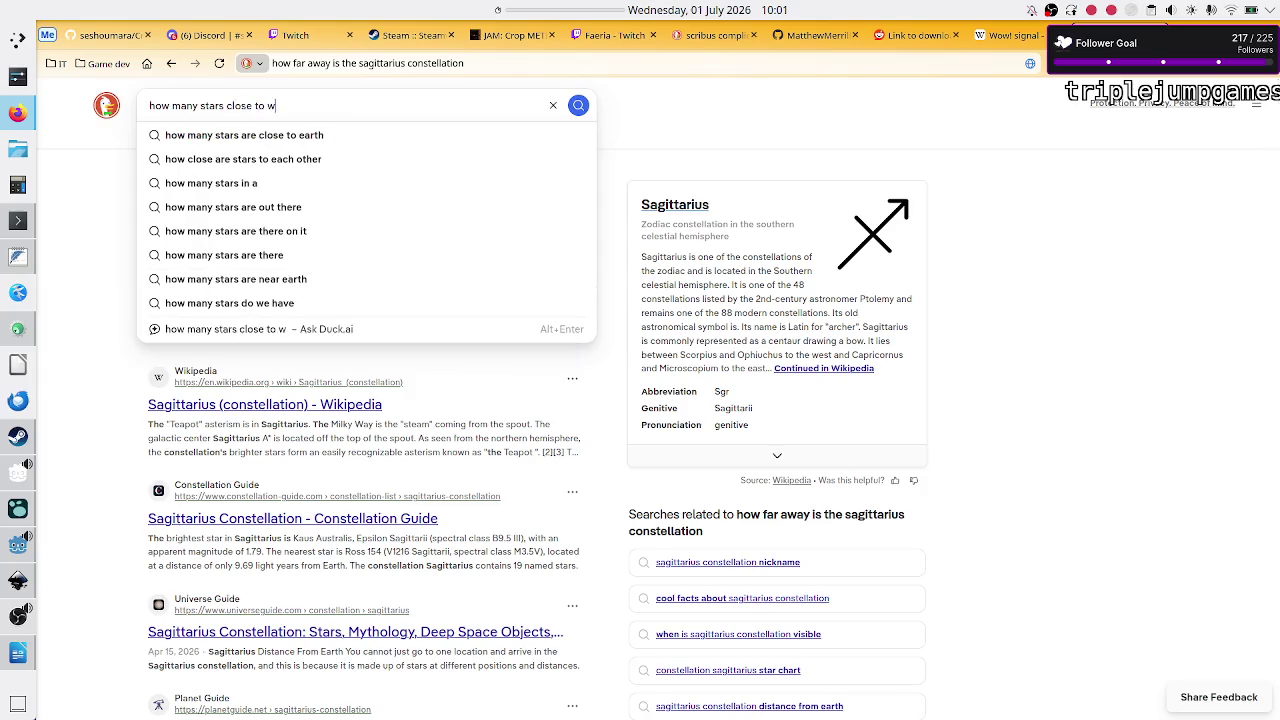
key("BackSpace")
type("earth are wit")
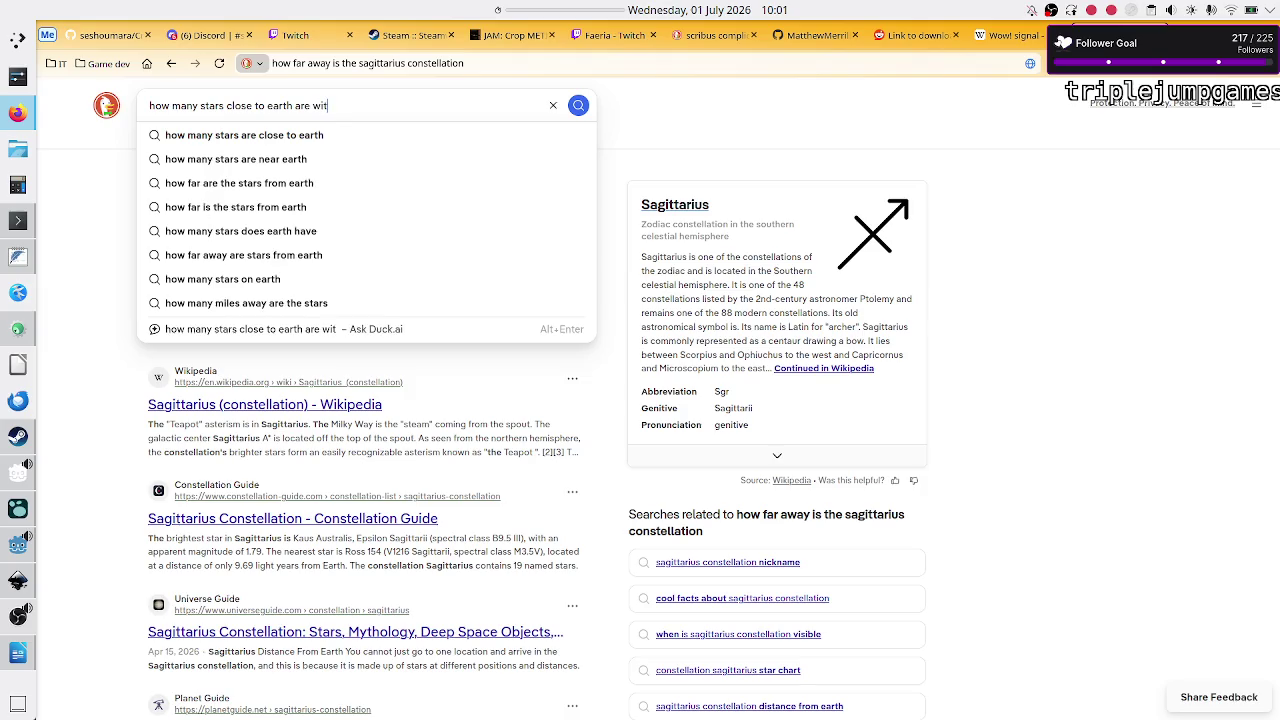
type("hing 10 li")
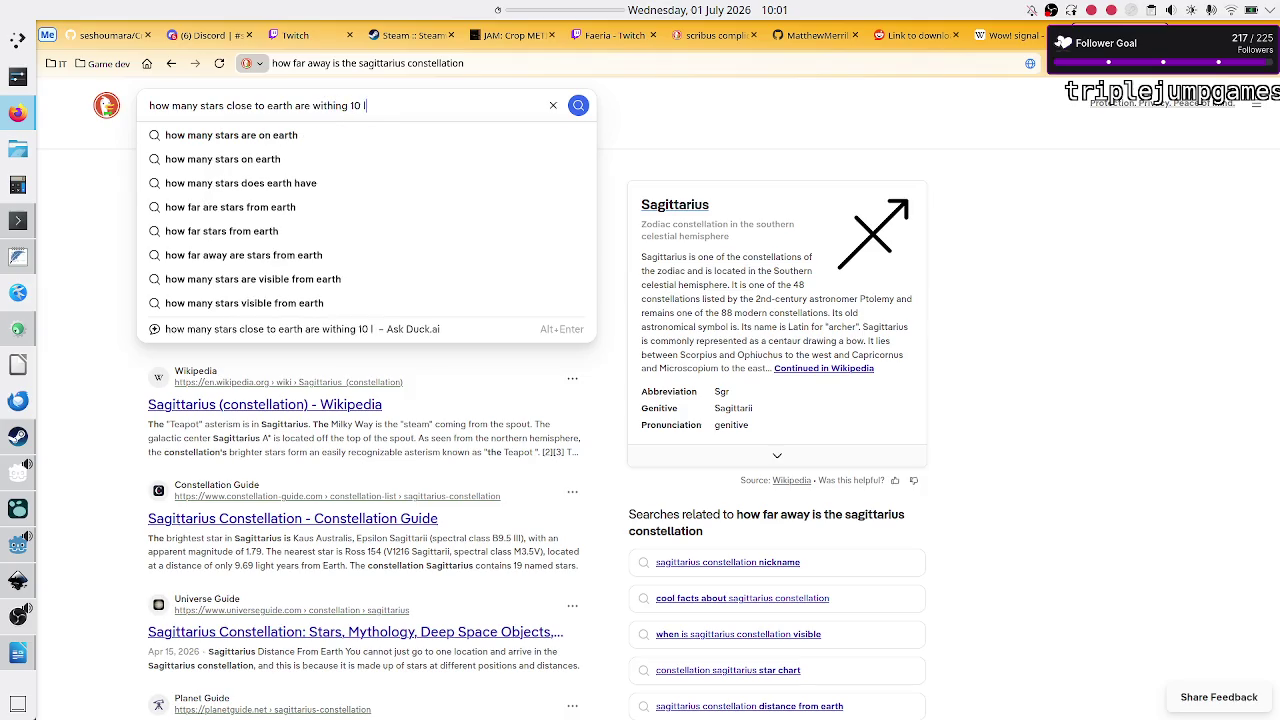
type("ght years")
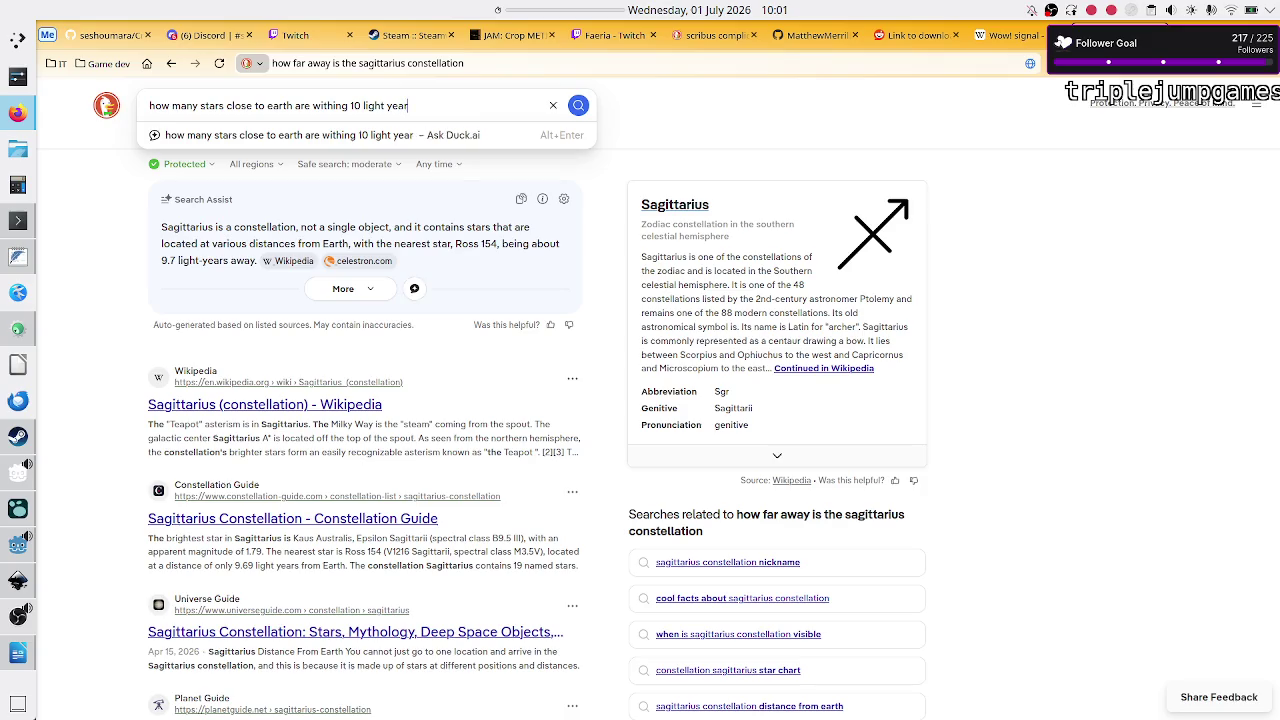
key("Return")
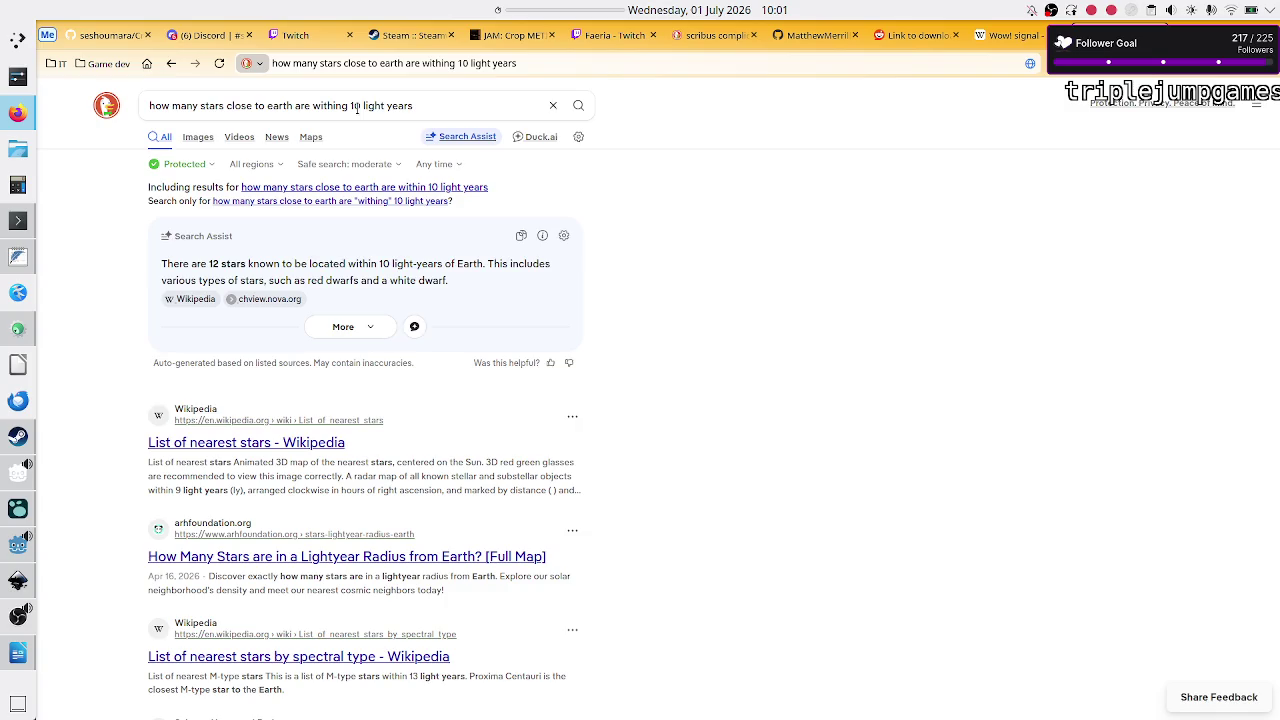
Step: Check the answer, highlighting its count of 12 stars
scroll(648, 294, "down", 1)
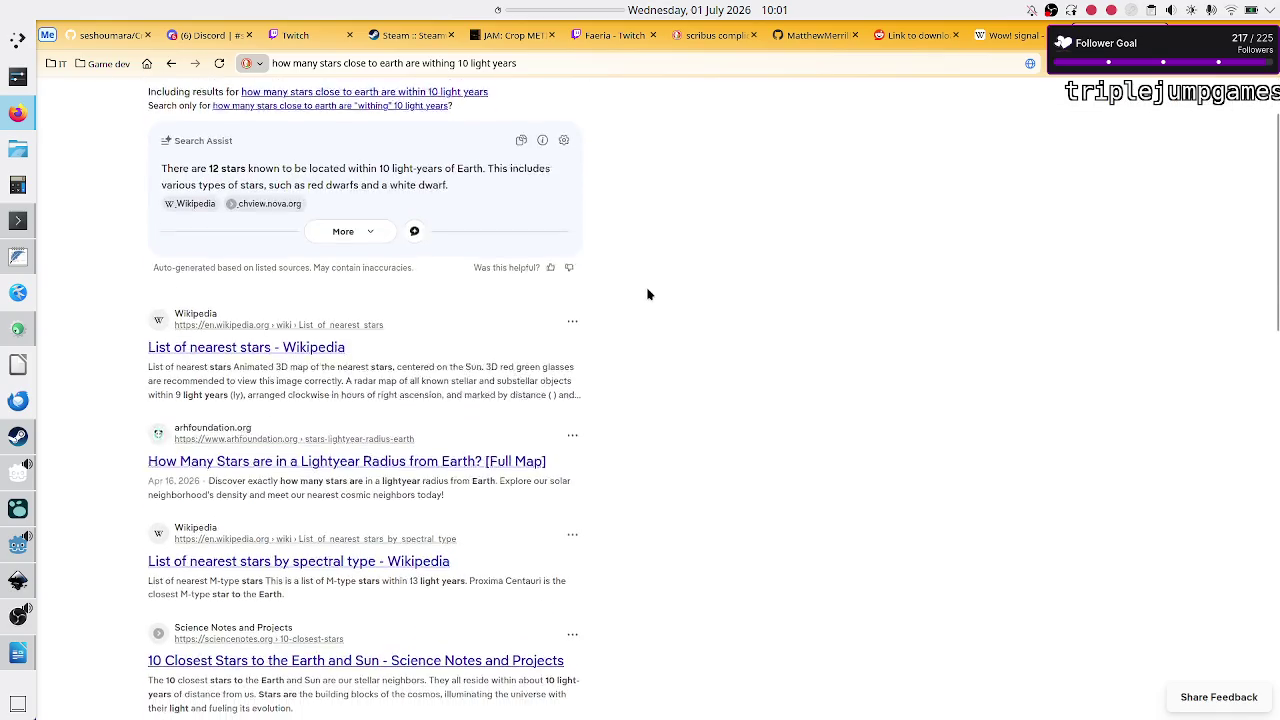
scroll(648, 294, "up", 1)
scroll(600, 270, "down", 1)
double_click(214, 263)
left_click(241, 277)
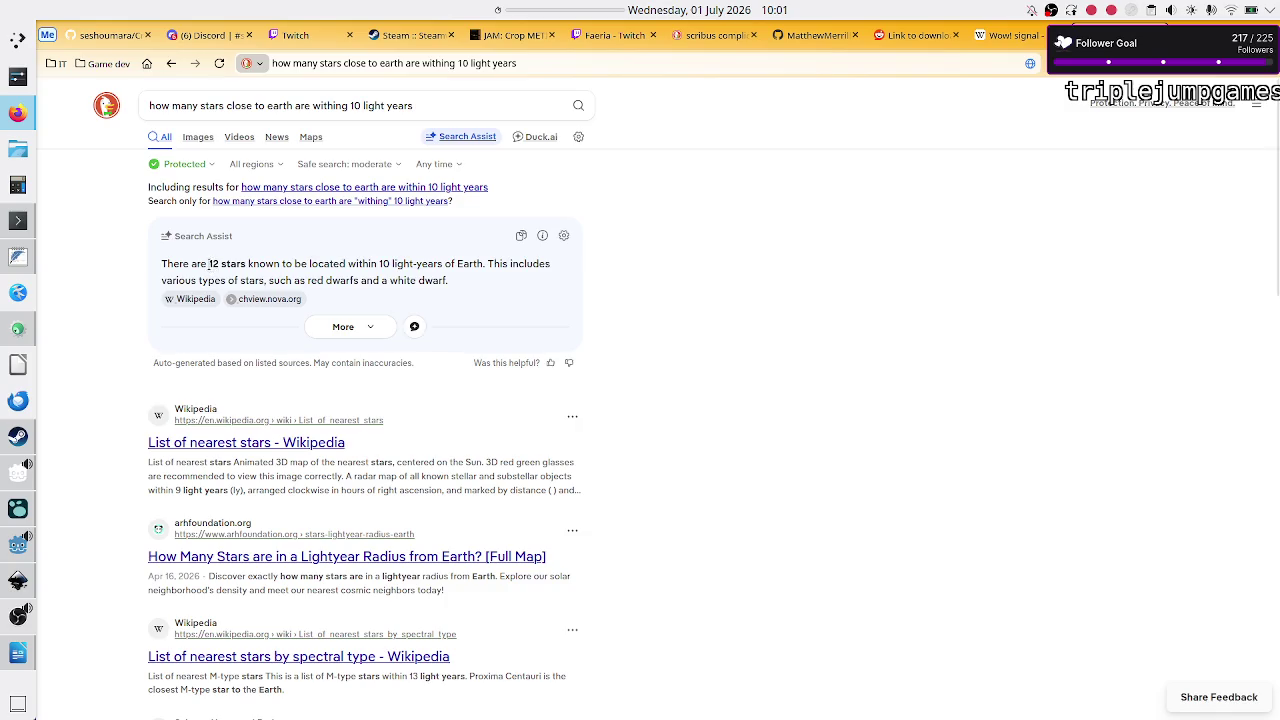
double_click(209, 263)
left_click(220, 263)
Step: Open the List of nearest stars article and scroll its table down to Ross 154 (9.7063 ly)
left_click(229, 442)
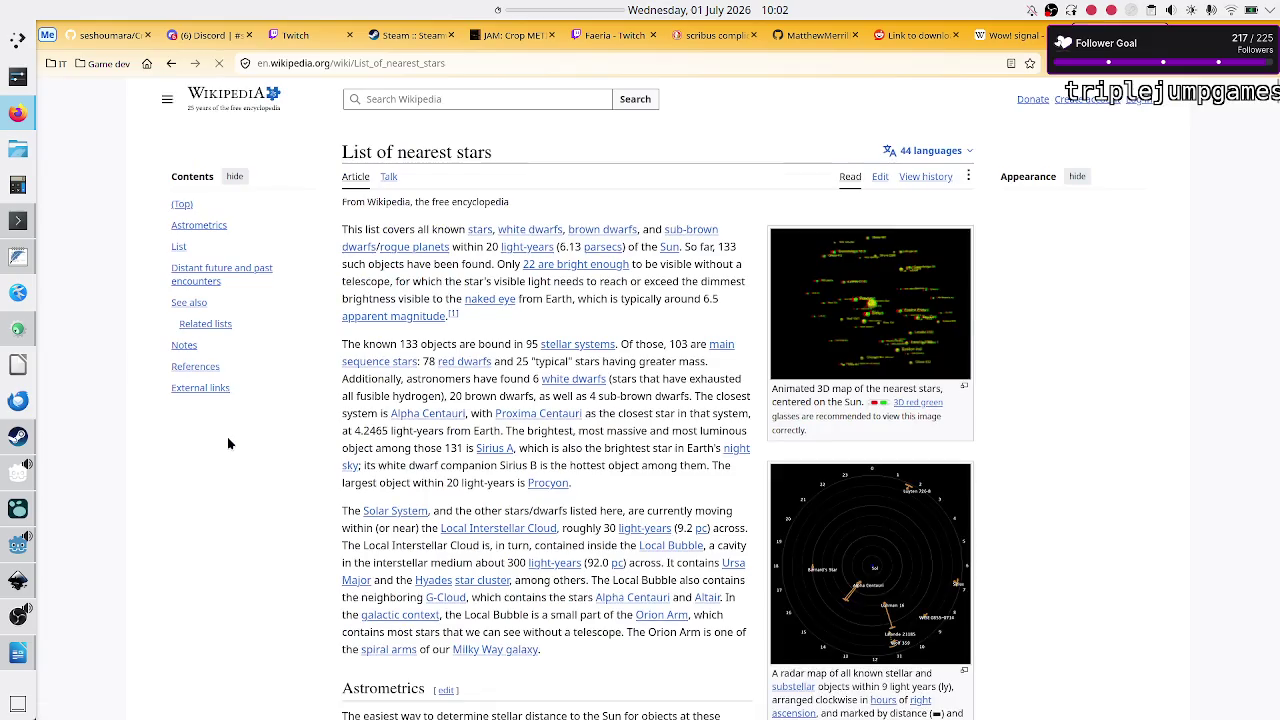
scroll(590, 425, "down", 5)
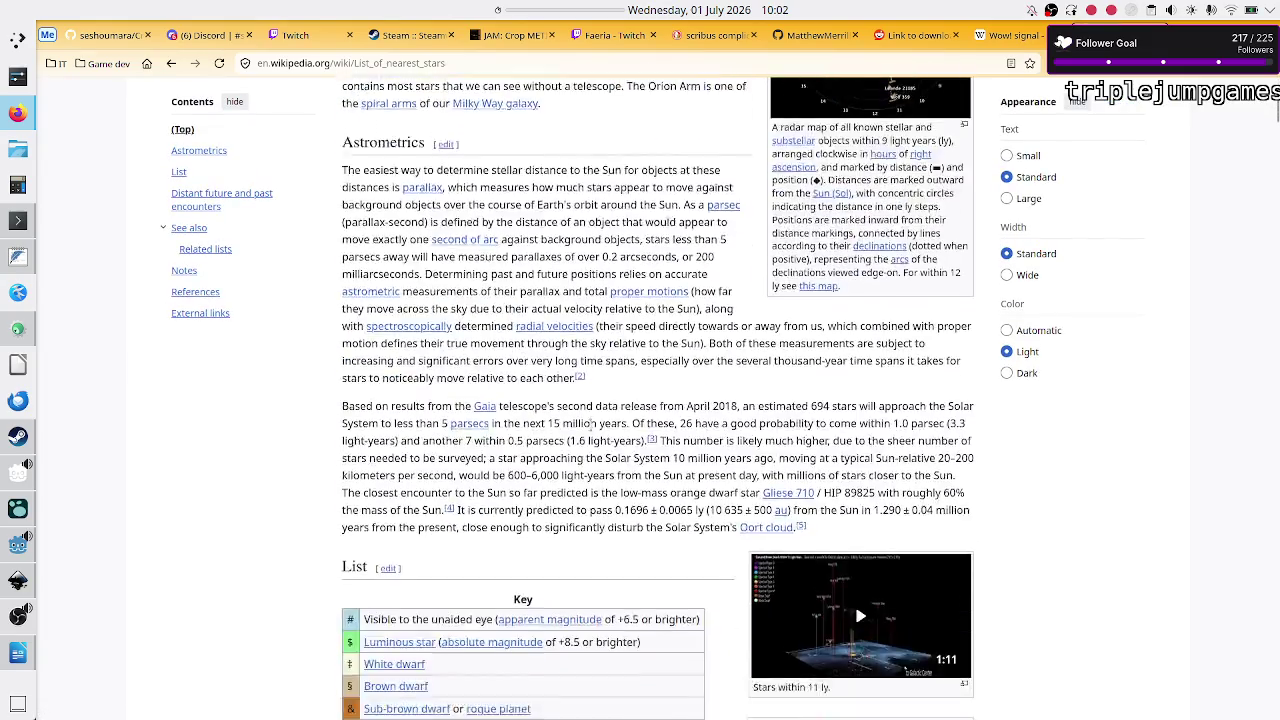
scroll(591, 424, "down", 10)
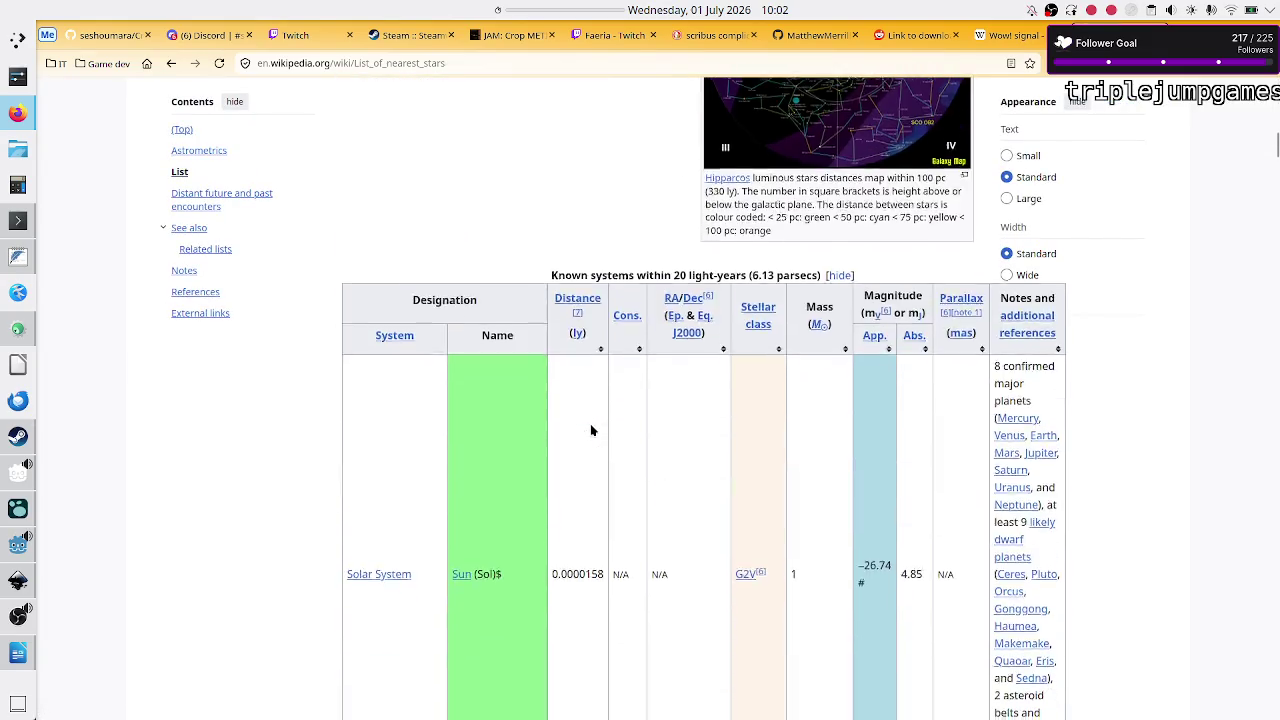
scroll(591, 430, "down", 6)
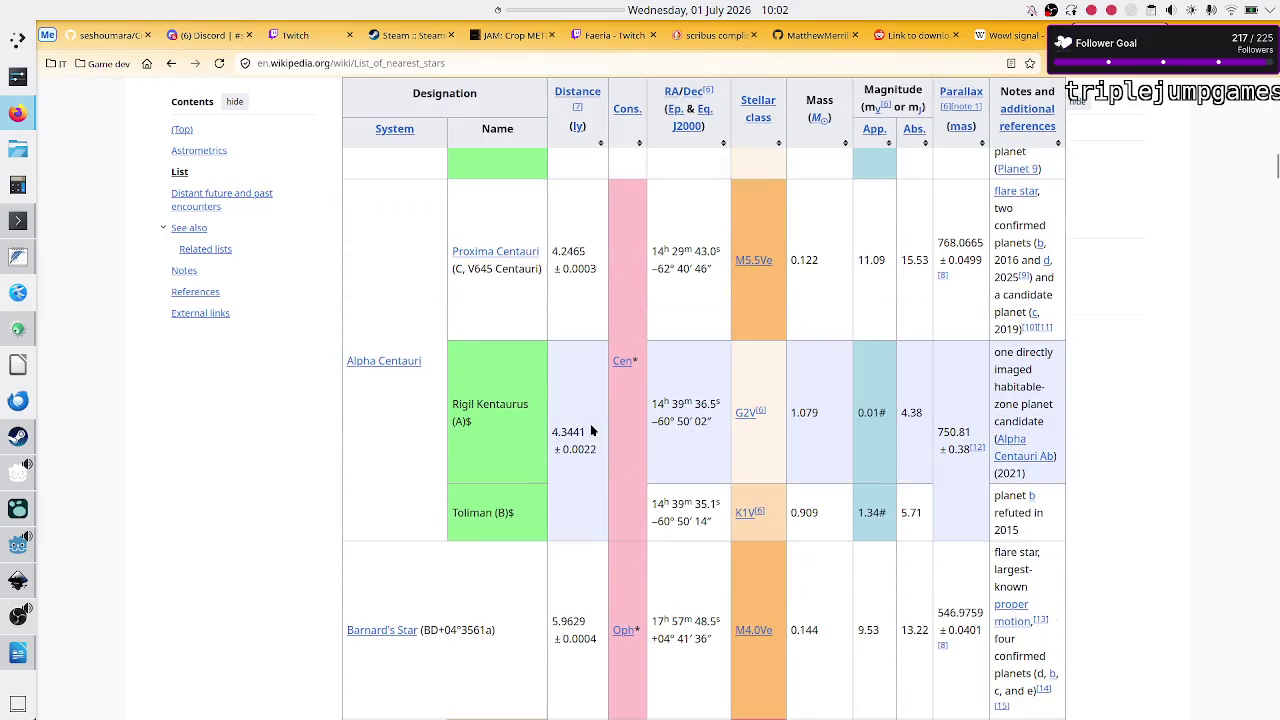
scroll(591, 430, "down", 2)
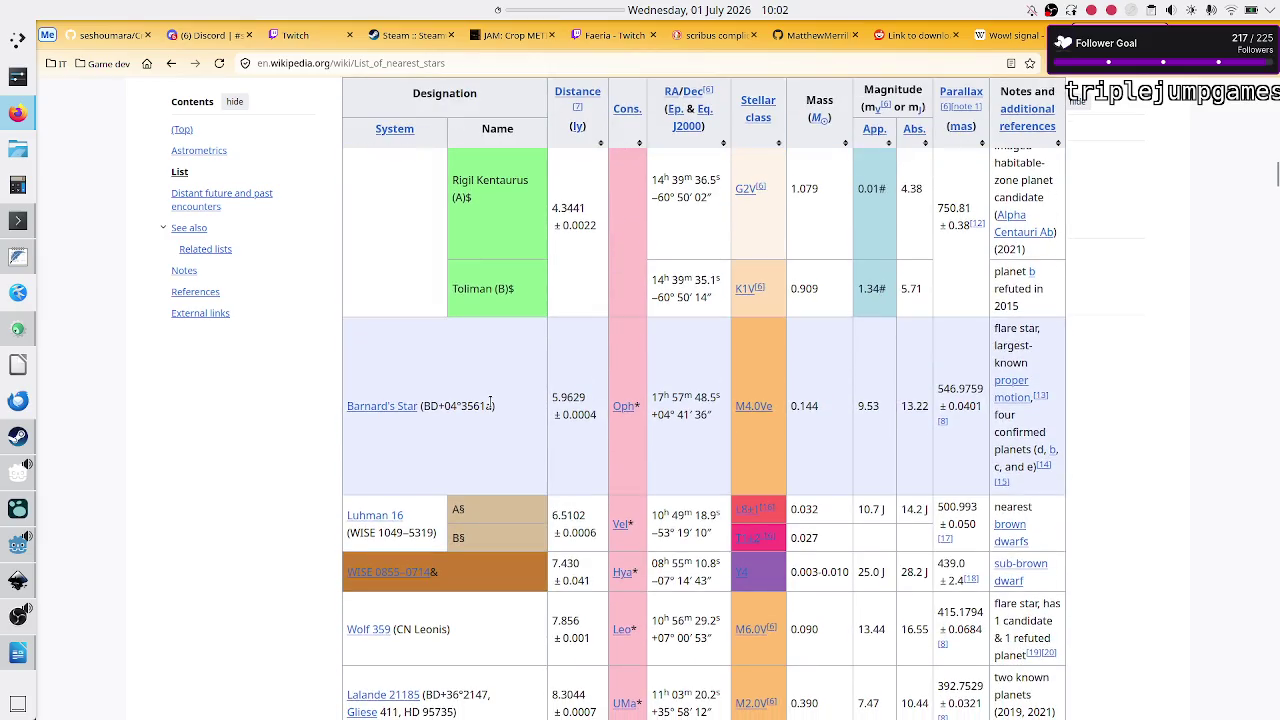
scroll(578, 413, "up", 2)
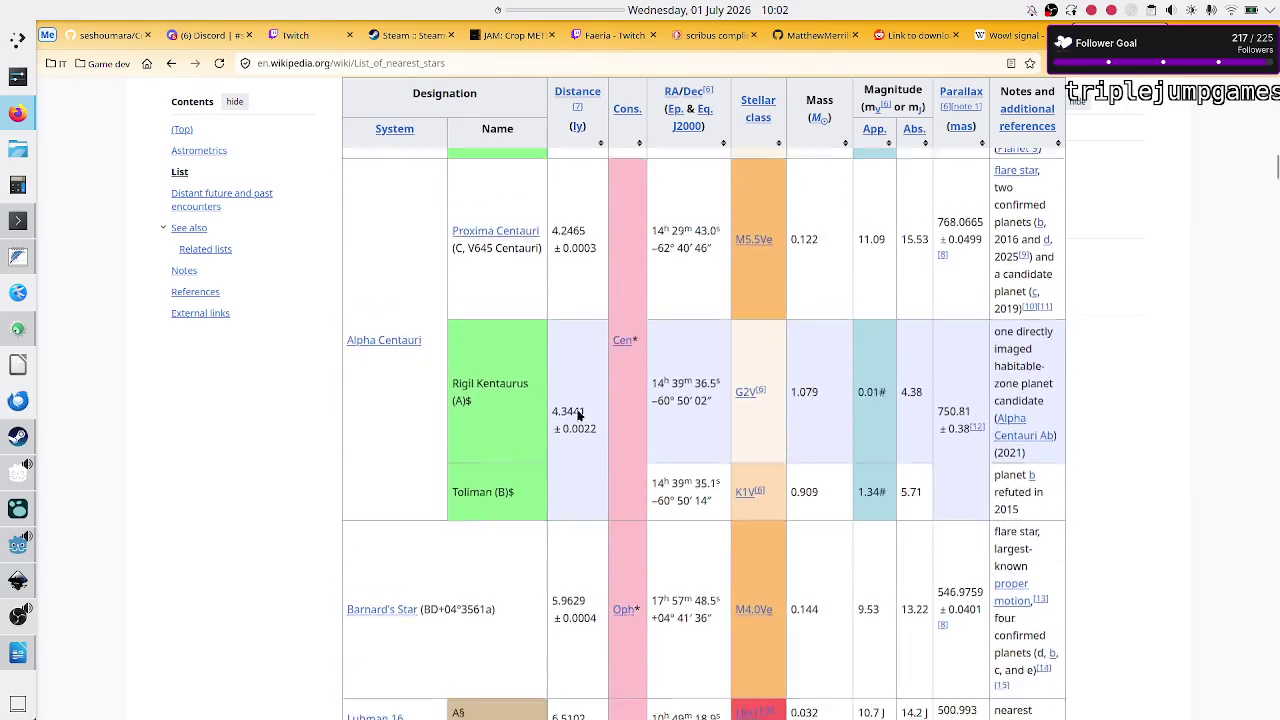
scroll(578, 413, "down", 2)
scroll(575, 488, "down", 1)
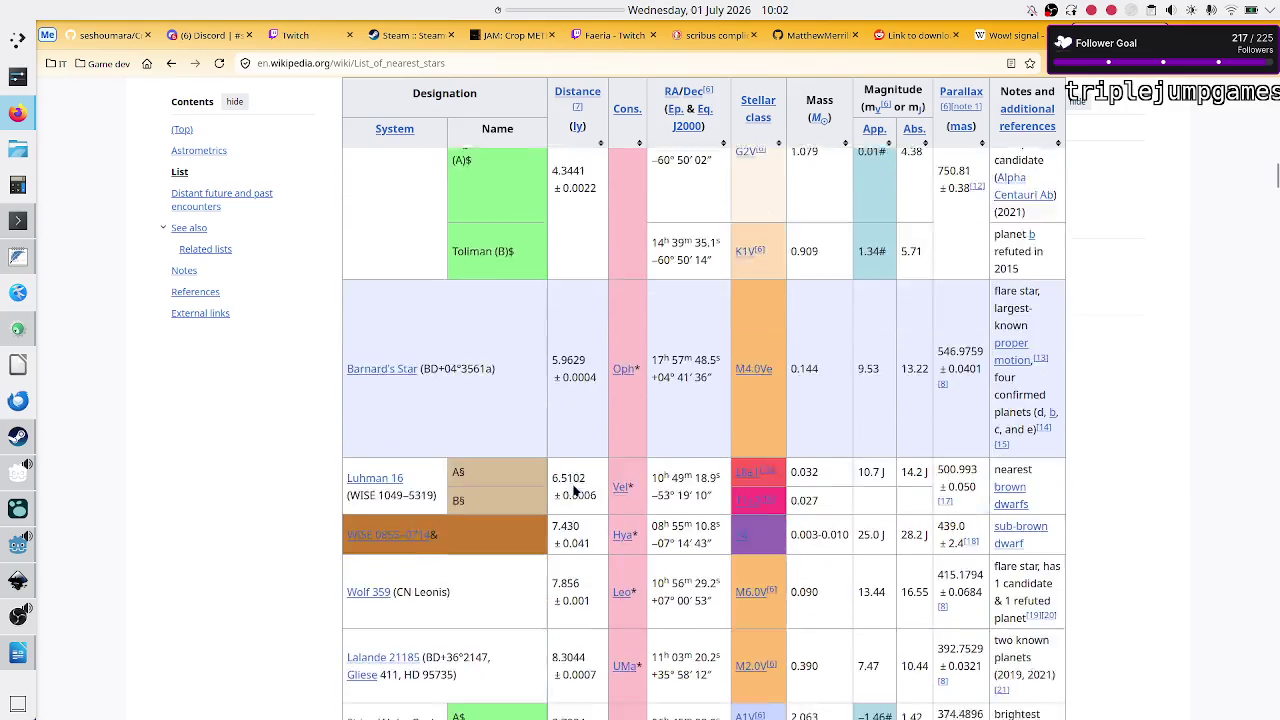
scroll(575, 488, "down", 4)
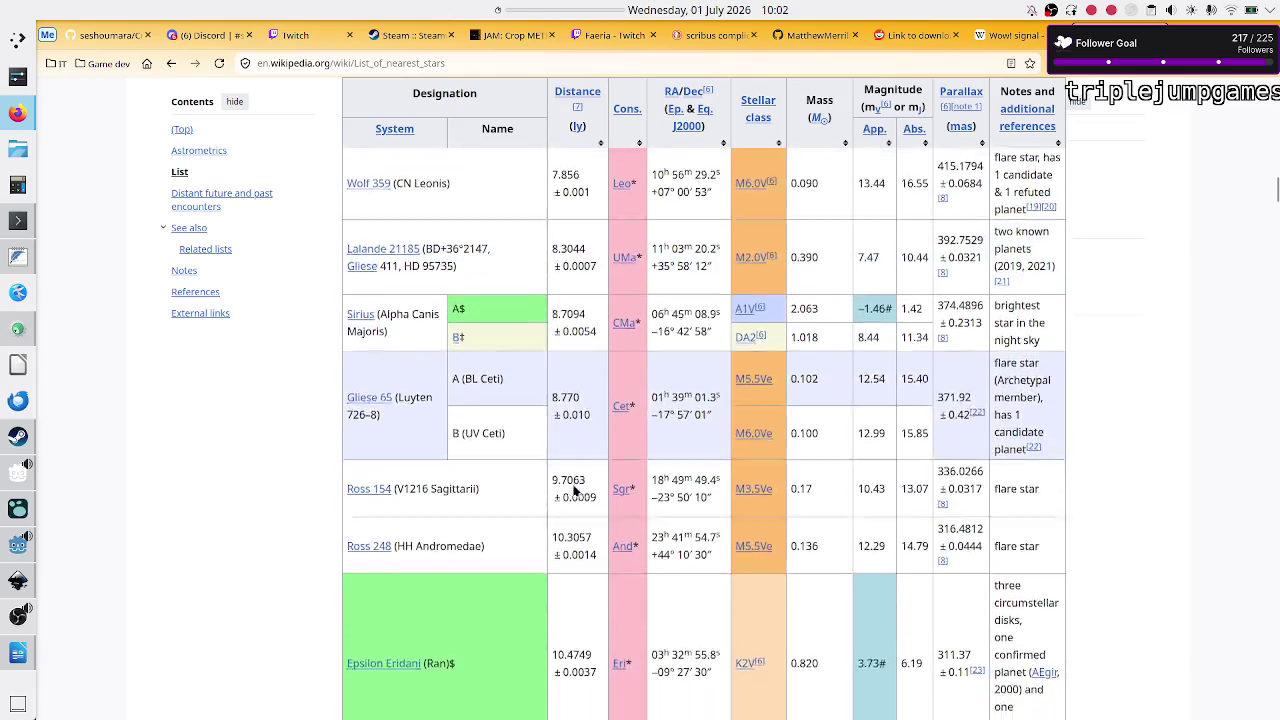
scroll(575, 488, "down", 1)
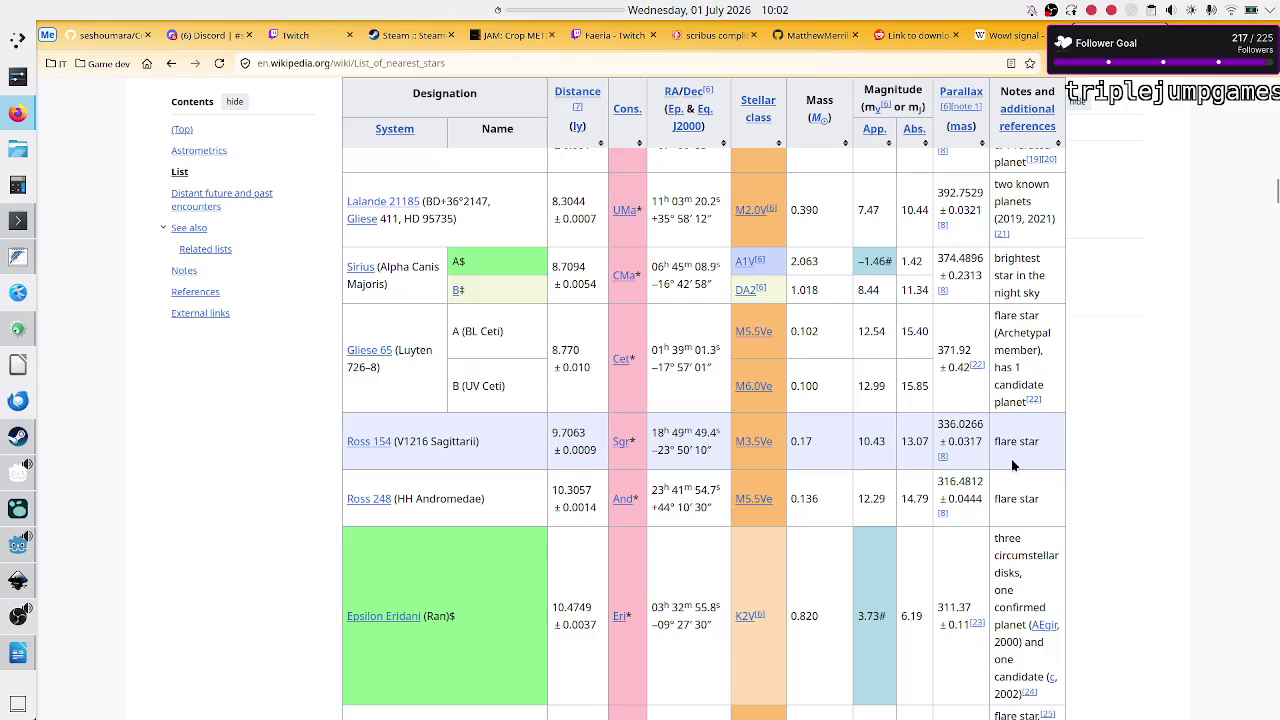
scroll(1066, 450, "down", 2)
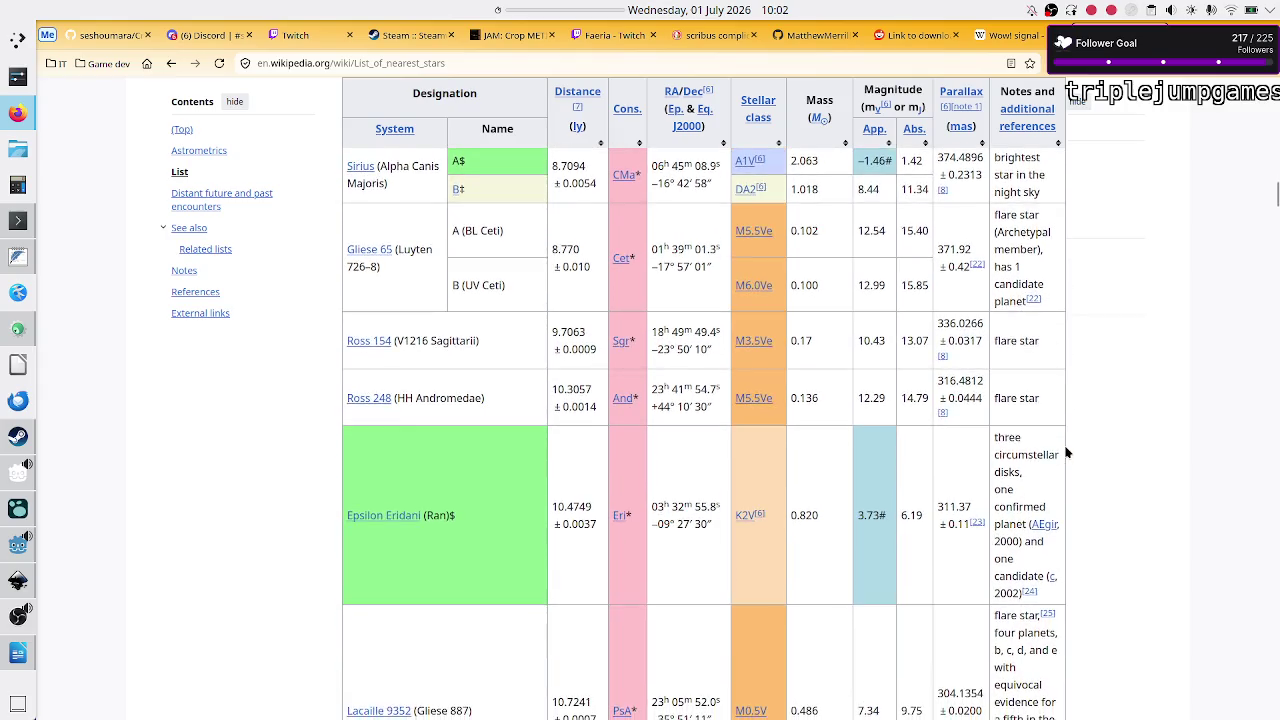
scroll(1066, 452, "down", 3)
scroll(1066, 452, "up", 4)
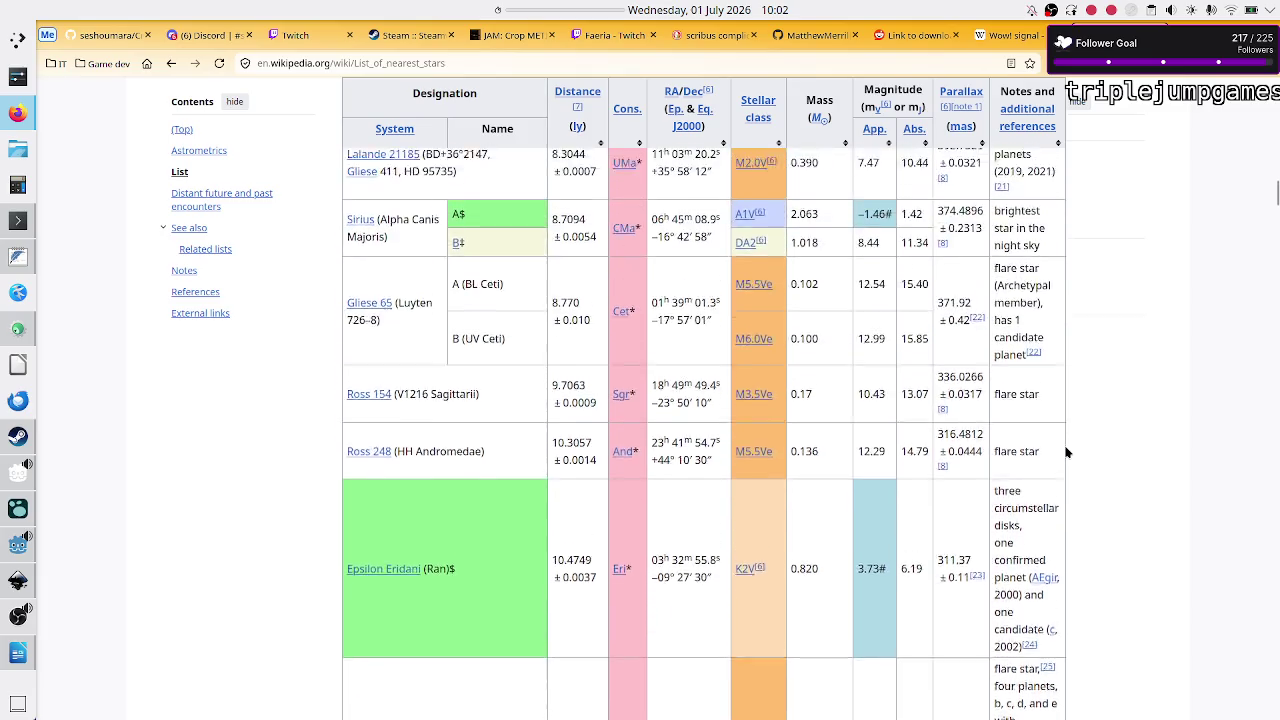
scroll(1066, 452, "up", 4)
scroll(972, 508, "down", 1)
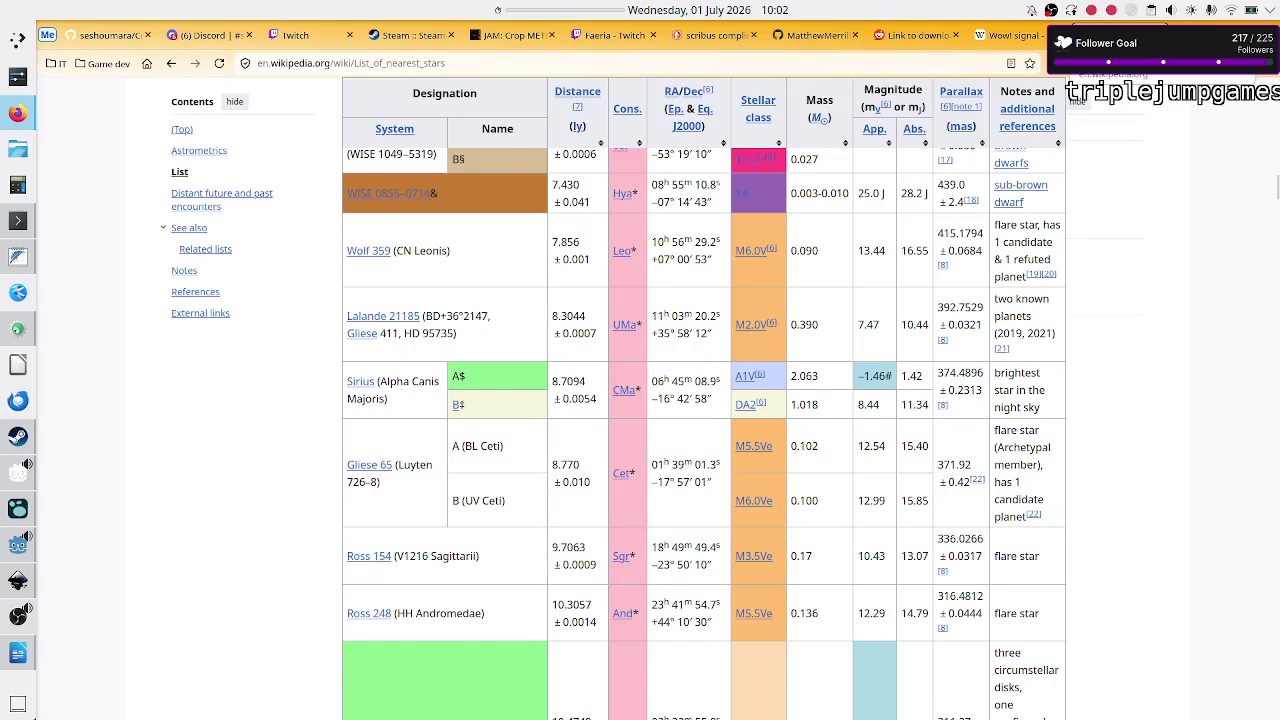
Step: Close the nearest-stars tab and scroll the Wow! signal article back to the top
key("ctrl+w")
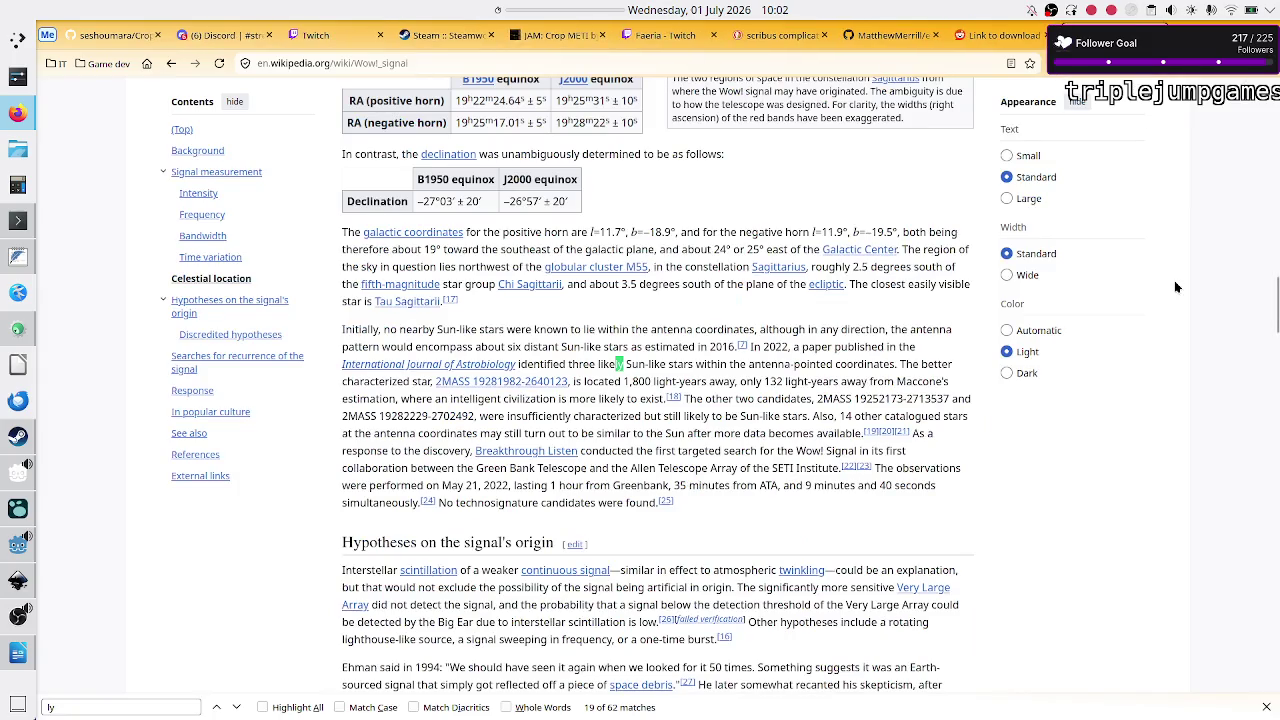
scroll(1174, 280, "up", 10)
scroll(1174, 280, "up", 5)
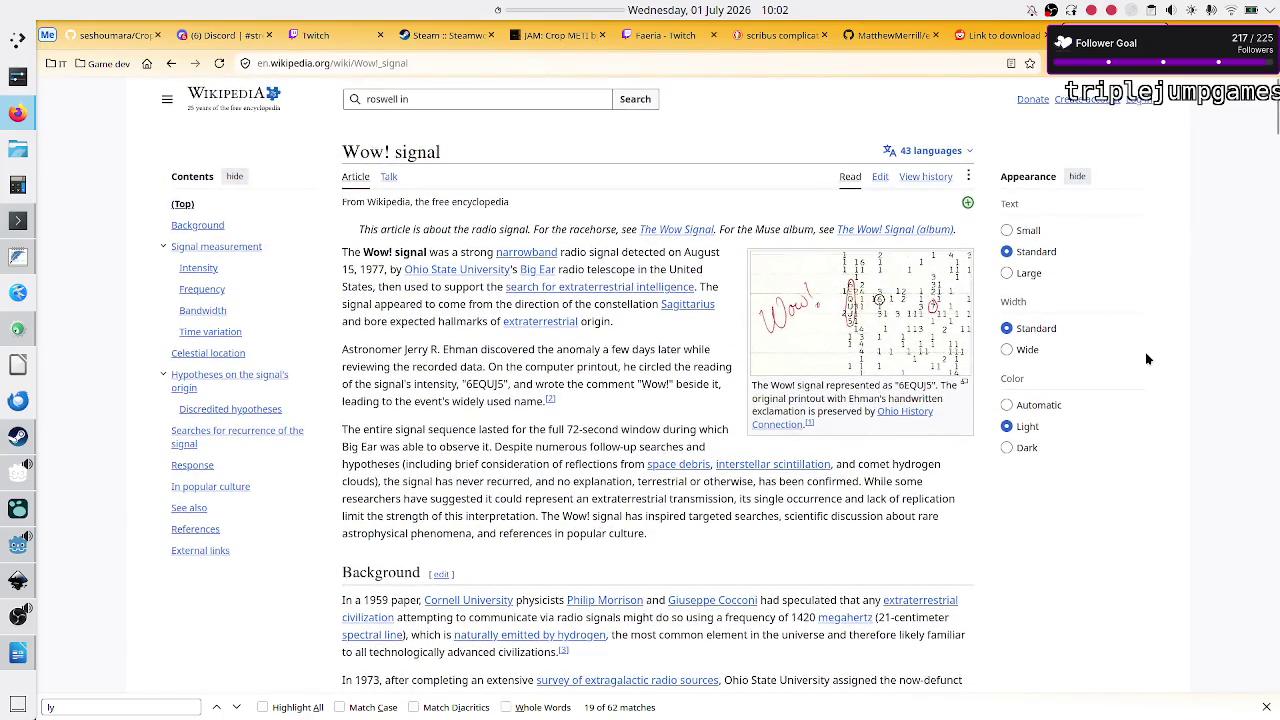
Step: Continue the backstory sentence in manual.odt with 'later named the “wow signal”'
key("alt+Tab")
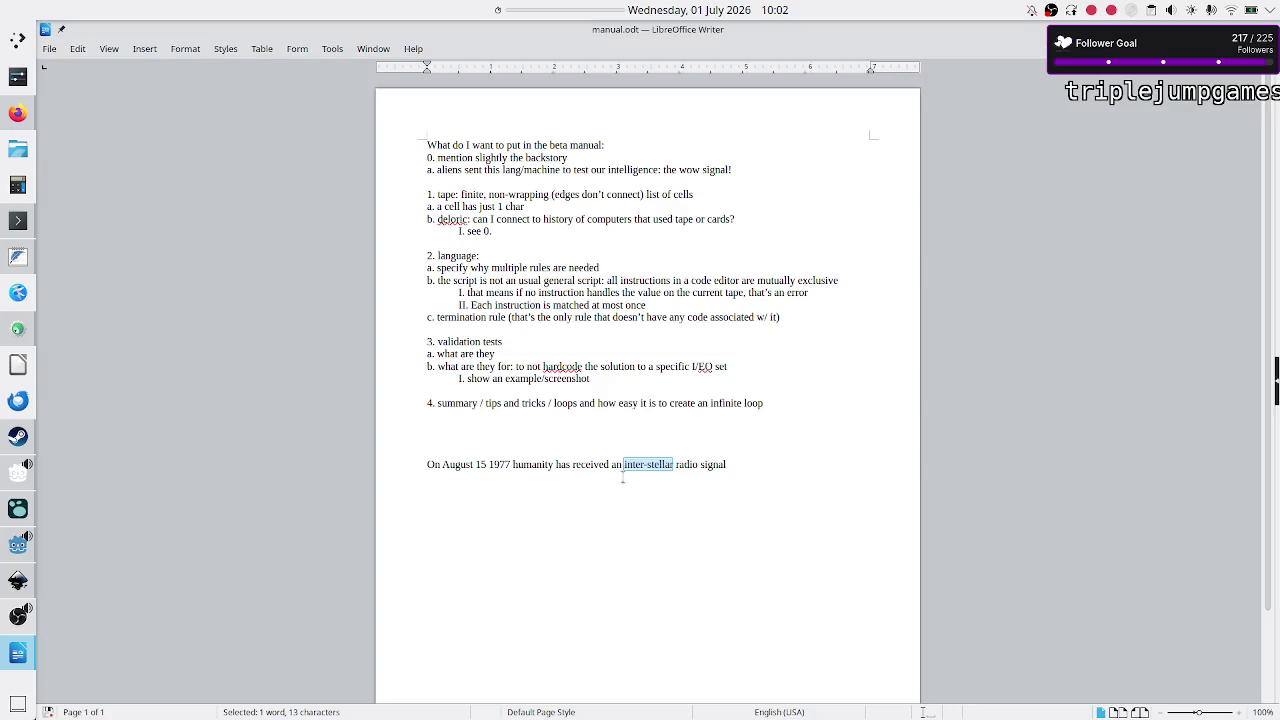
left_click(751, 468)
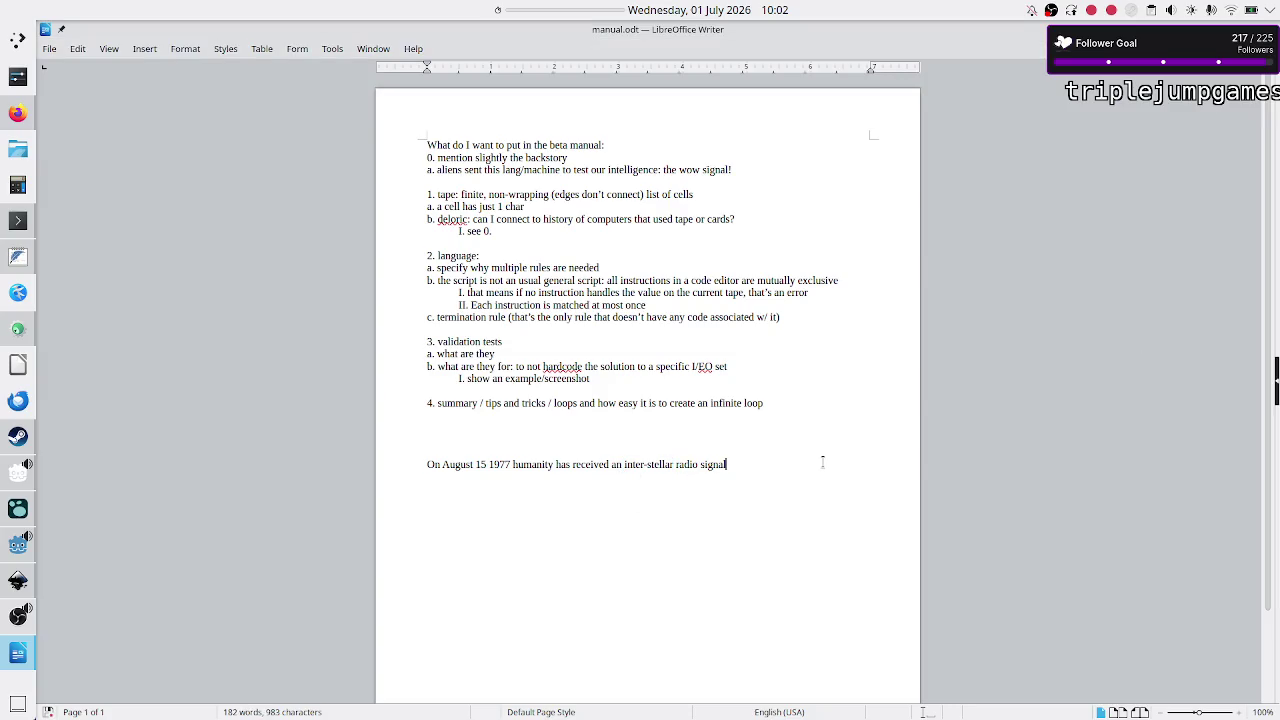
type(",later named")
key("BackSpace")
key("Right")
key("Right")
key("Right")
type("the “wow s")
type("ignal”")
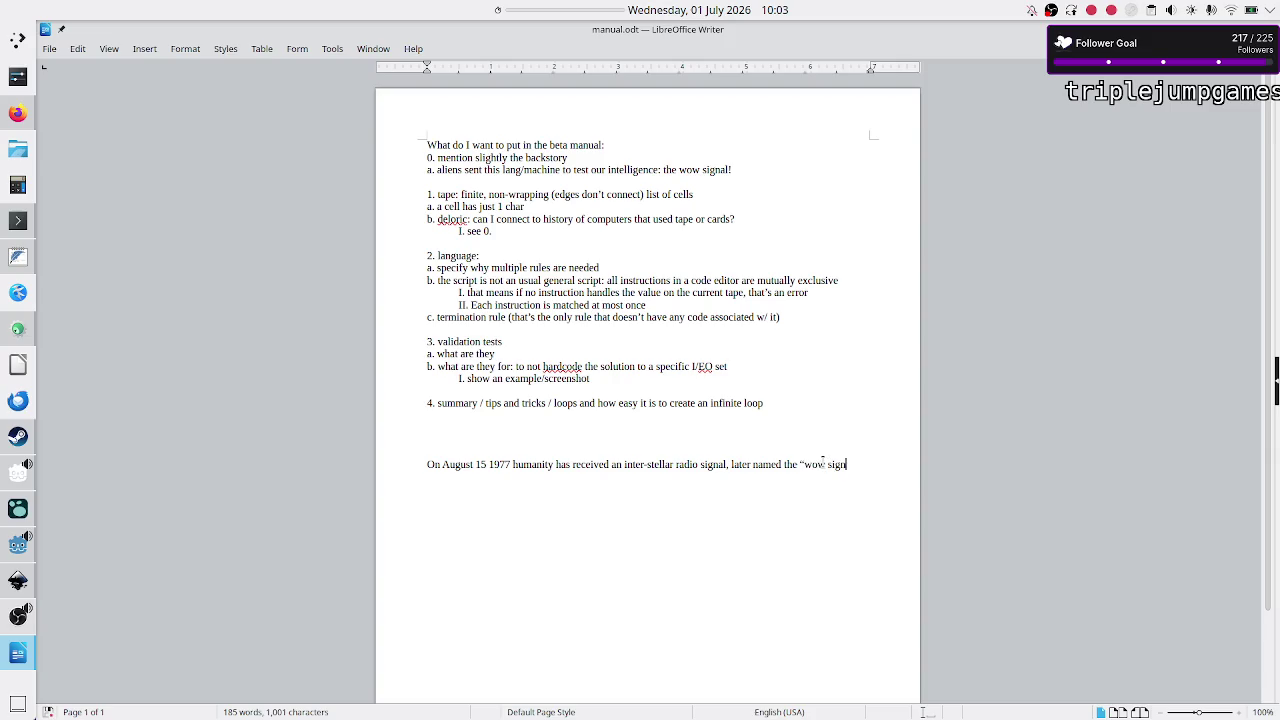
Step: Check the article's spelling, then correct the phrase to 'the “Wow!” signal.'
key("alt+Tab")
mouse_move(825, 467)
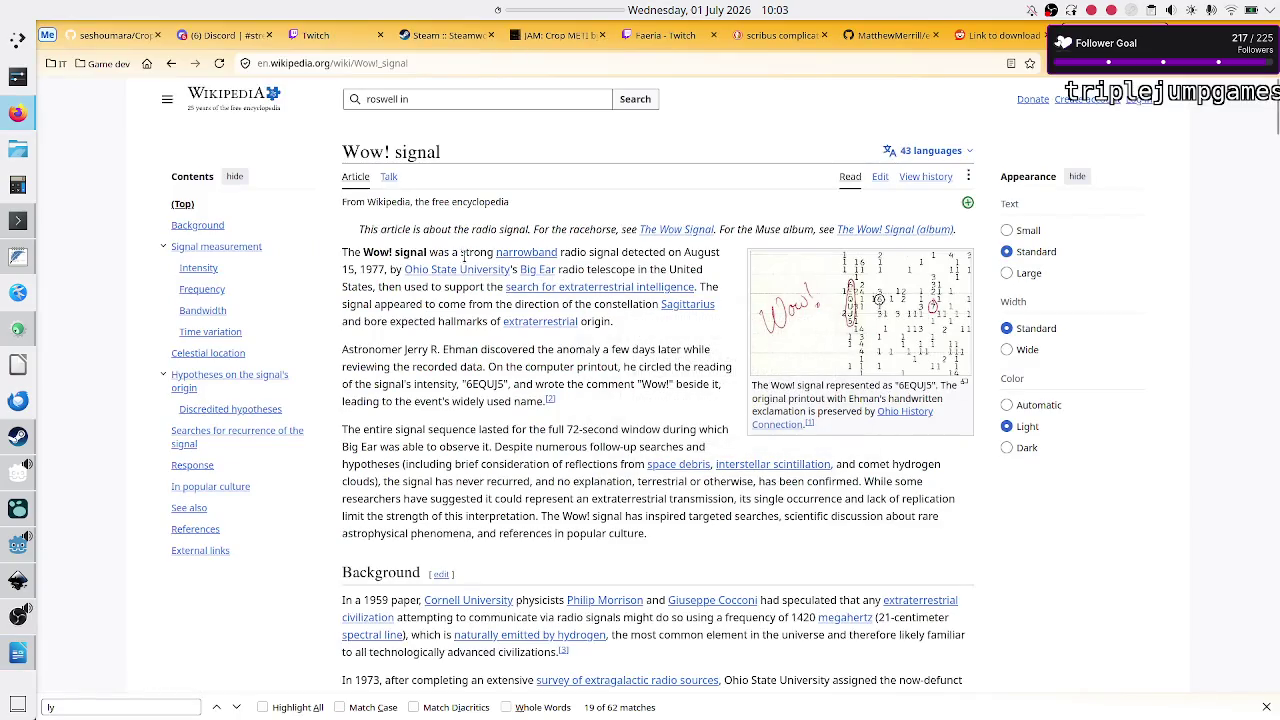
key("alt+Tab")
key("Left")
key("Left")
key("Left")
type("!")
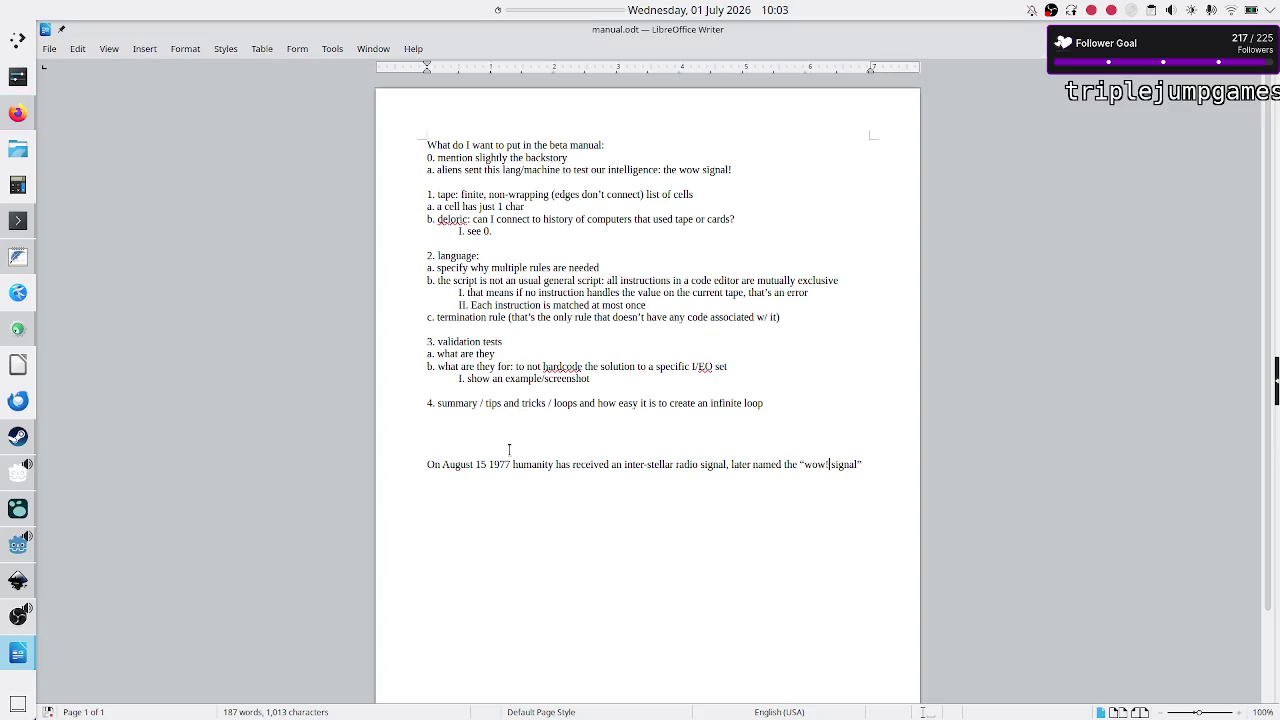
type("W")
key("Delete")
key("Right")
type("\"")
key("Right")
key("Right")
key("Right")
key("BackSpace")
type(".")
Step: Start a 'Believed to' line below, trim it, and select 'transmission' in the Wow! article
key("Return")
type("Believed")
type(" to")
key("BackSpace")
key("BackSpace")
key("BackSpace")
key("alt+Tab")
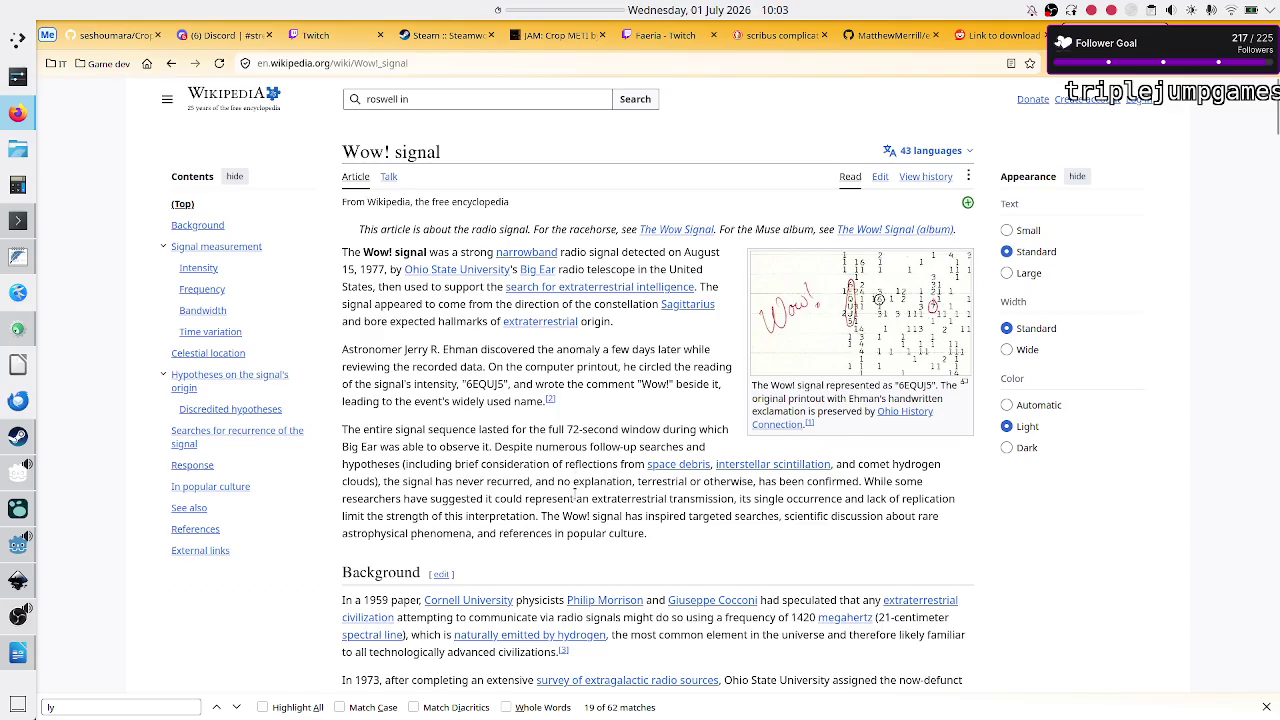
double_click(689, 497)
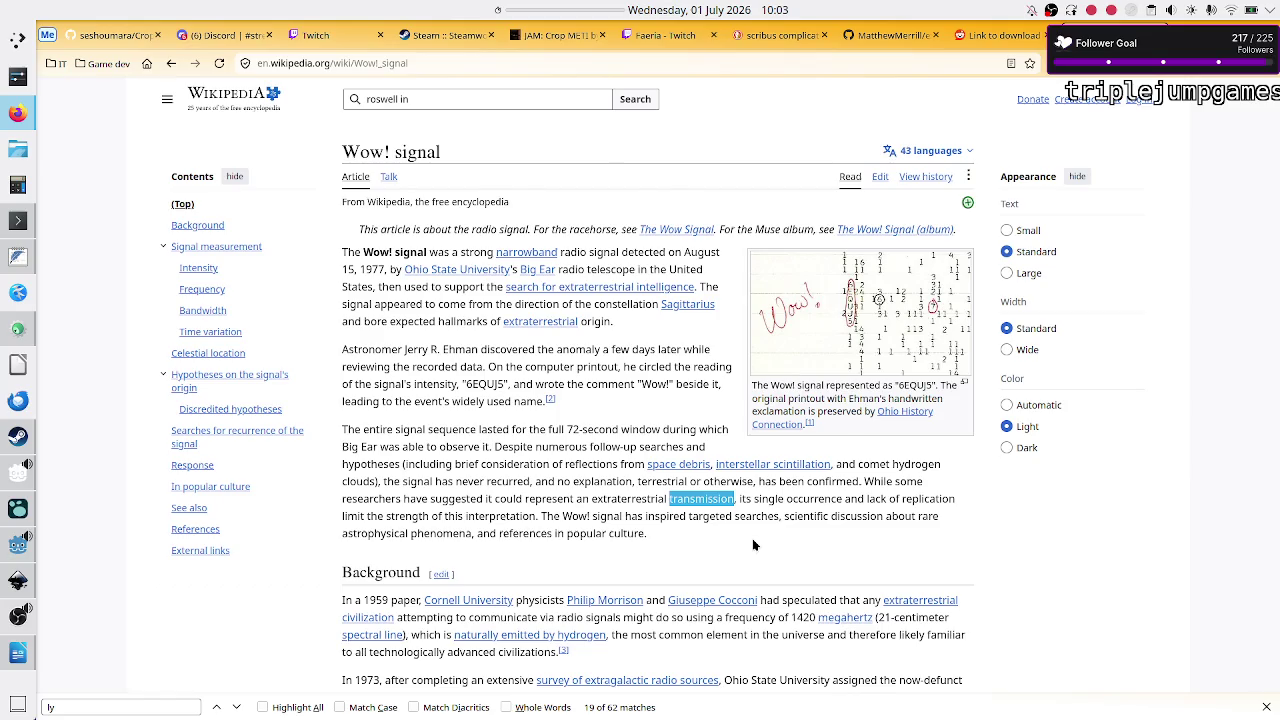
Step: Replace the unfinished Believed line with an 'Upon' line and add blank lines above it
key("alt+Tab")
key("BackSpace")
key("BackSpace")
key("BackSpace")
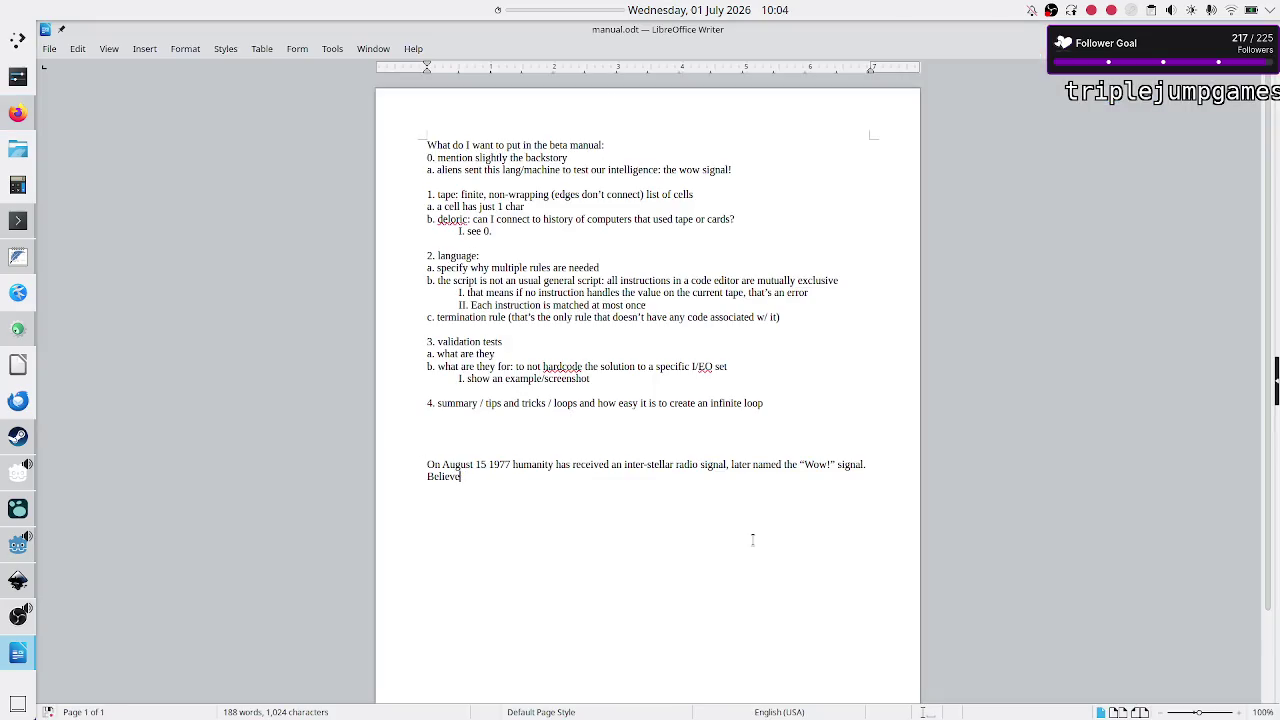
key("Return")
type("Upon")
key("shift+End")
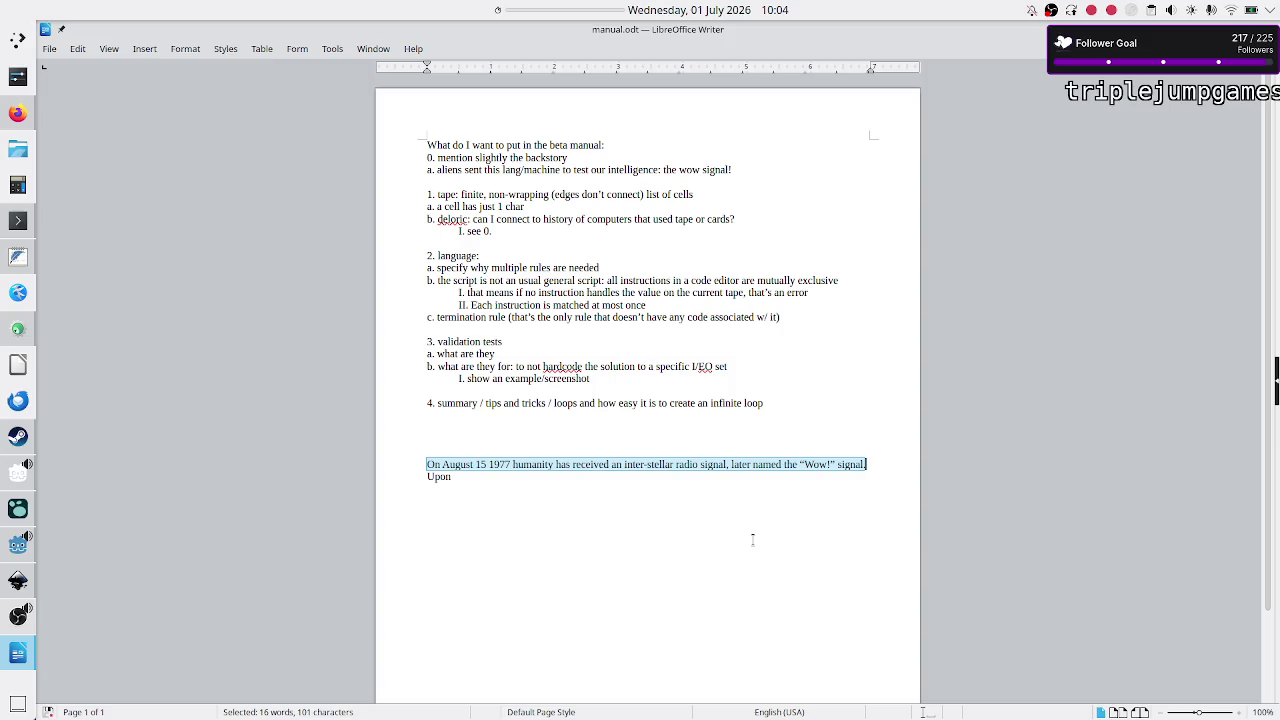
key("Right")
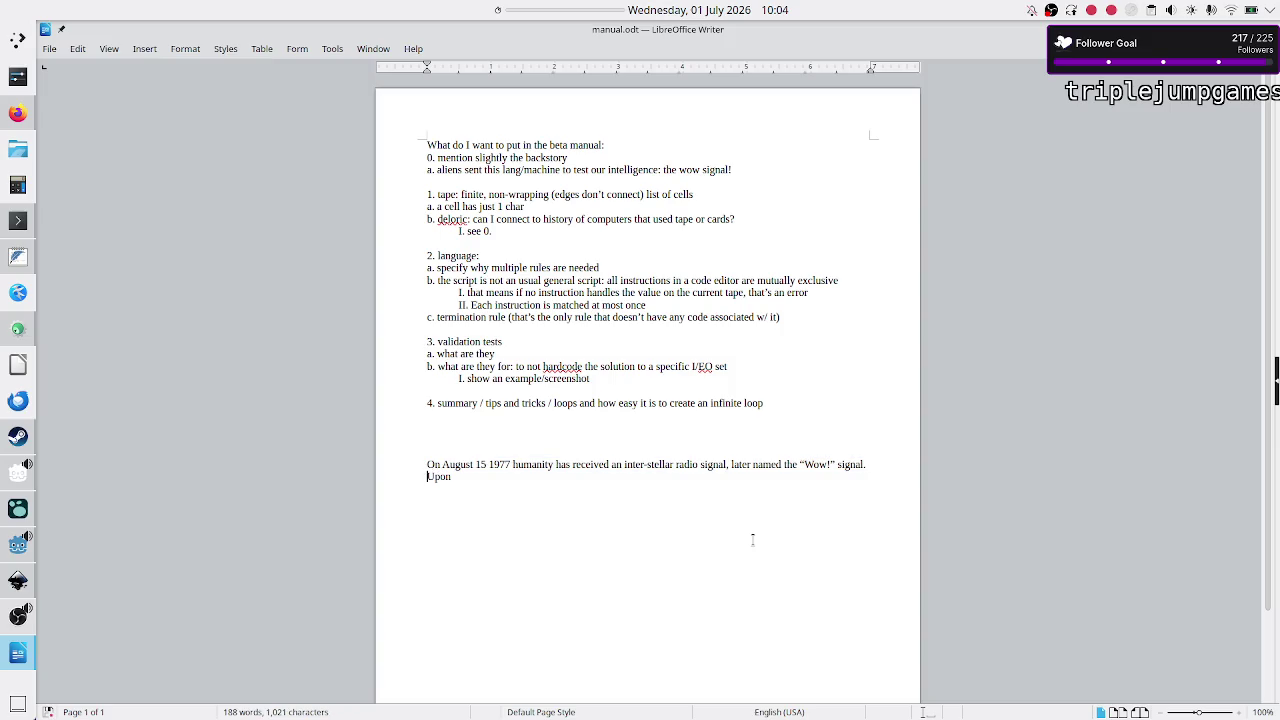
key("Return")
key("Up")
key("Up")
Step: Label the sentence 'our reality', add 'game reality' below, and begin 'After months of'
type("our reali")
type("ty")
key("Down")
key("Down")
type("game reali")
type("ty")
key("Down")
key("BackSpace")
key("BackSpace")
key("BackSpace")
type("After months of d")
key("BackSpace")
key("alt+Tab")
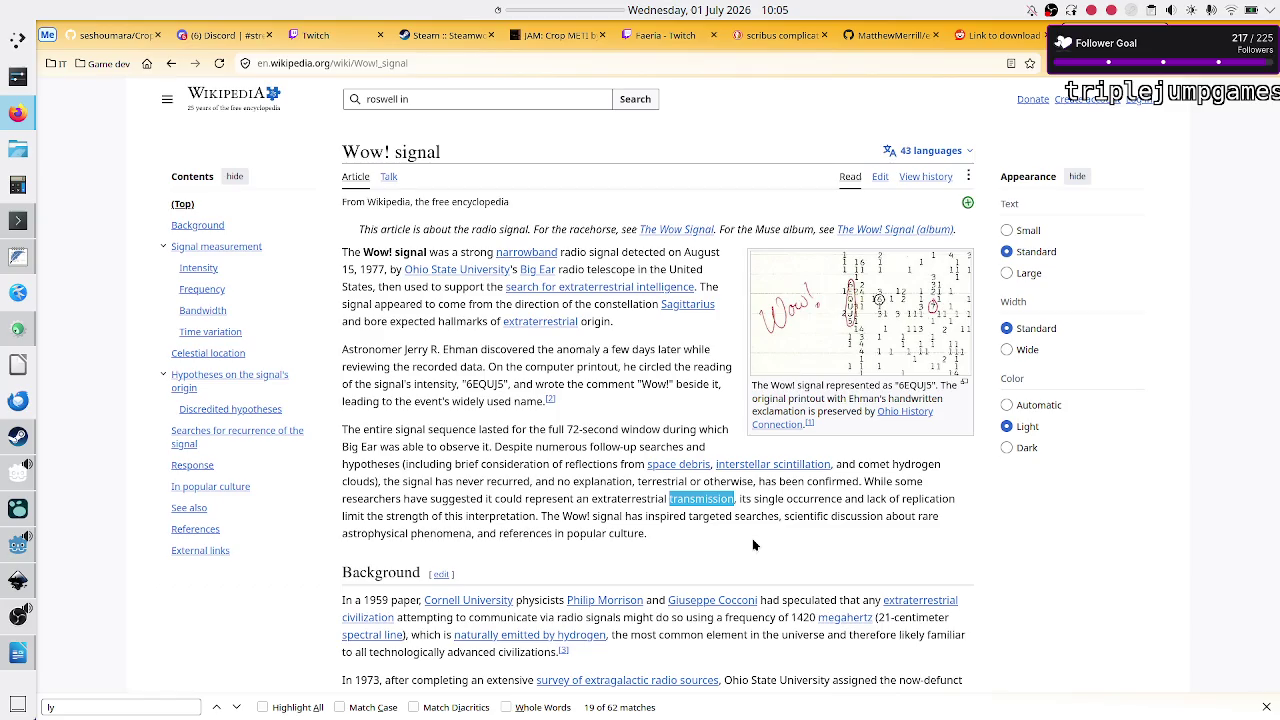
Step: Draft 'different hypotheses' after 'After months of', checking the Wow! article
key("alt+Tab")
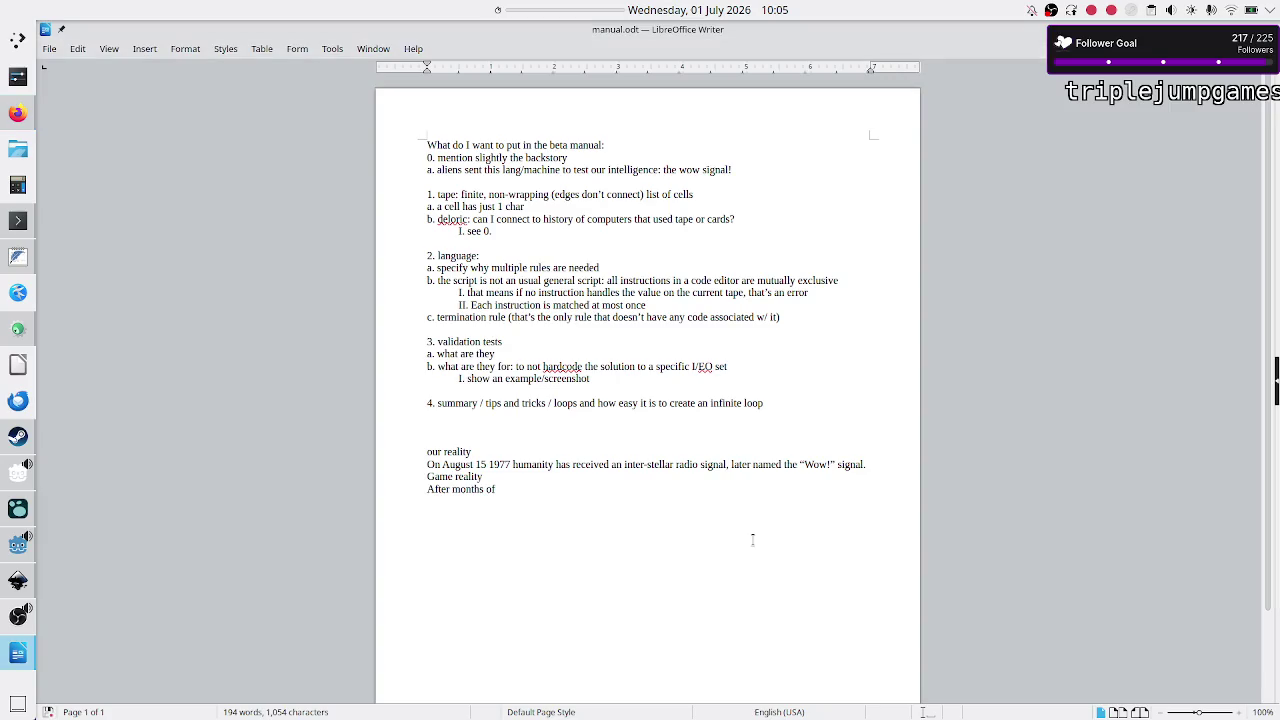
type("diffe")
key("Return")
type("hypothesesis")
key("BackSpace")
key("BackSpace")
key("alt+Tab")
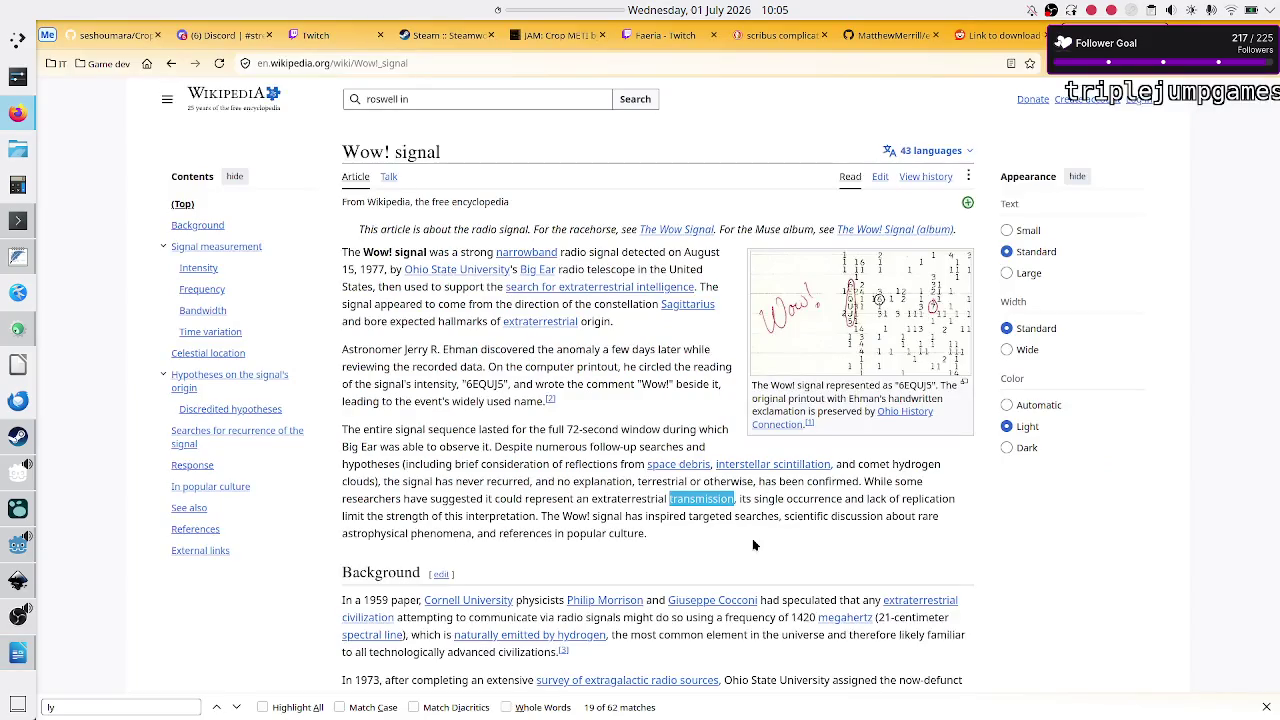
key("alt+Tab")
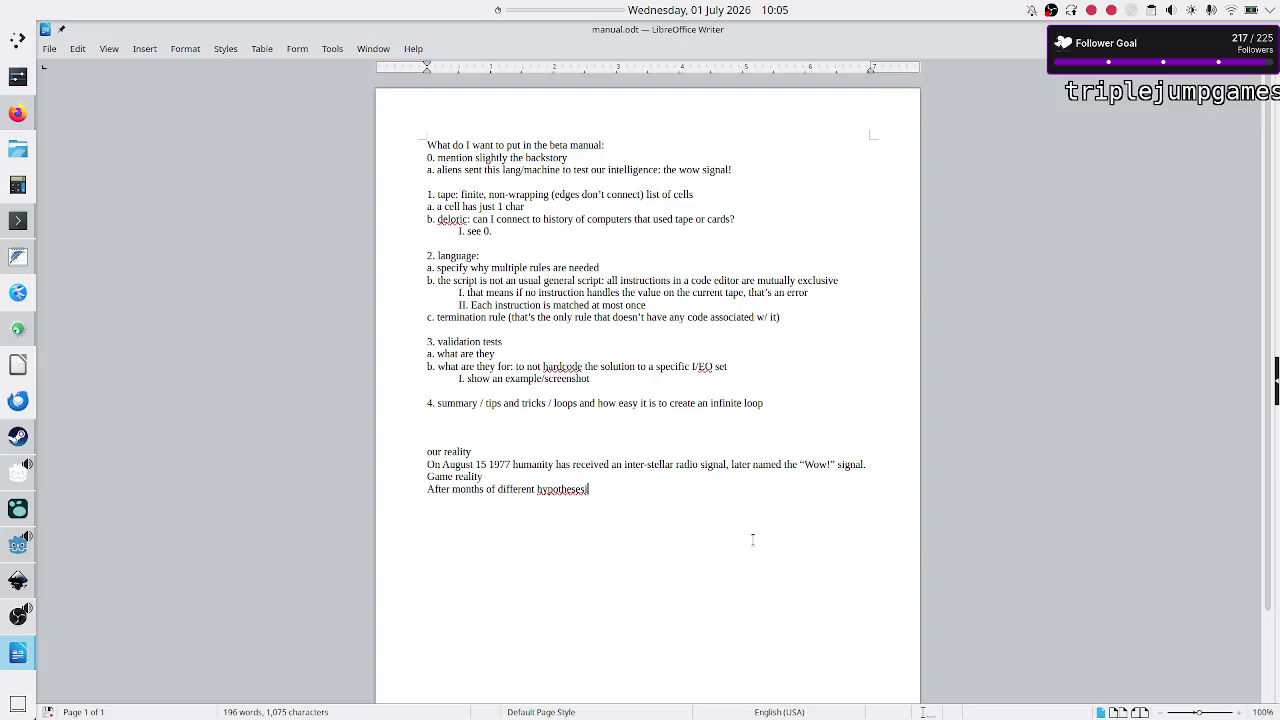
Step: Rewrite the continuation as 'investigations, we discovered that the 72', replacing 'brief'
key("BackSpace")
key("BackSpace")
key("BackSpace")
type("investigations,")
type(" we discovered that the brief")
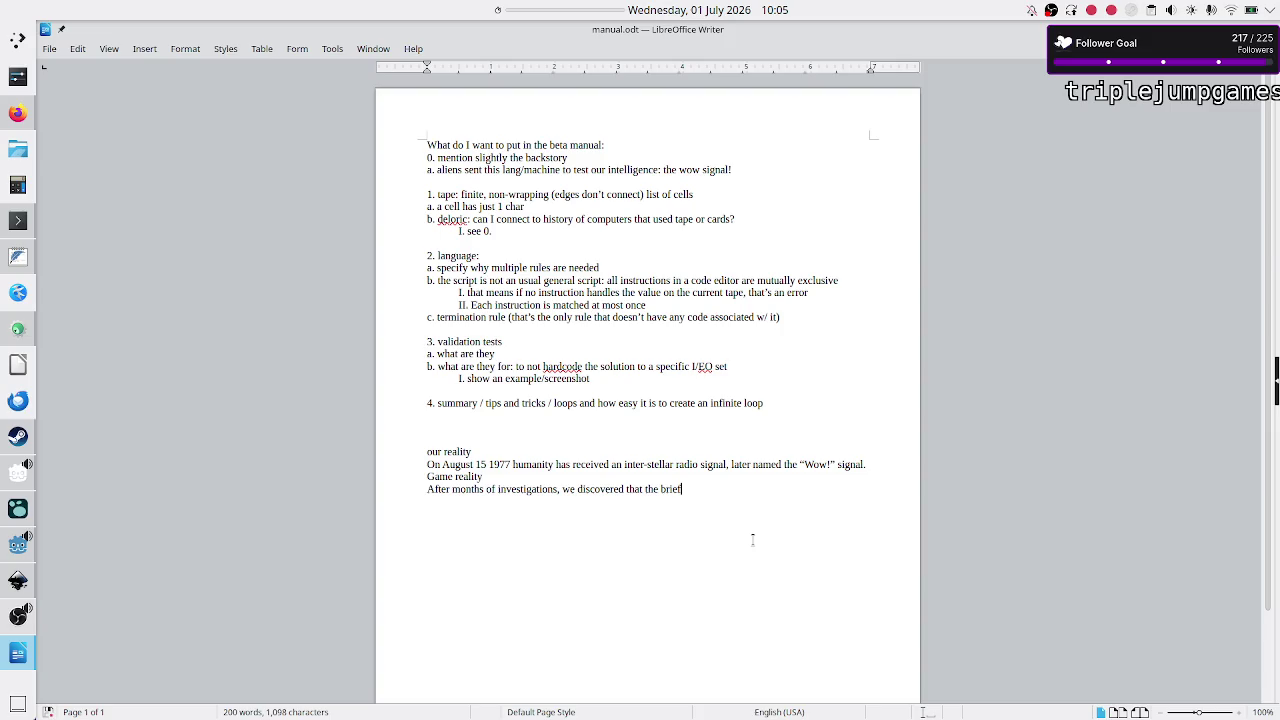
key("alt+Tab")
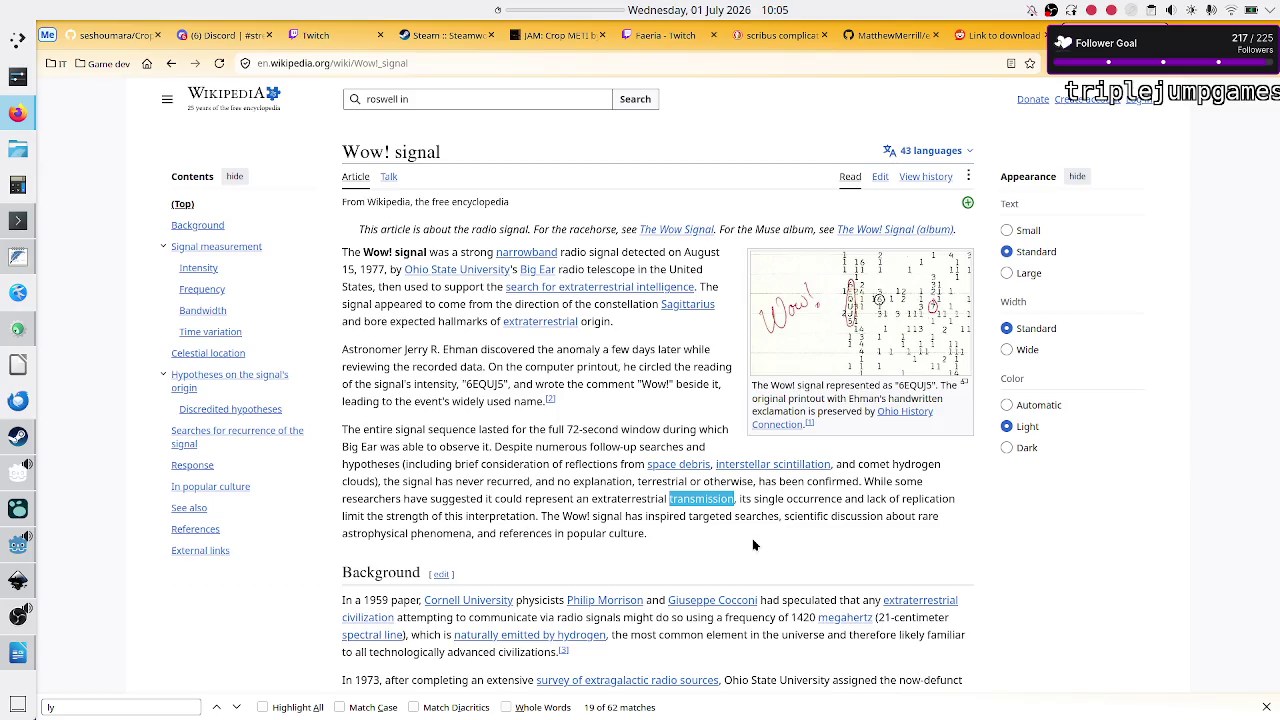
key("alt+Tab")
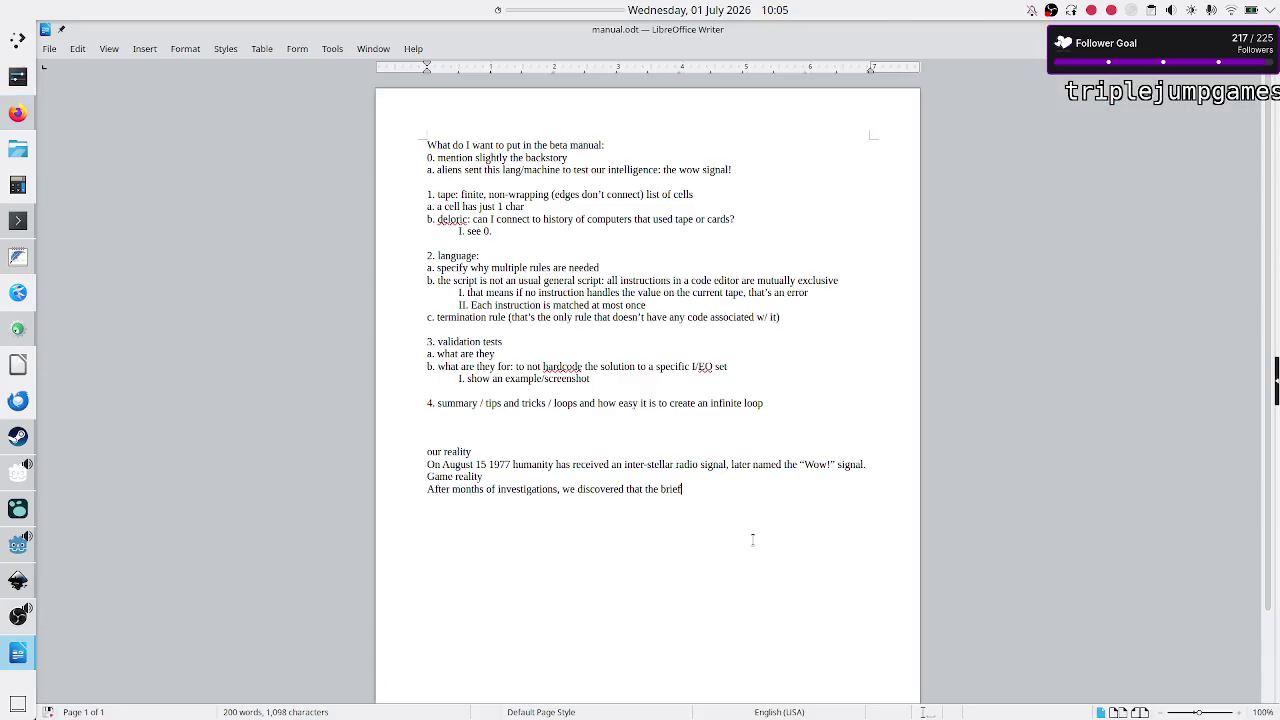
key("BackSpace")
key("BackSpace")
key("BackSpace")
type("\"S\"")
key("alt+Tab")
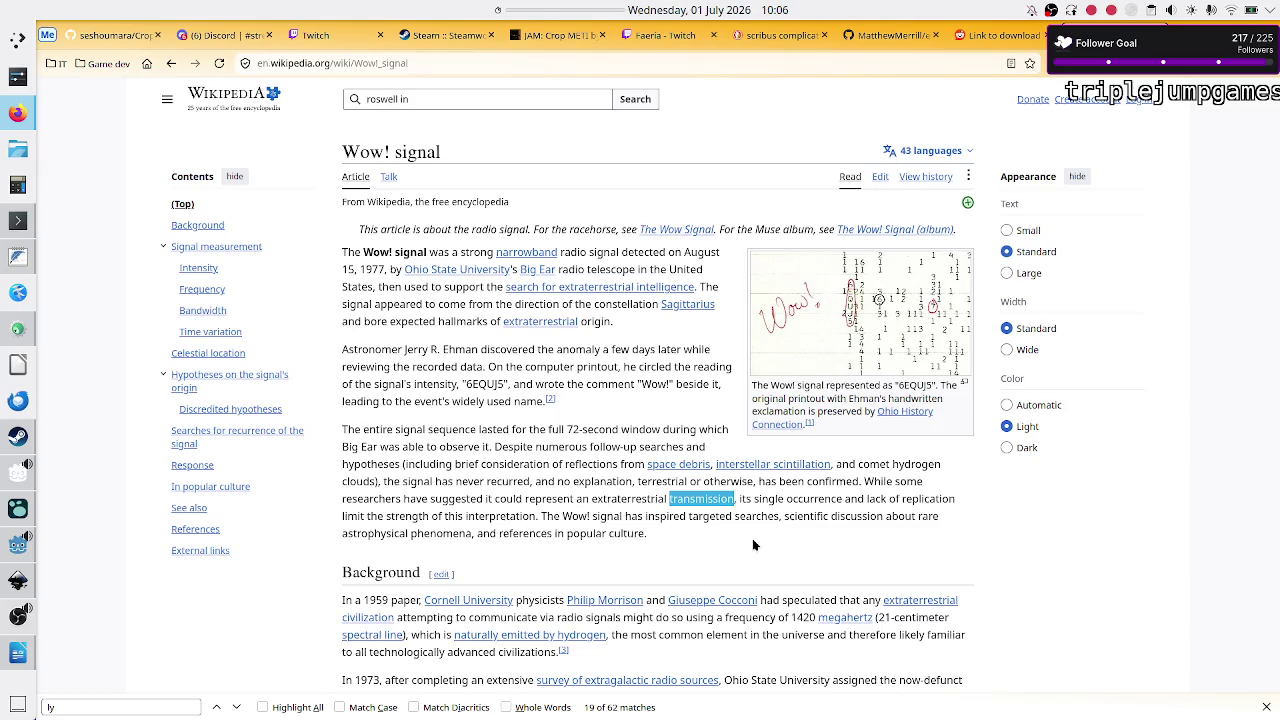
Step: Continue the Game reality line with 'transmission is in fact of'
key("alt+Tab")
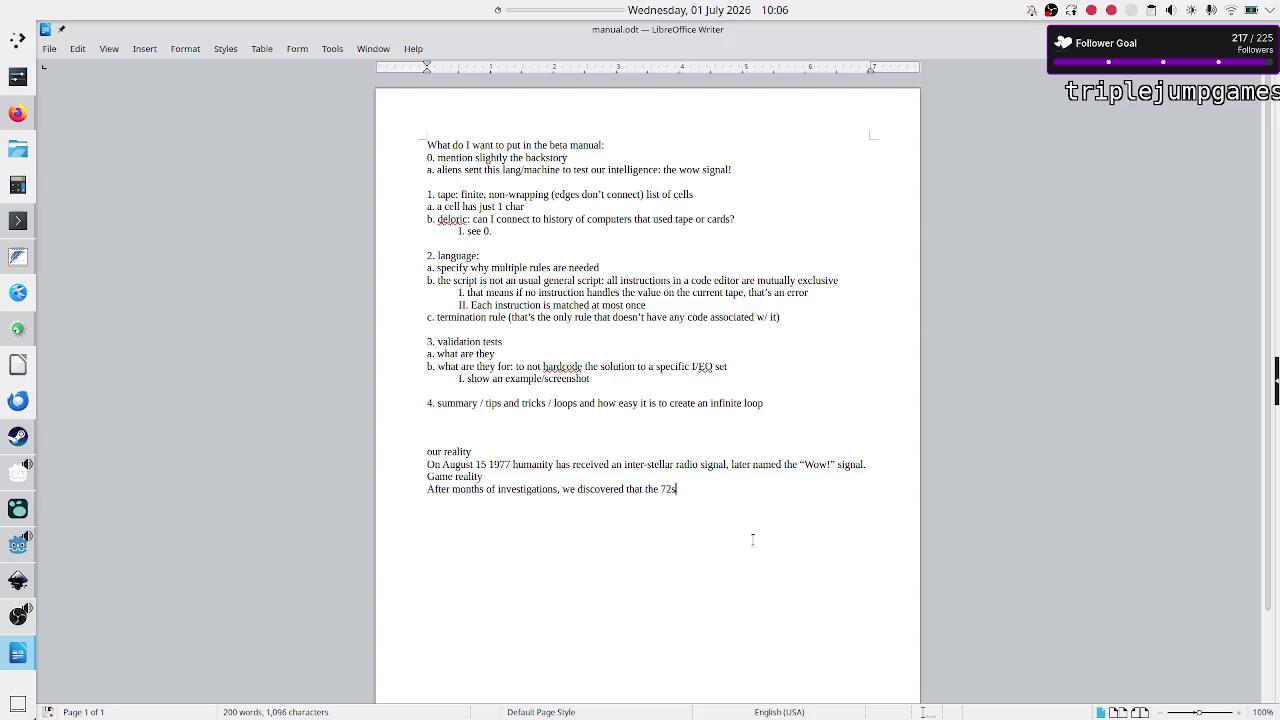
type(" trans")
type("mission")
type(" is in fact of")
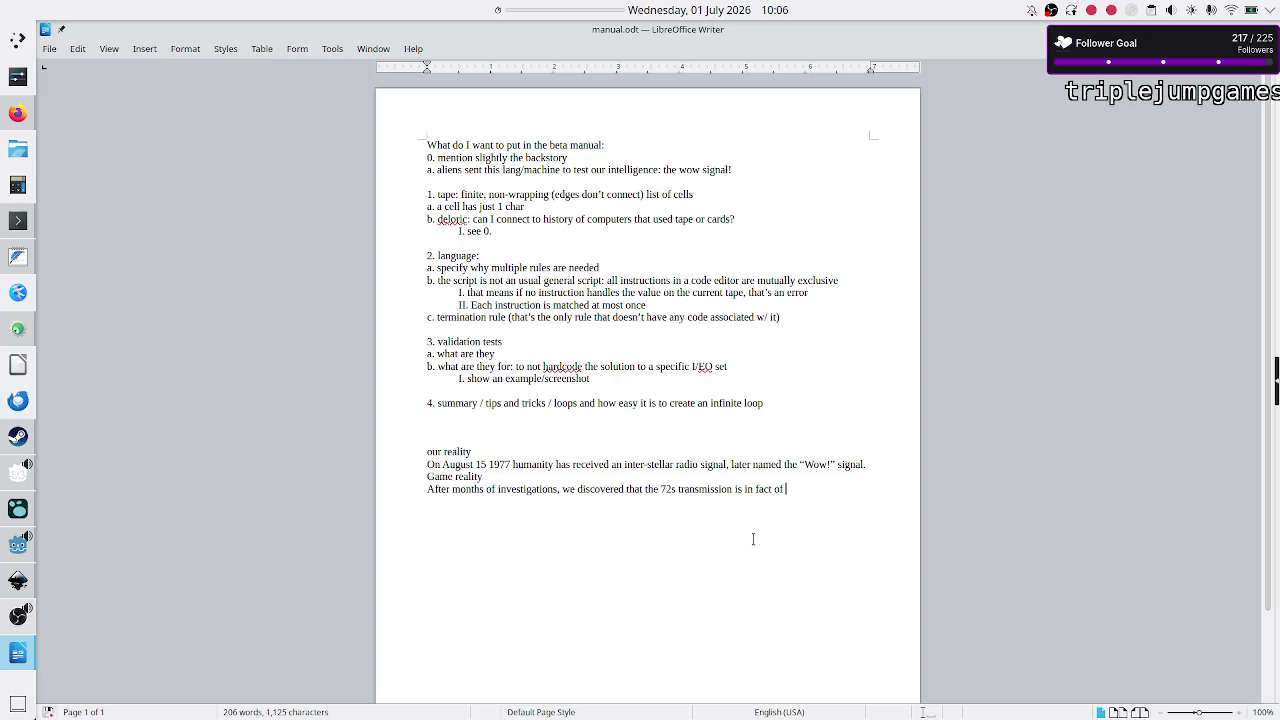
Step: Copy 'extraterrestrial' from the Wow! article into the sentence and follow it with 'origin'
key("alt+Tab")
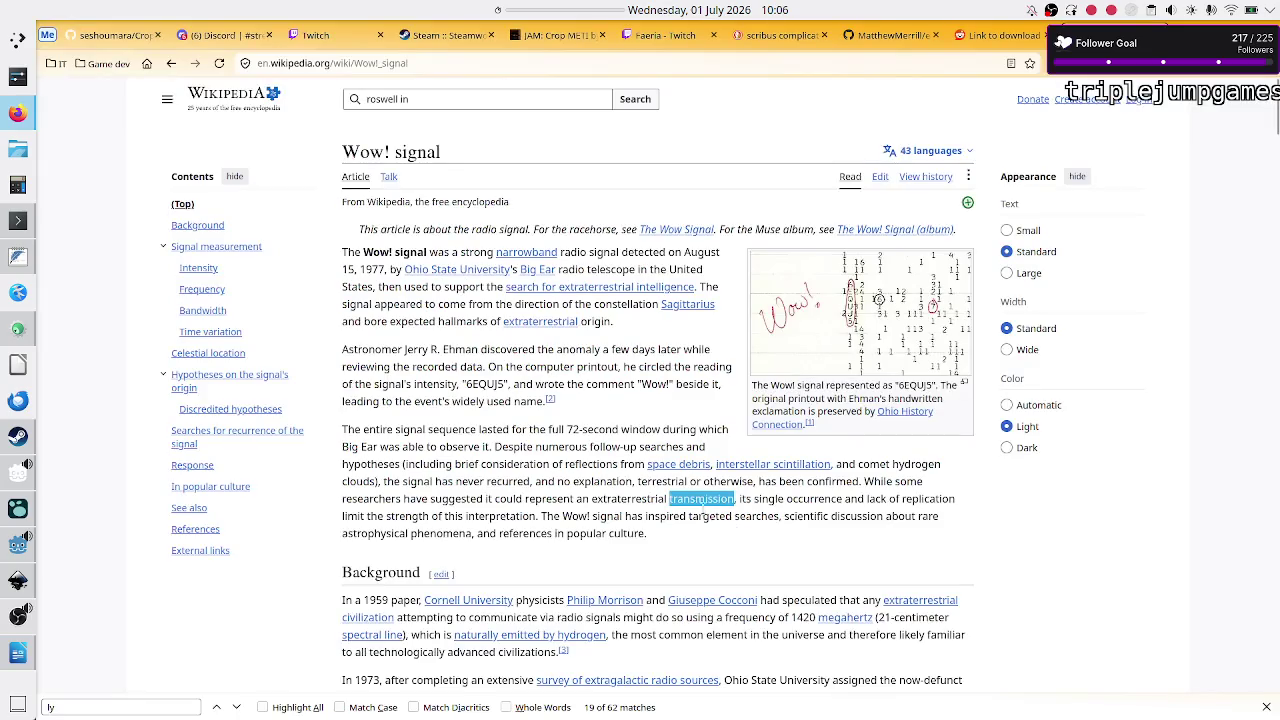
left_click(749, 507)
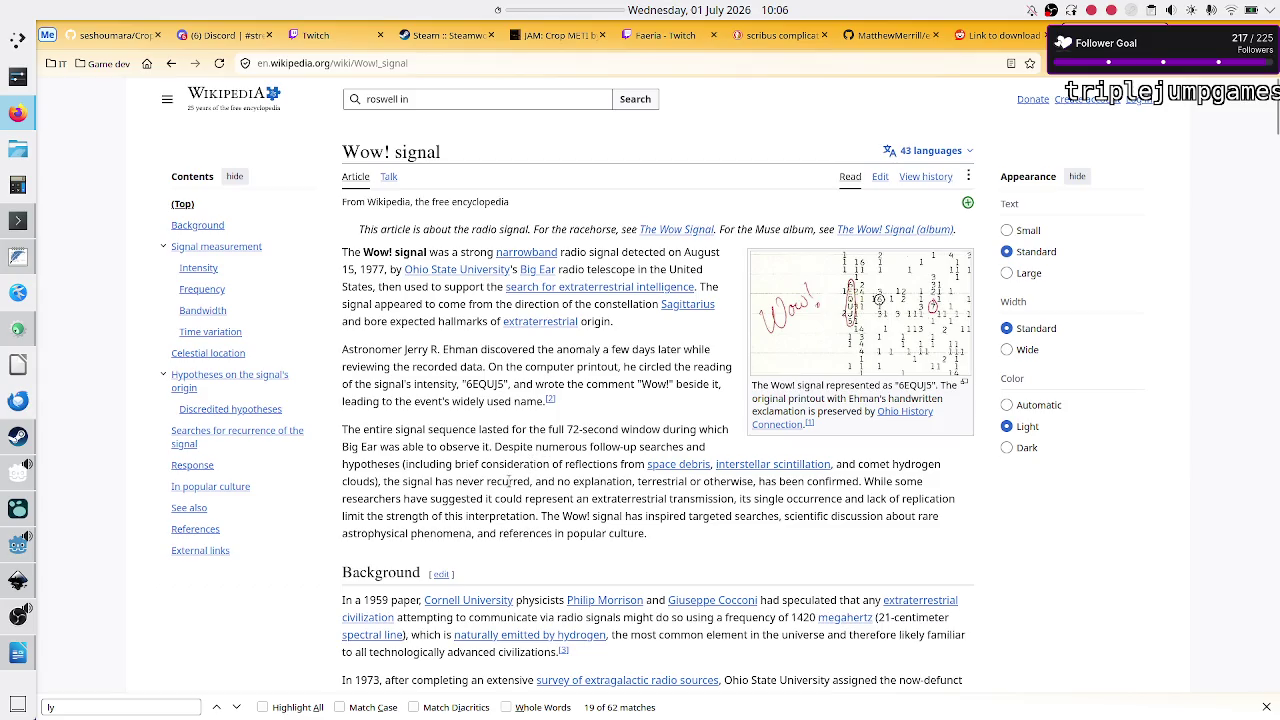
double_click(620, 498)
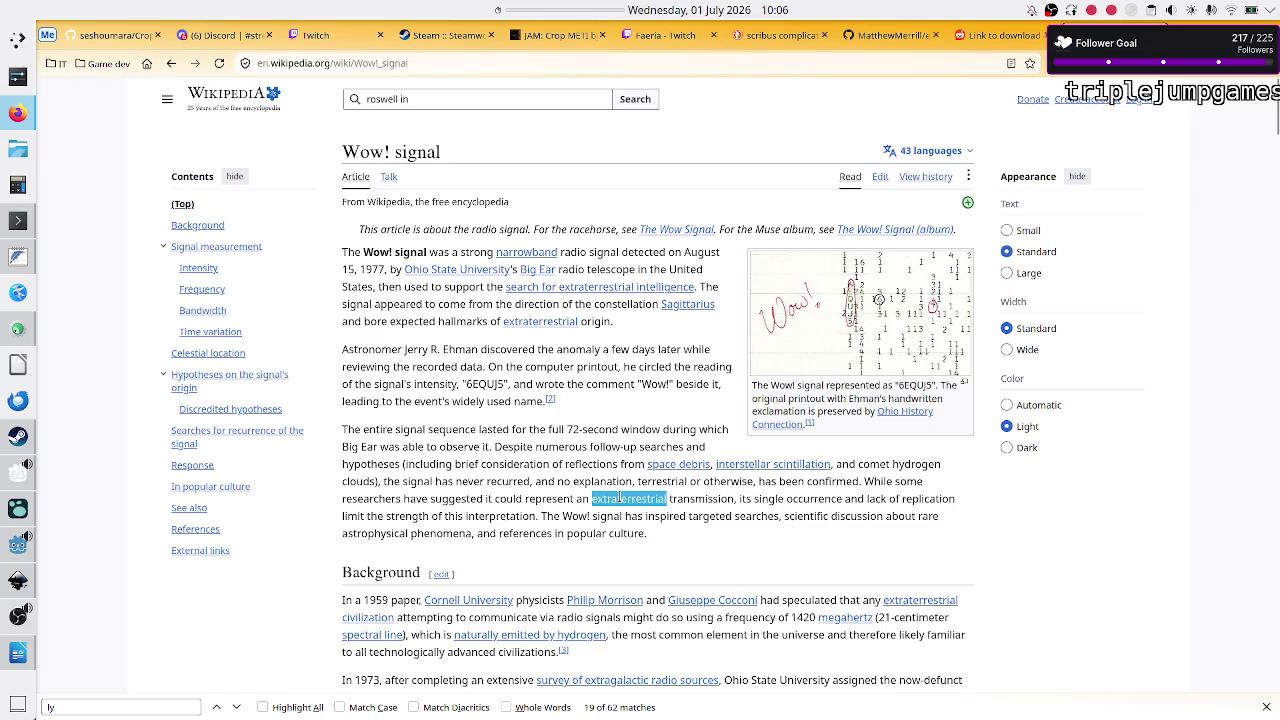
key("ctrl+c")
key("alt+Tab")
key("ctrl+v")
type("origin")
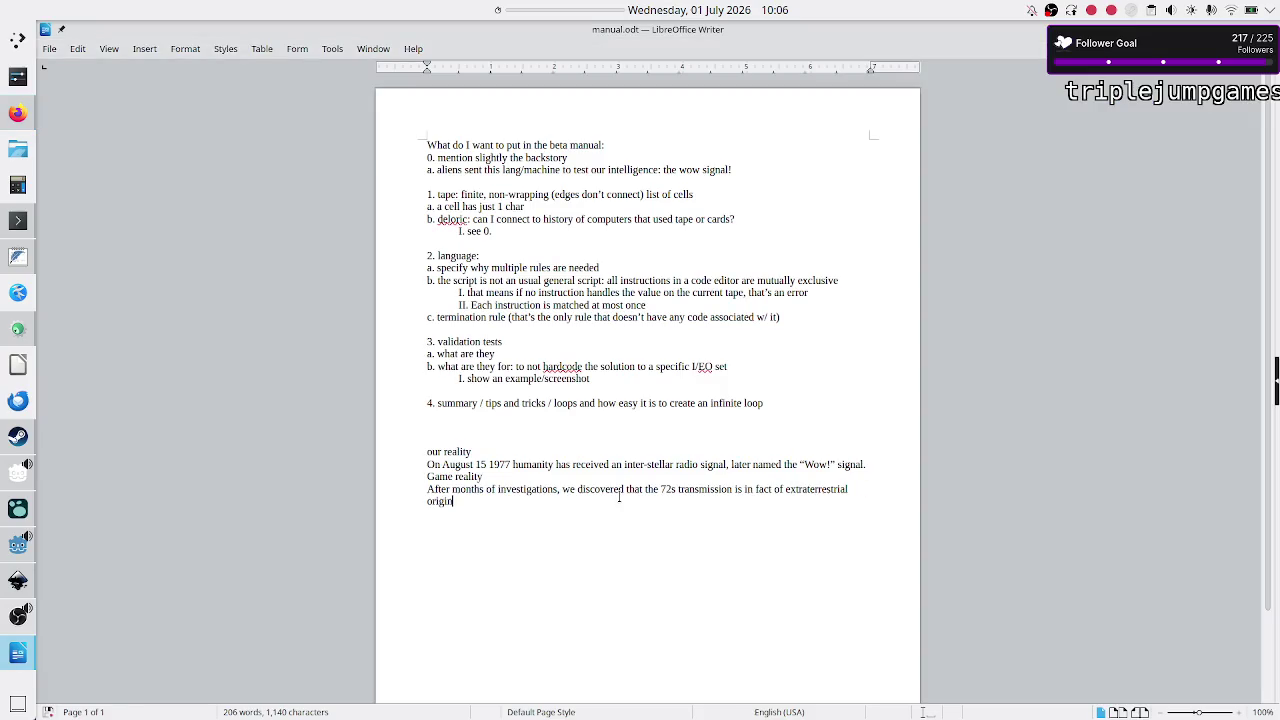
type(", qontaining")
Step: Extend the sentence with 'containing the design of a', dropping the misspelled 'bluprints'
type("bluprint")
type("s")
key("BackSpace")
key("BackSpace")
key("BackSpace")
key("BackSpace")
key("BackSpace")
key("BackSpace")
type("the des")
type("ign ")
type("of a")
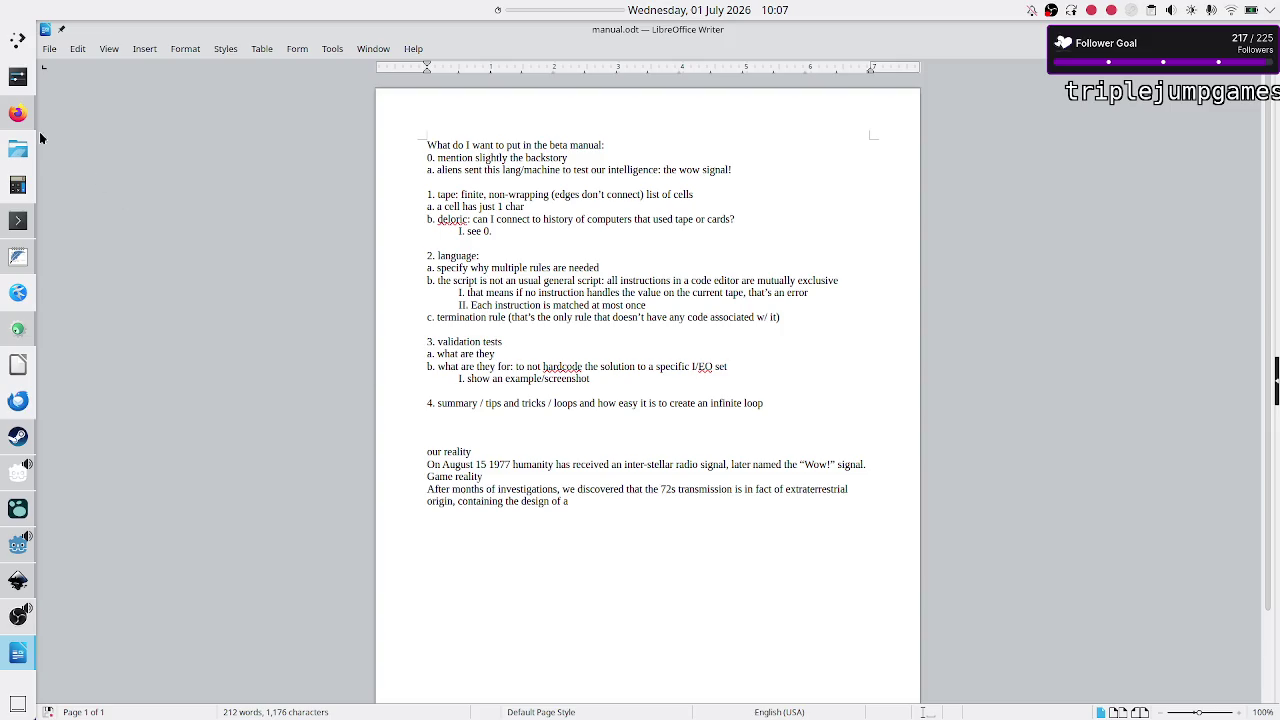
Step: Search Wikipedia for 'turing mach' and open the Turing machine article
left_click(18, 115)
left_click(475, 100)
type("turni")
key("BackSpace")
key("BackSpace")
type("ing mach")
key("Down")
key("Return")
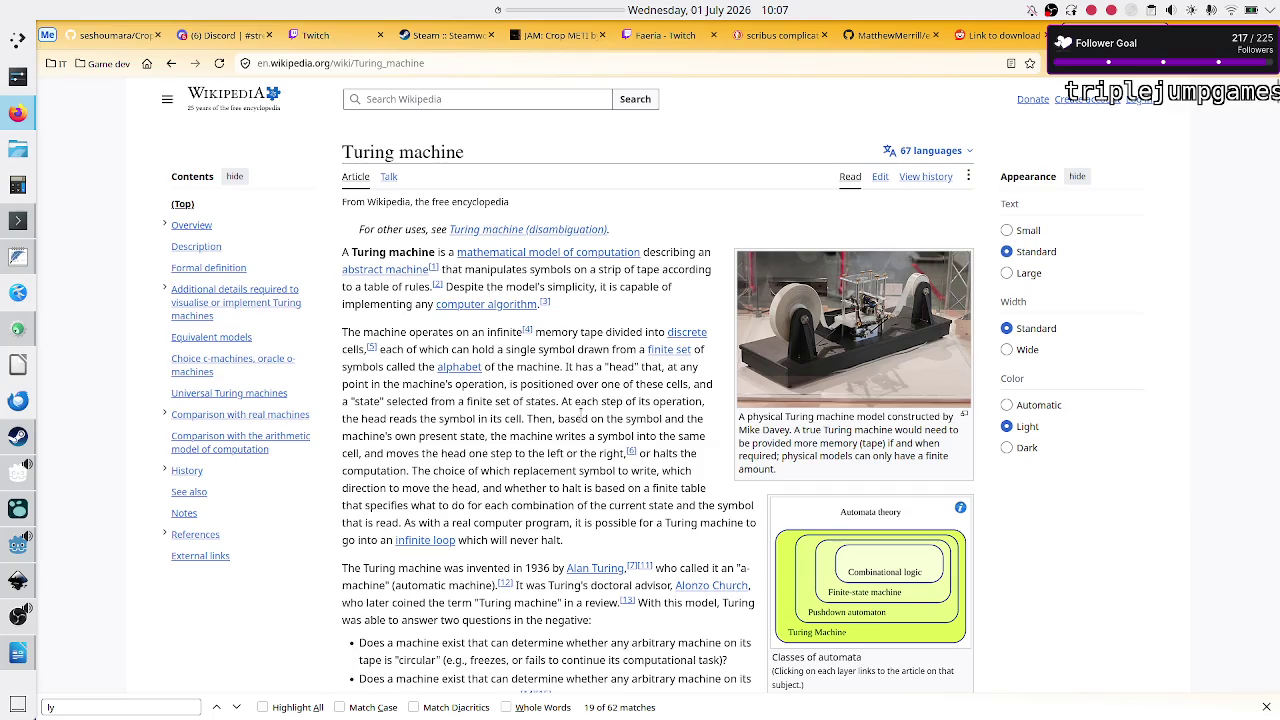
Step: Scroll the Turing machine article and select the year 1936
scroll(583, 447, "down", 4)
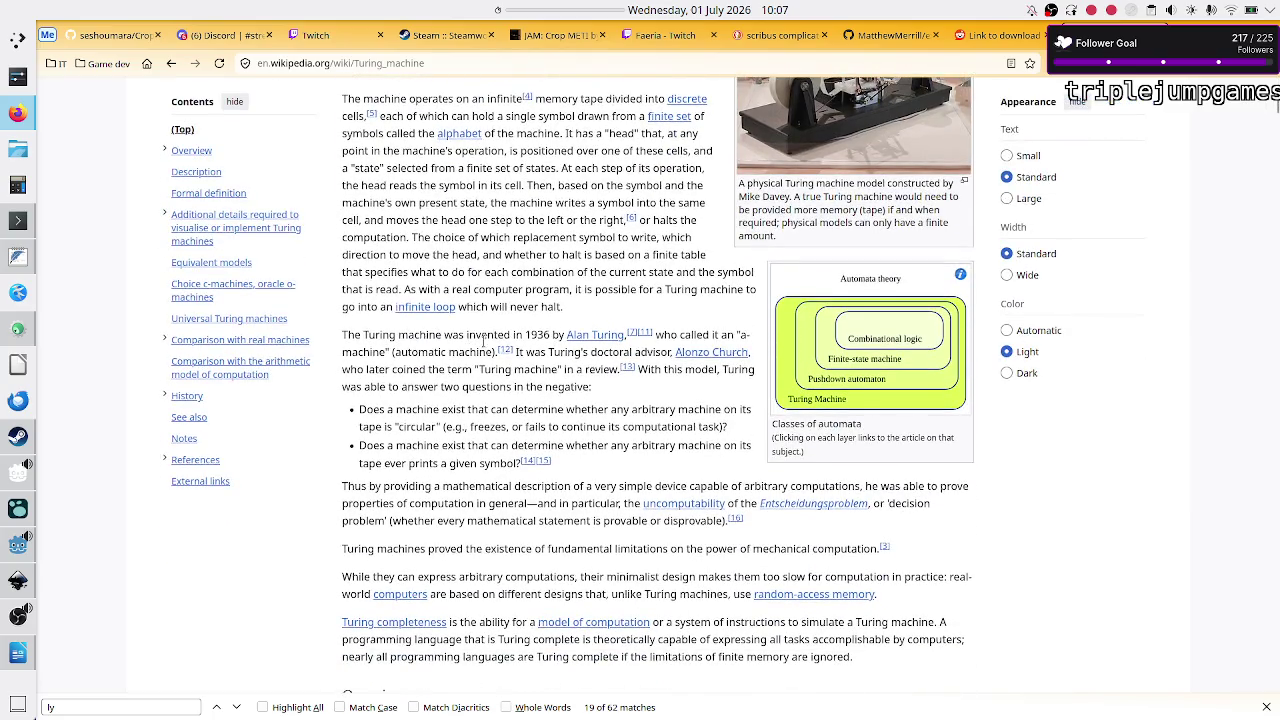
double_click(538, 335)
key("alt+Tab")
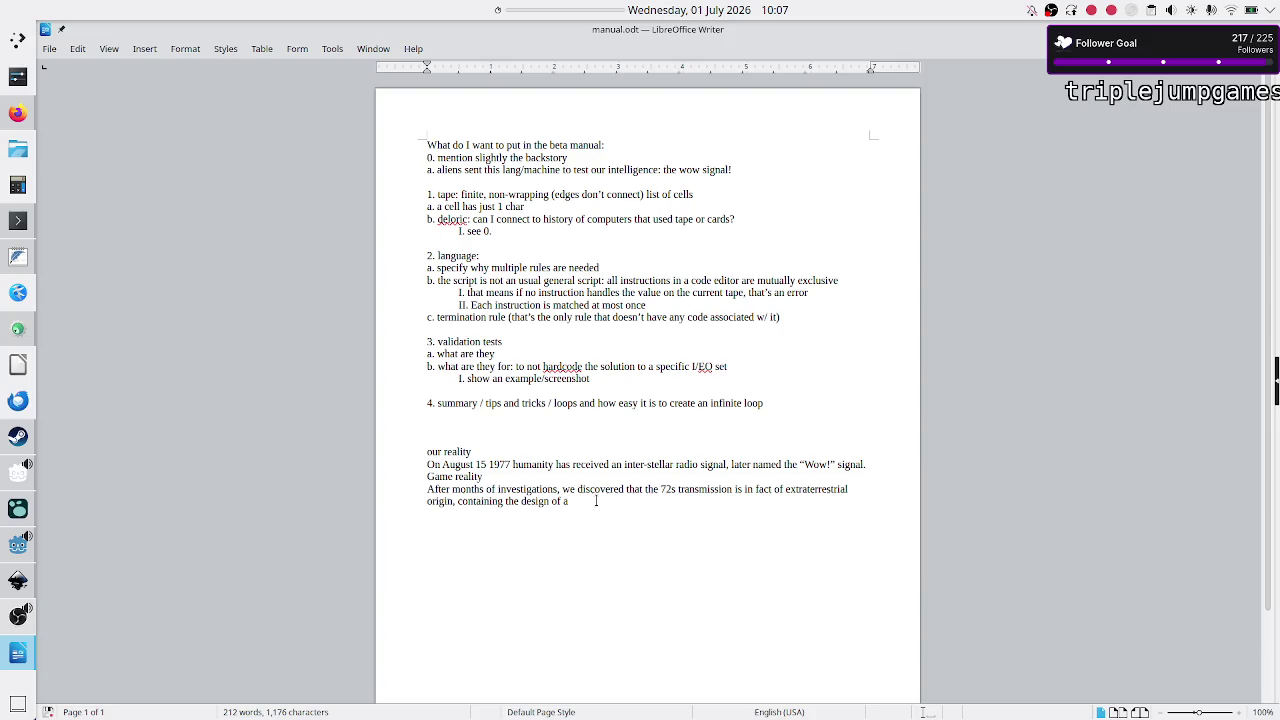
key("alt+Tab")
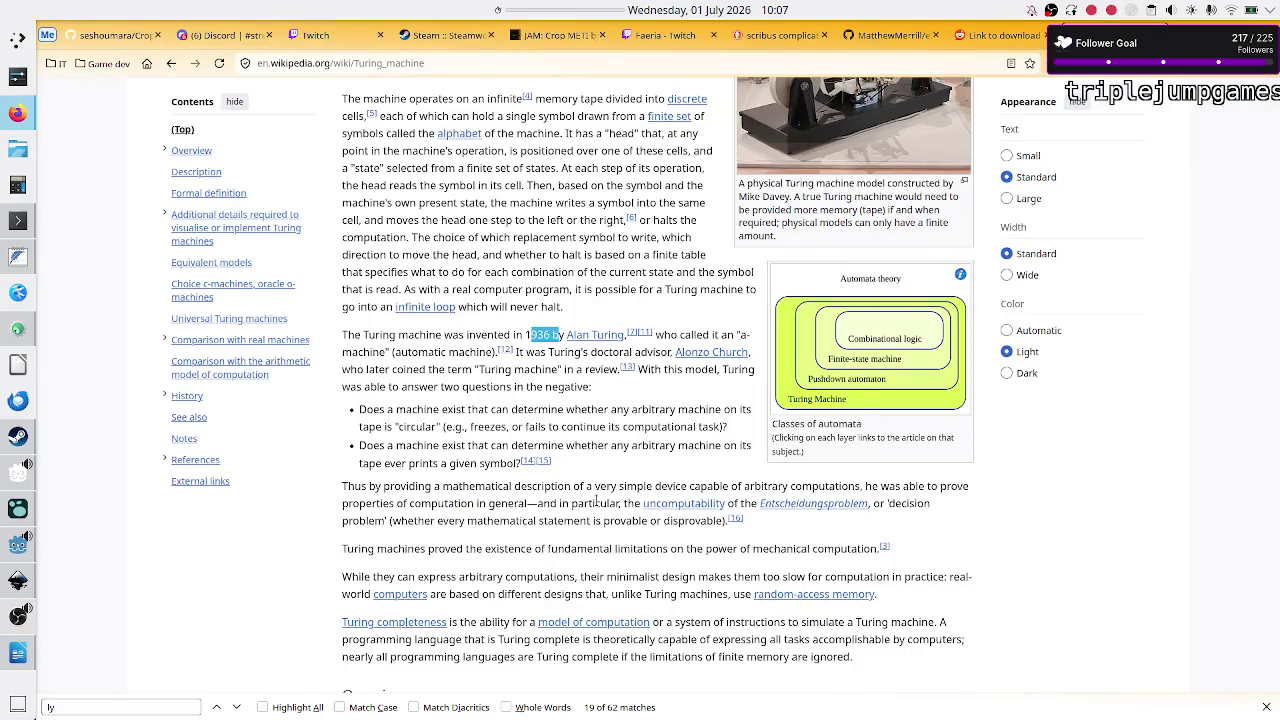
key("alt+Tab")
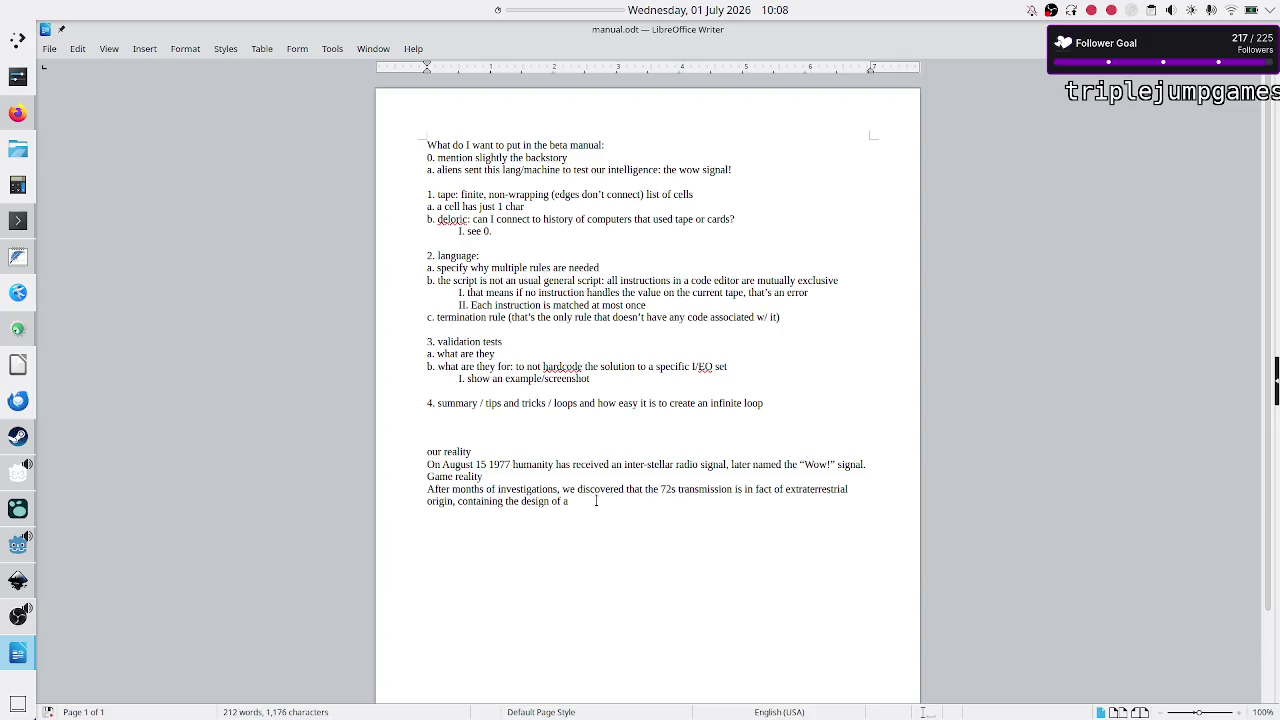
Step: End the sentence with 'an esoterical computer language.' and open a new Firefox tab
key("BackSpace")
type("n esoterical lang")
type("uage")
key("BackSpace")
key("BackSpace")
key("BackSpace")
type("c")
key("BackSpace")
type("compute")
type("r language.")
key("alt+Tab")
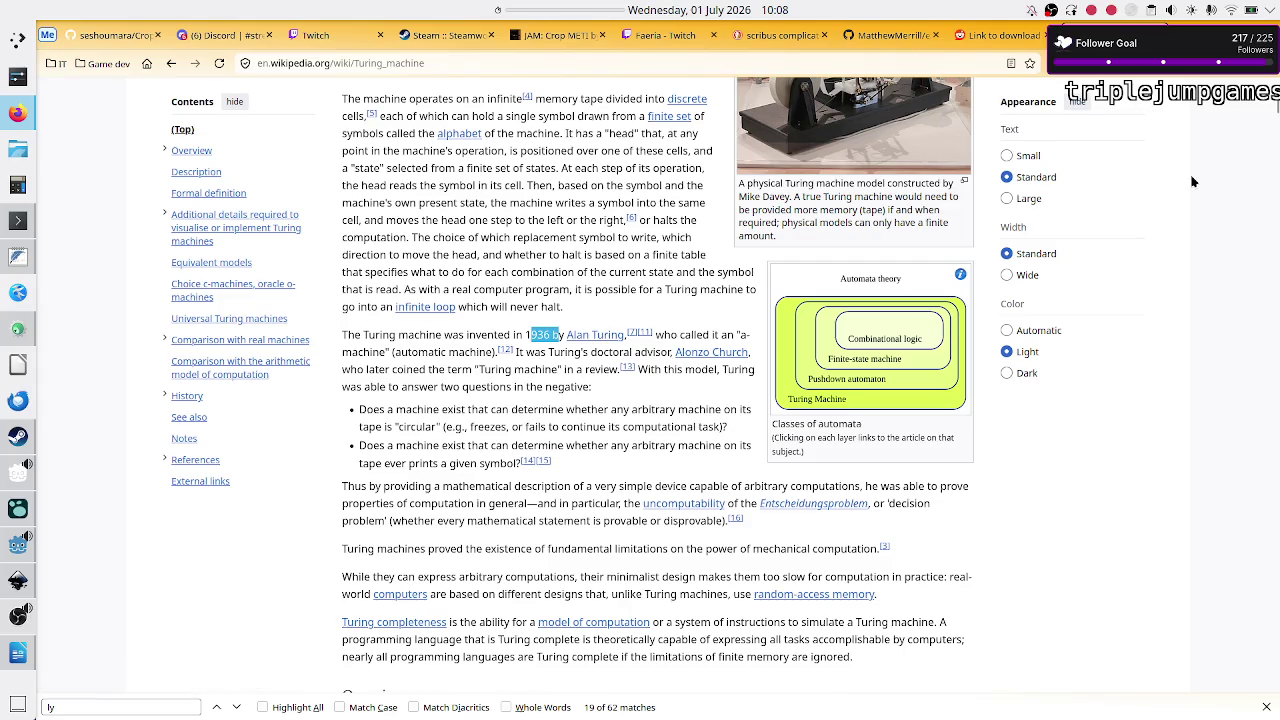
left_click(1184, 24)
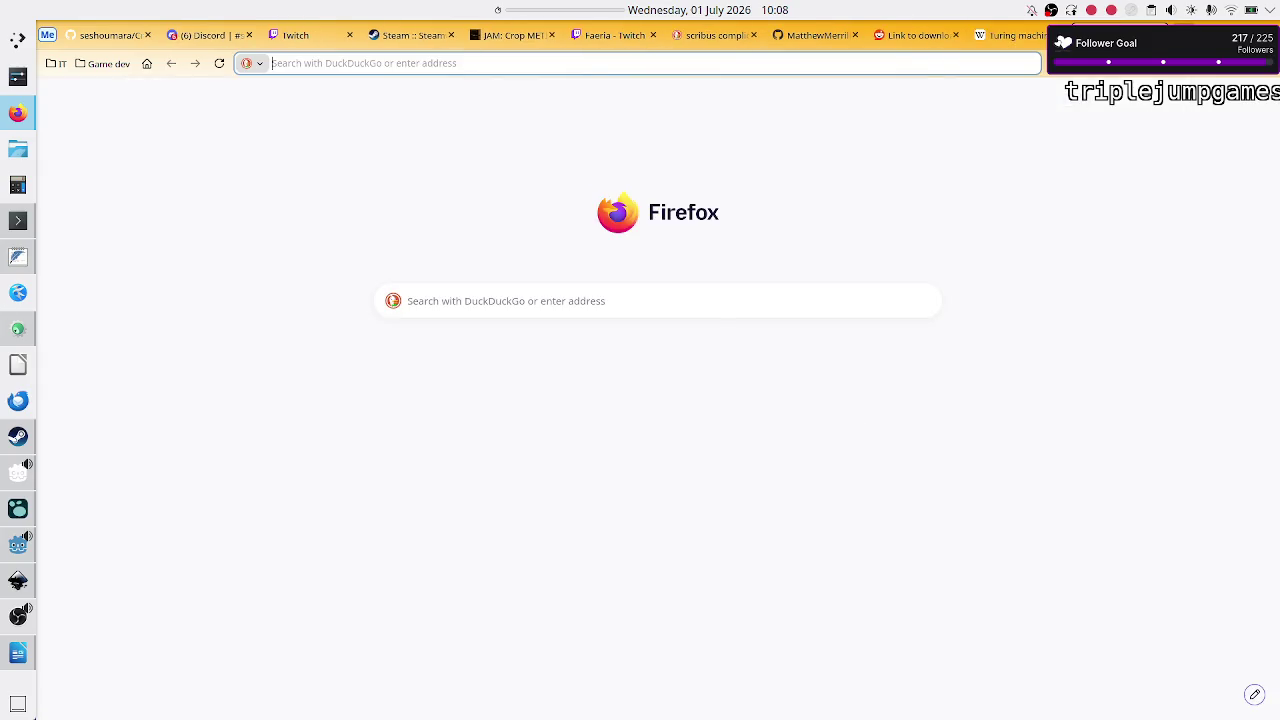
Step: Search 'punch card programming wiki', select '1970s' in the summary, and return to manual.odt
type("p")
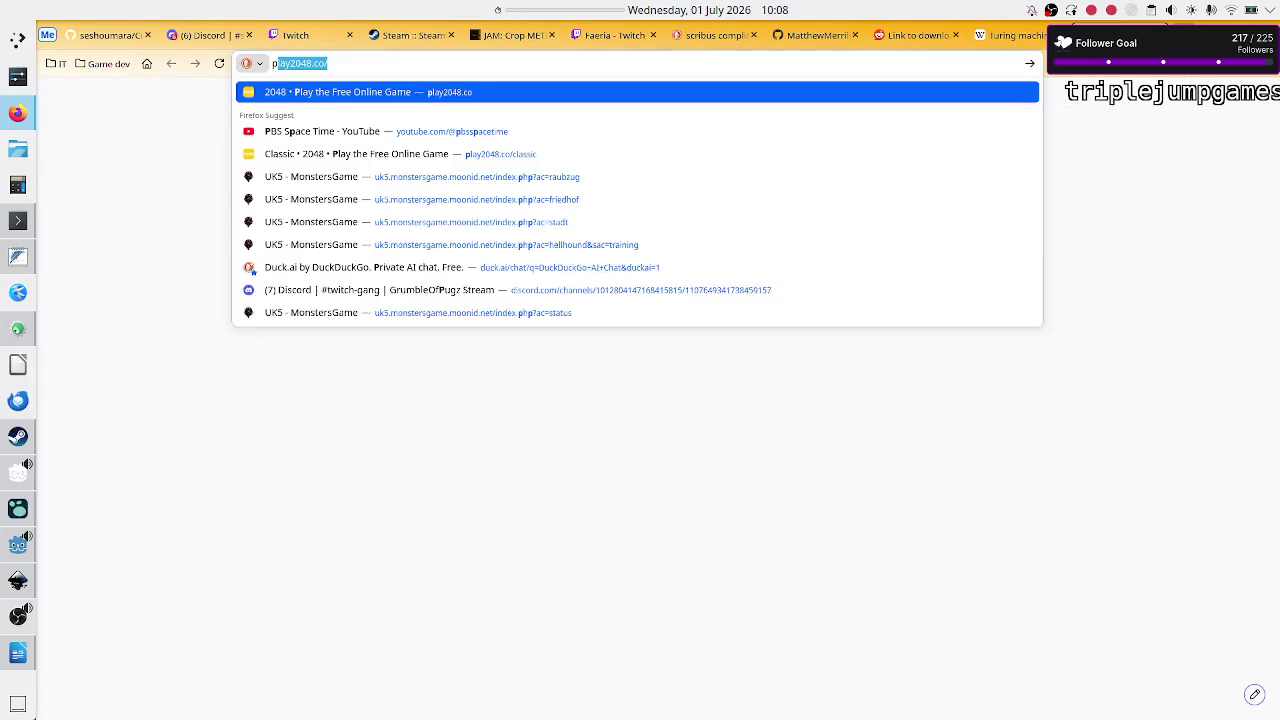
type("unch card pro")
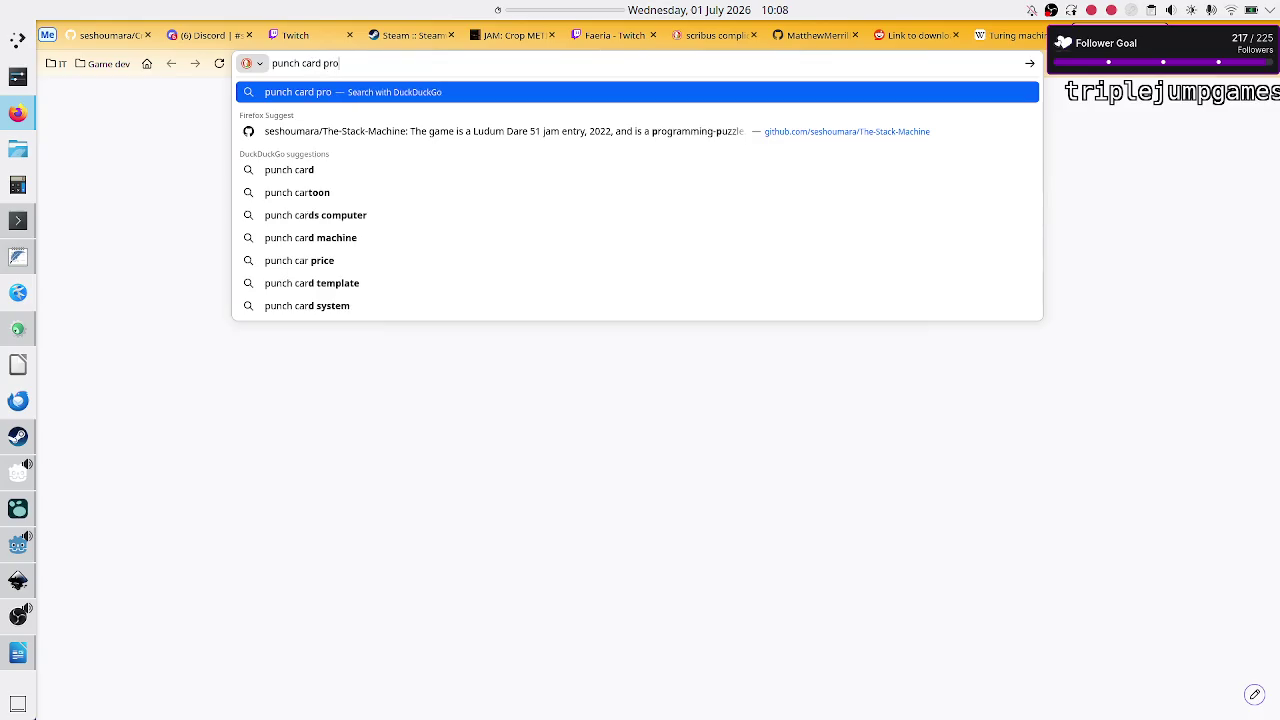
type("gramming wiki")
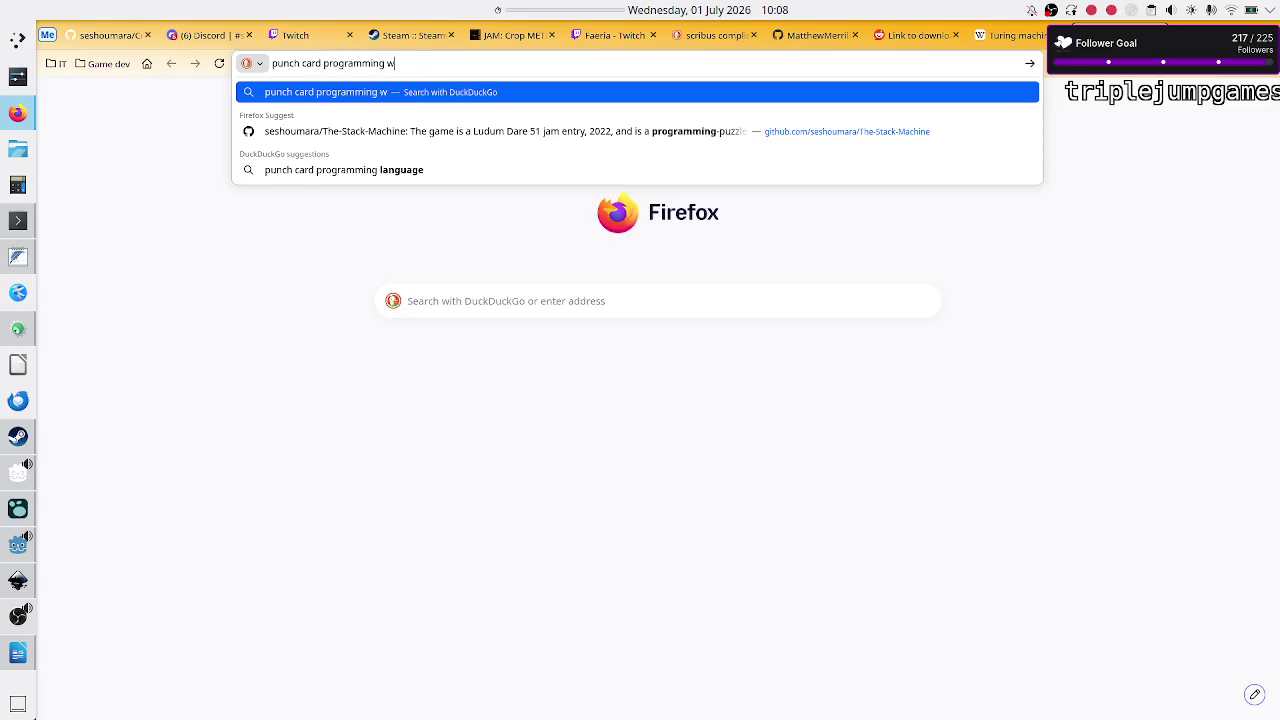
key("Return")
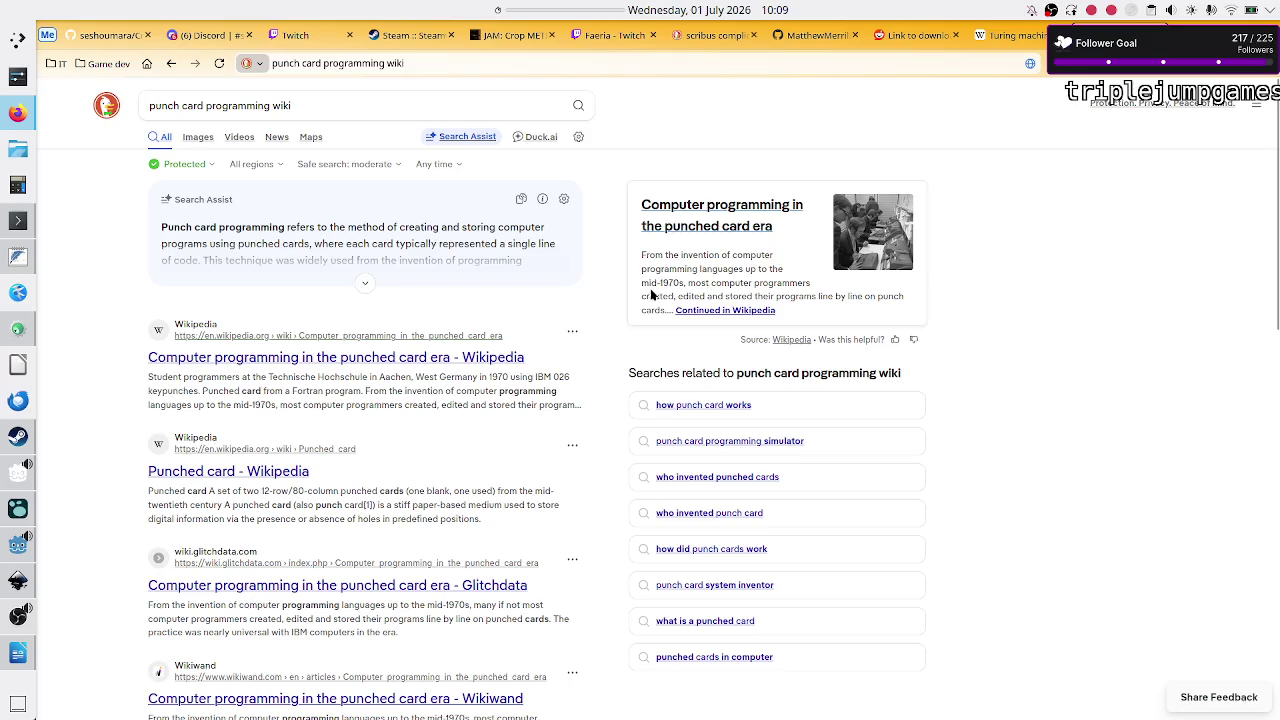
left_click_drag(656, 285, 684, 284)
key("alt+Tab")
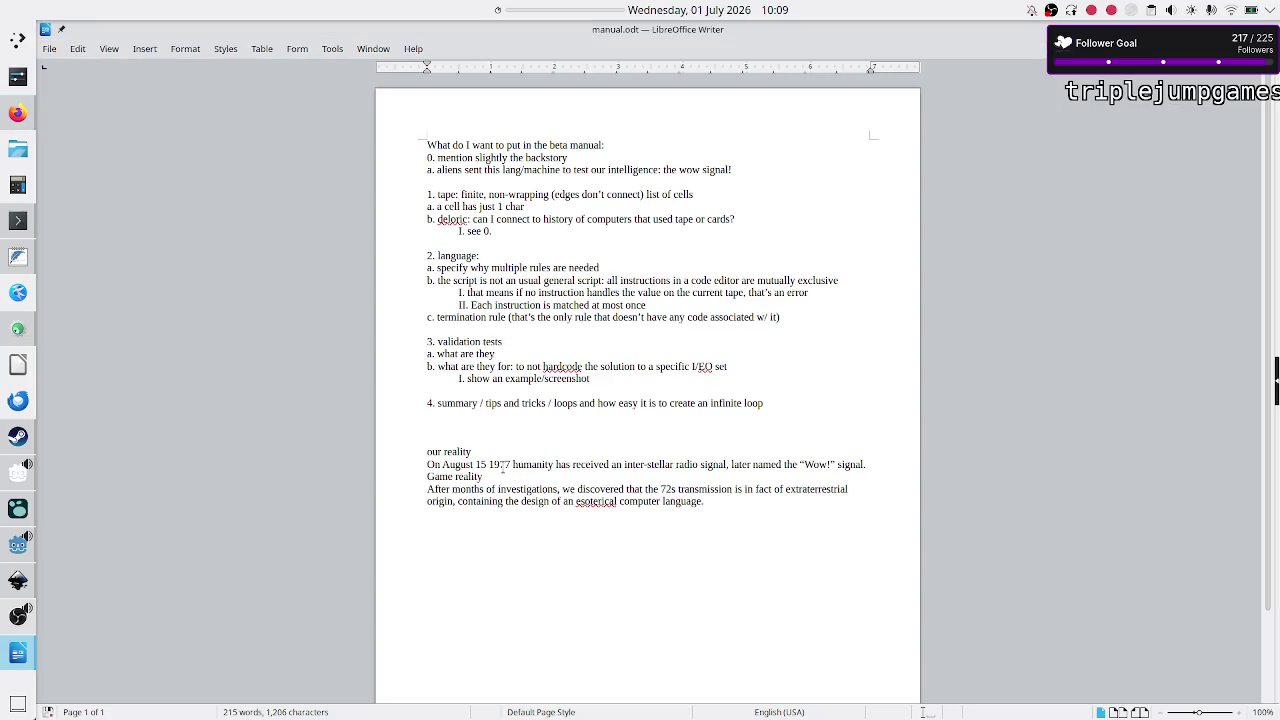
Step: At the document end, write 'The best theory so far is that humanity is test'
key("ctrl+End")
type("The best t")
type("heory ")
type("so far is ")
type("that ")
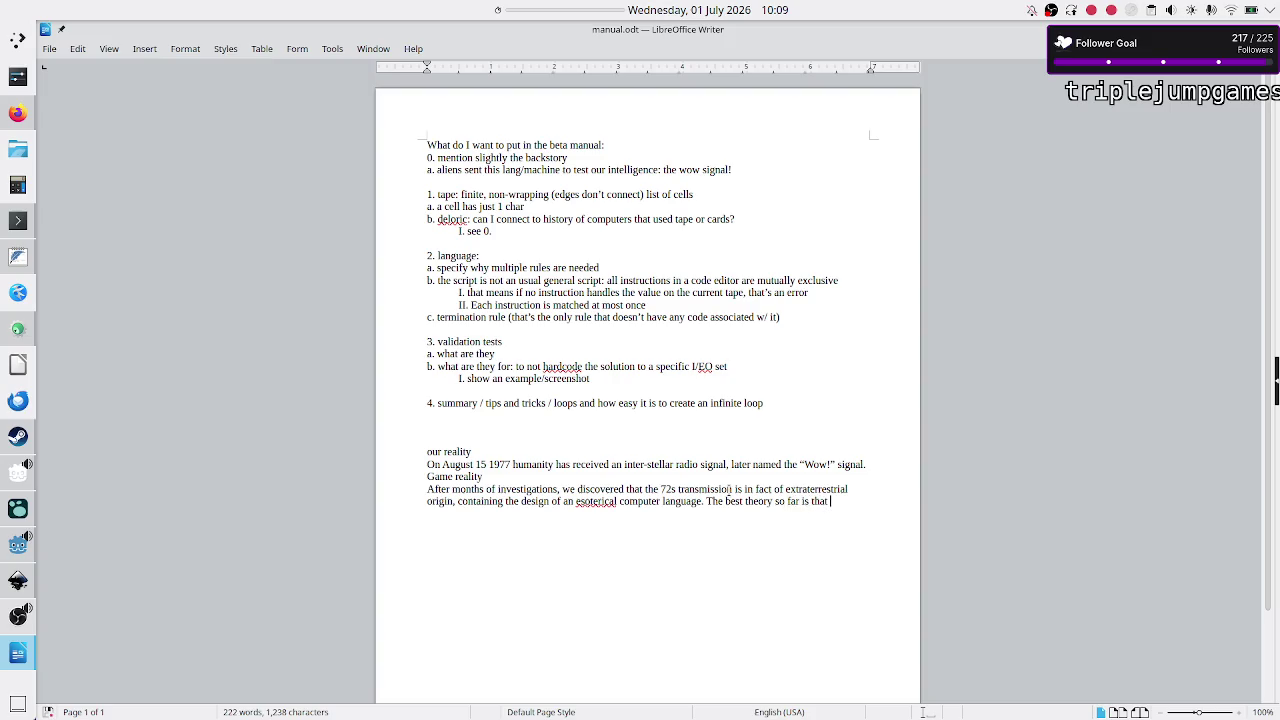
type("the")
key("BackSpace")
key("BackSpace")
key("BackSpace")
type("humani")
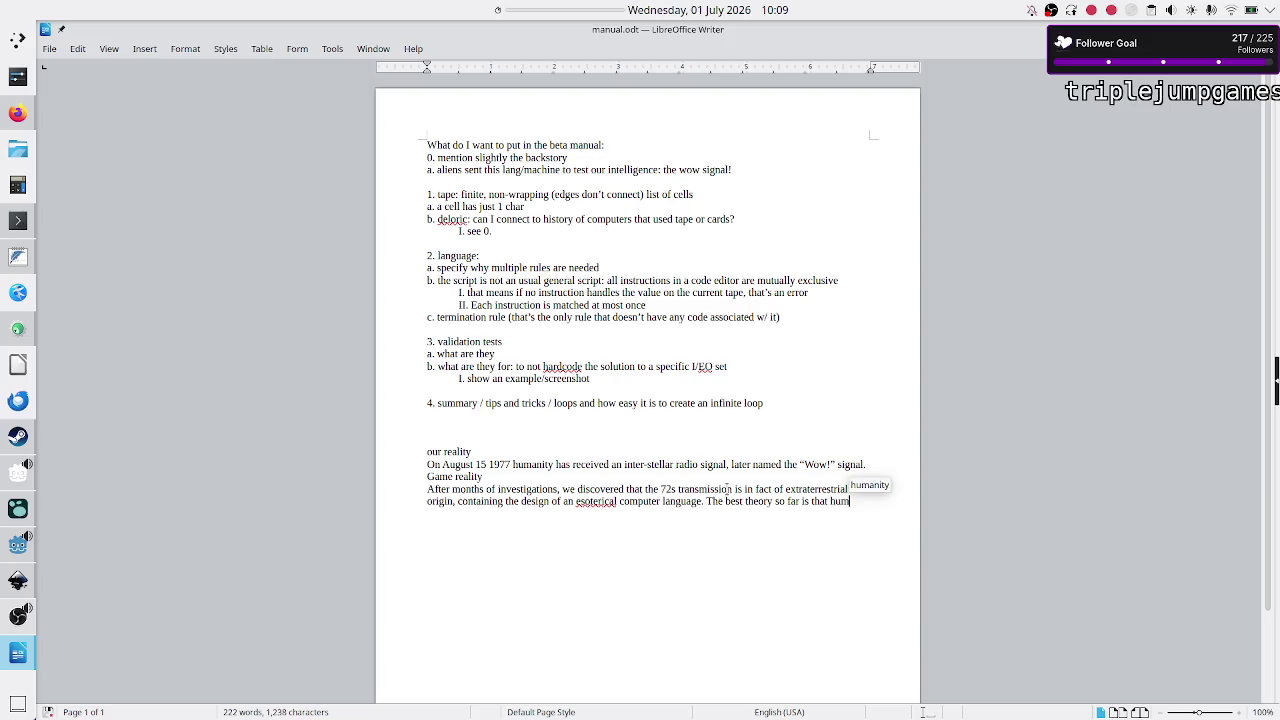
key("Return")
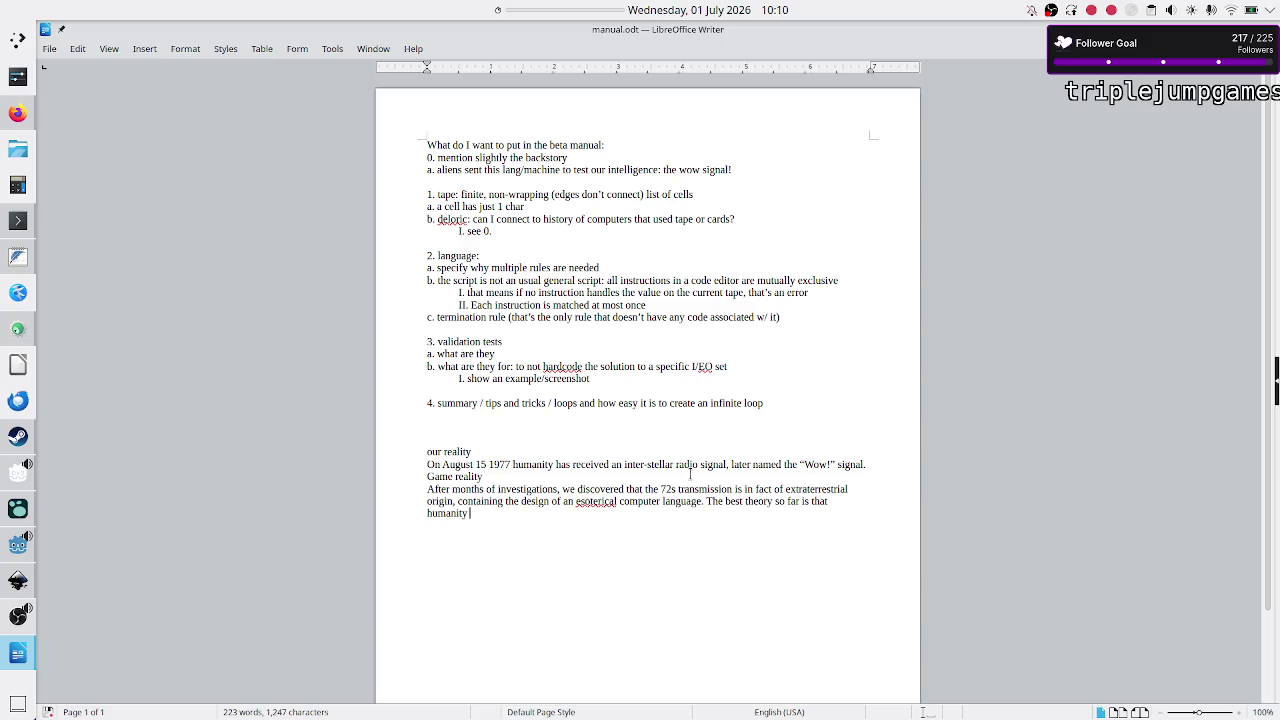
type("is te")
type("st")
key("BackSpace")
key("BackSpace")
key("BackSpace")
key("BackSpace")
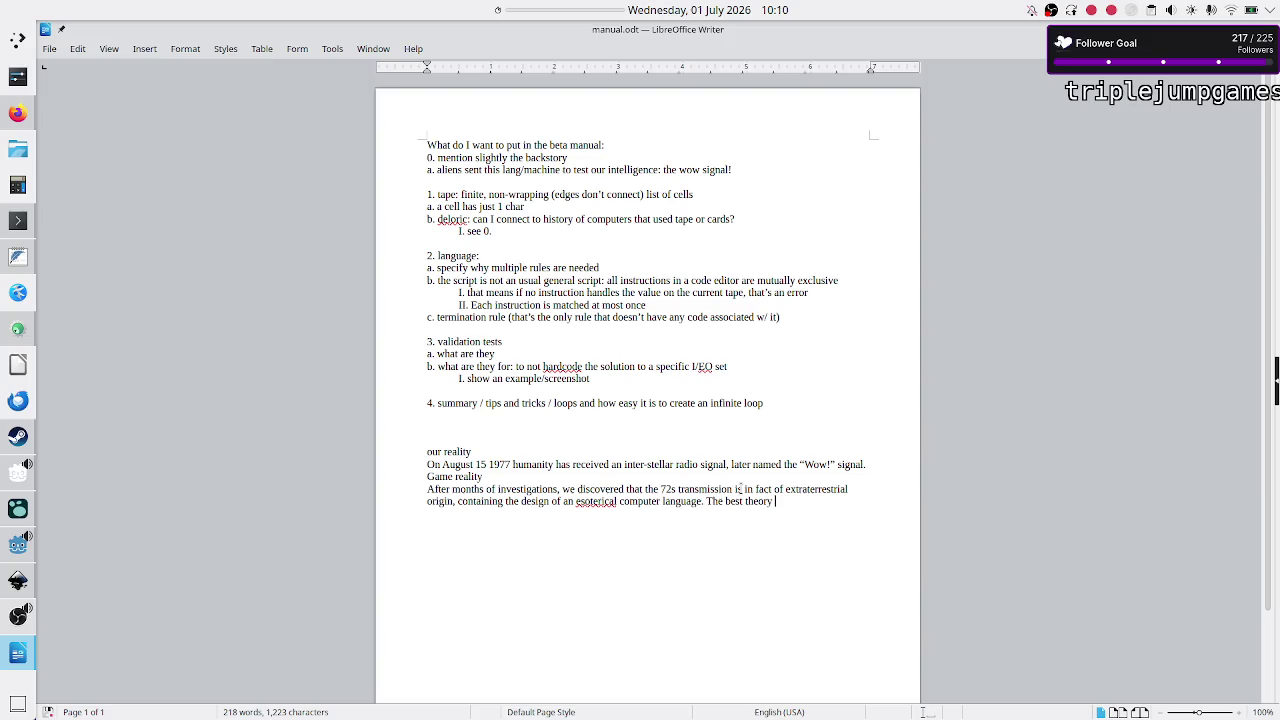
Step: Delete the best-theory phrase and write 'There are speculations of this being an intelligence test'
key("BackSpace")
key("BackSpace")
key("BackSpace")
type("It is specu")
key("BackSpace")
key("BackSpace")
key("BackSpace")
type("There are speculati")
type("ons")
type("of this being ")
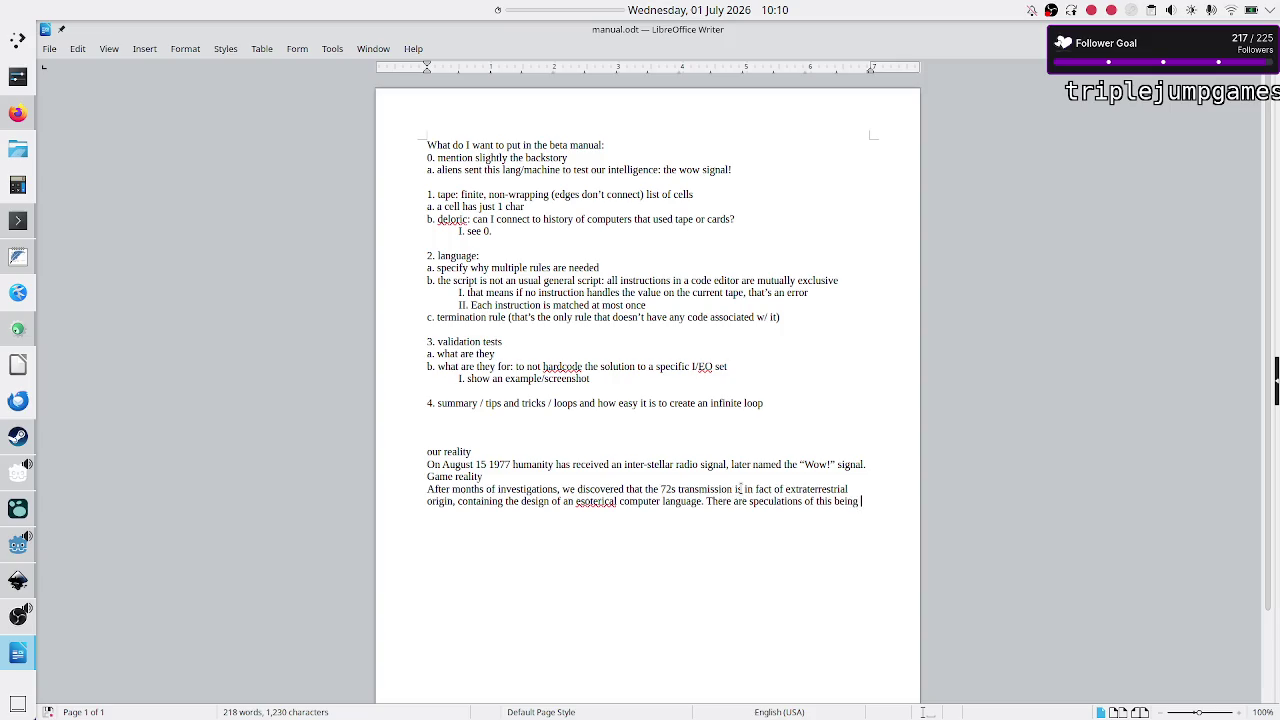
type("an intellige")
key("Return")
type("test")
Step: Search DuckDuckGo for 'technosignatures', highlight 'technology' in the summary, then return to manual.odt
key("alt+Tab")
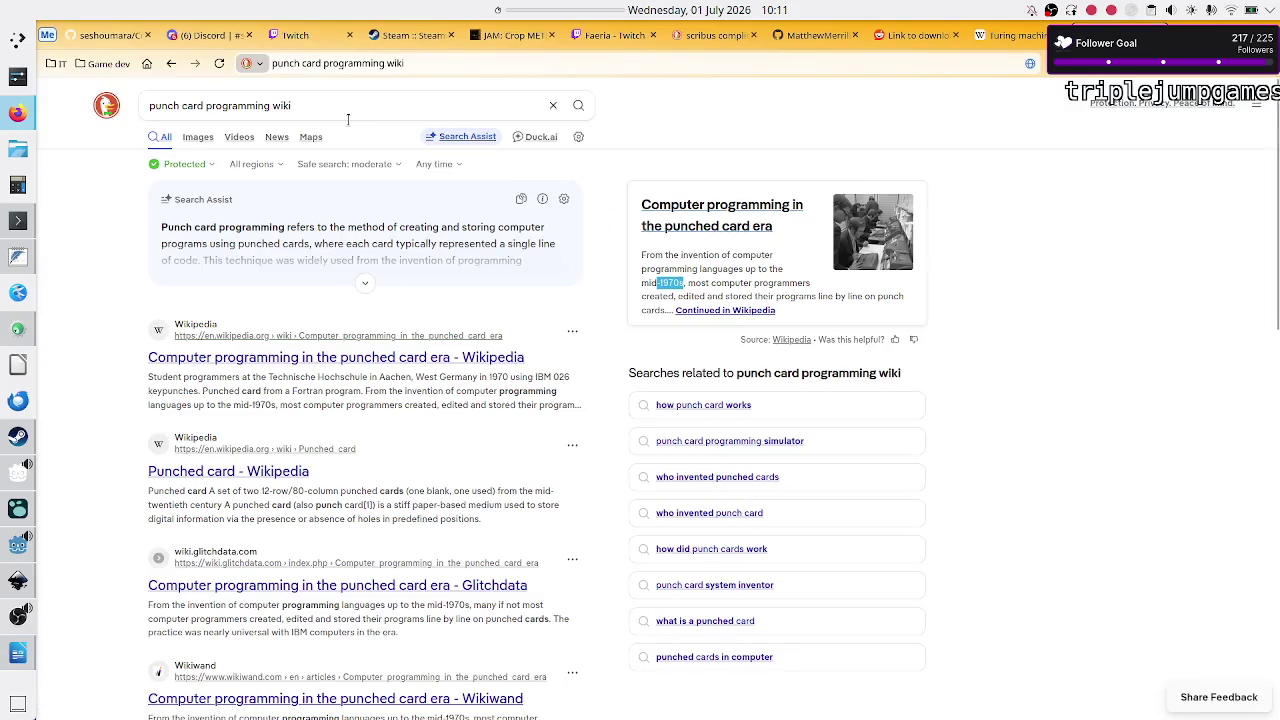
left_click(342, 114)
key("ctrl+a")
key("BackSpace")
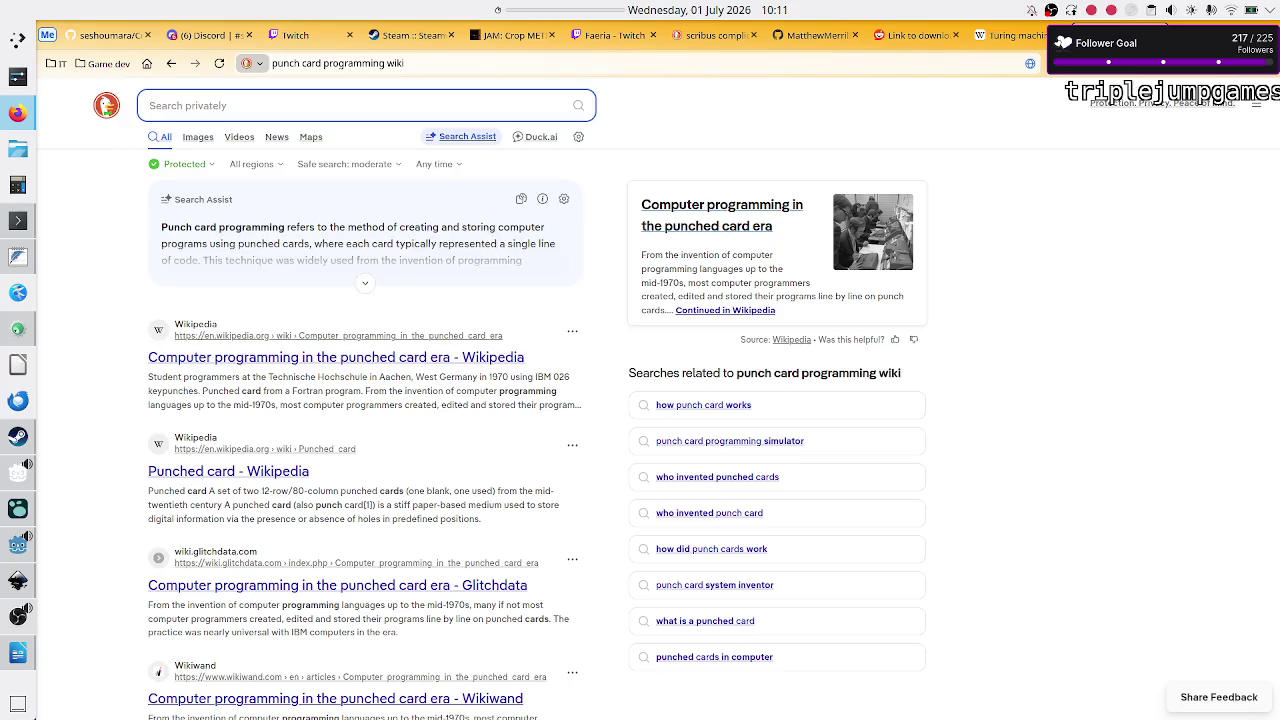
type("technosig")
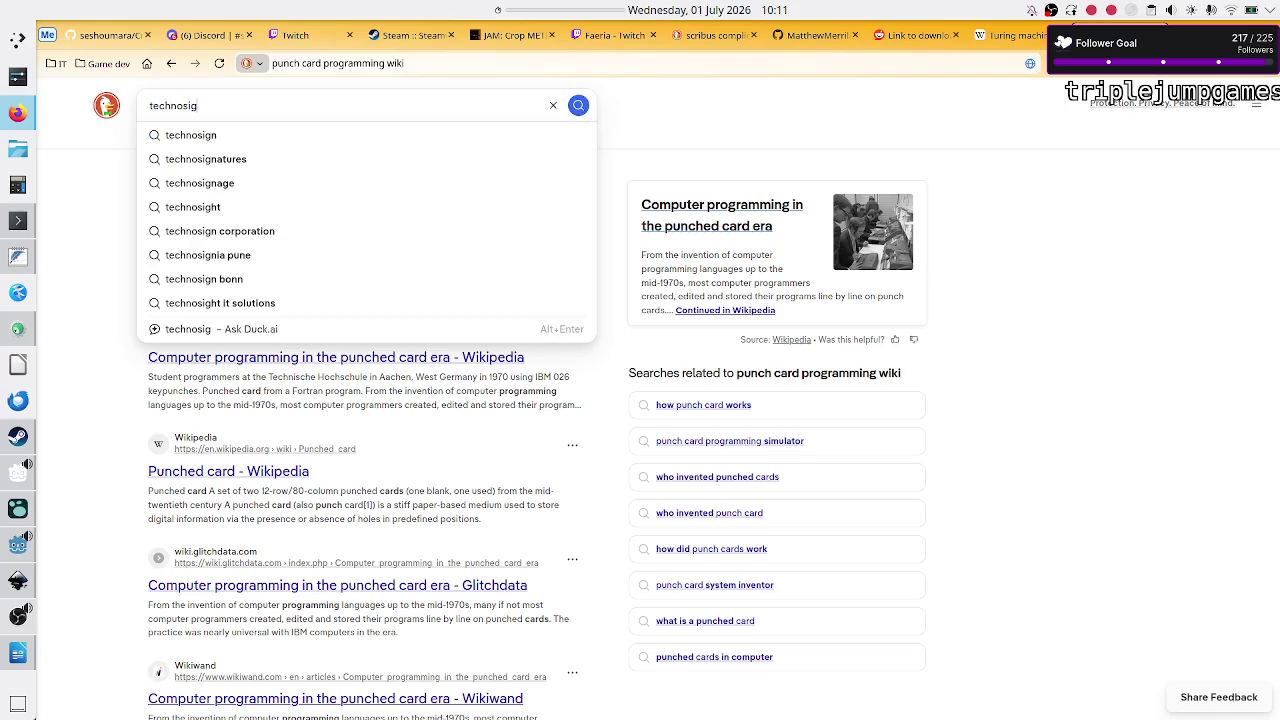
key("Down")
key("Down")
key("Return")
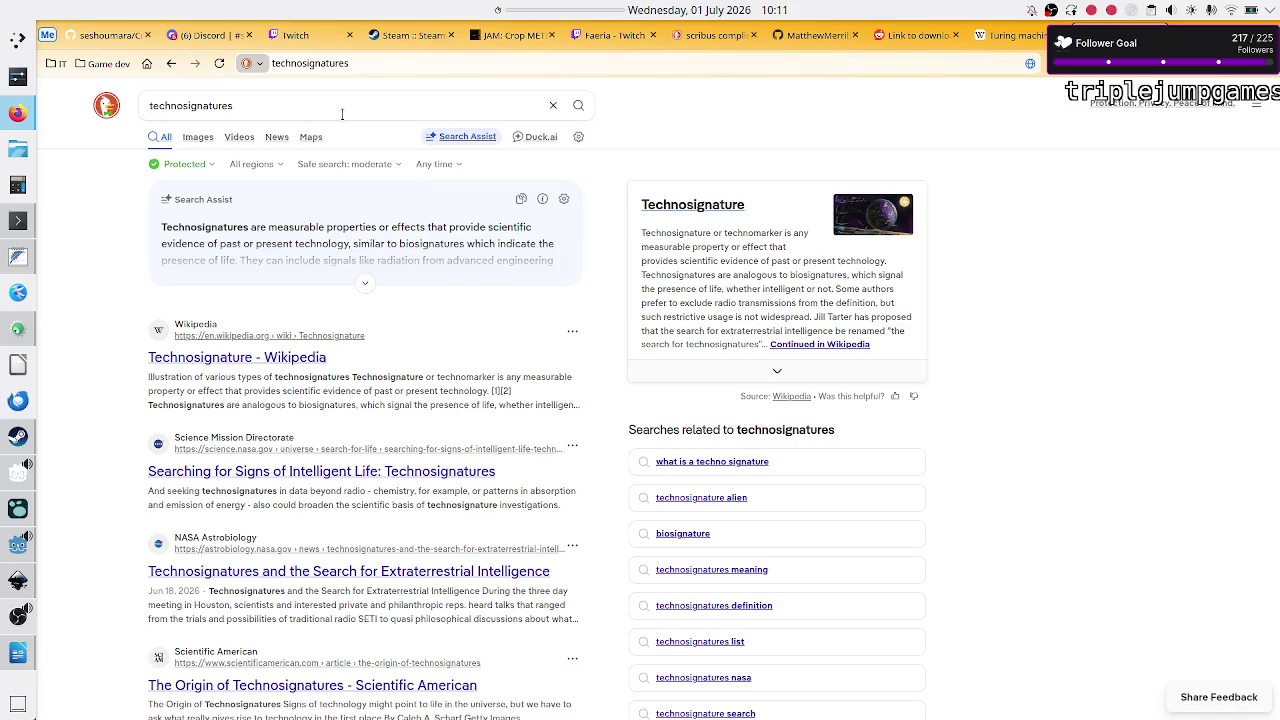
double_click(340, 243)
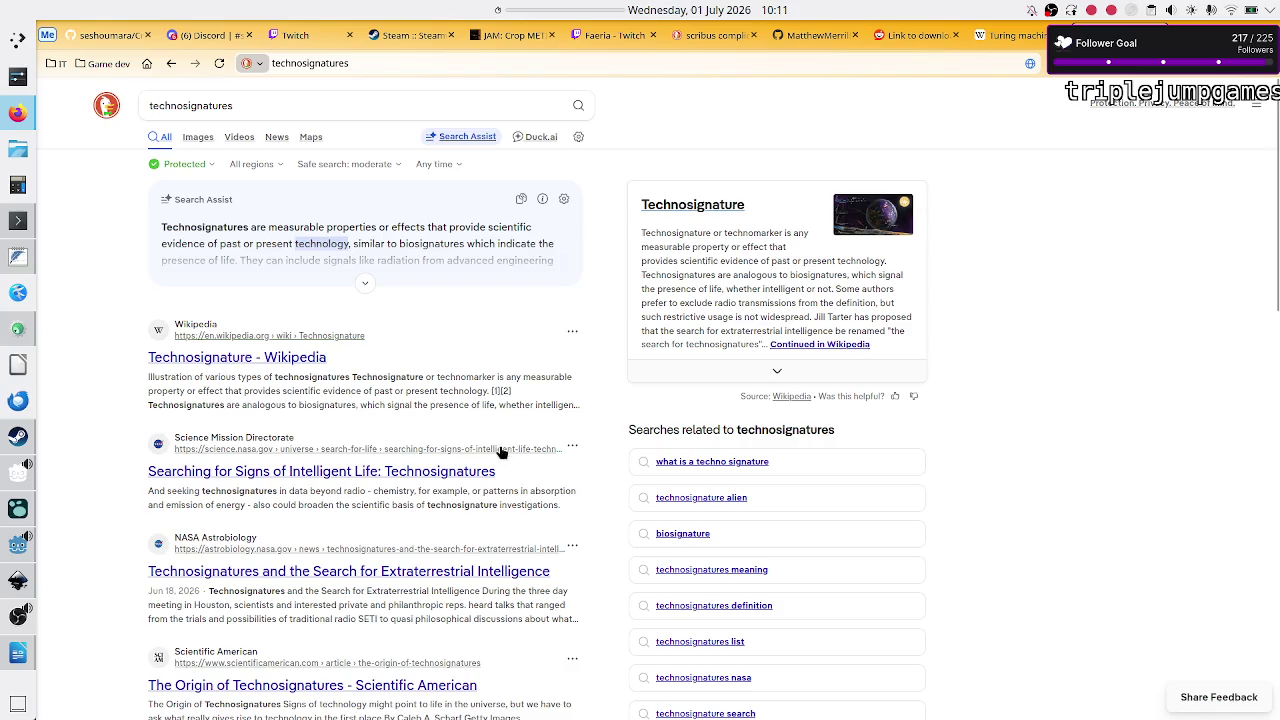
key("alt+Tab")
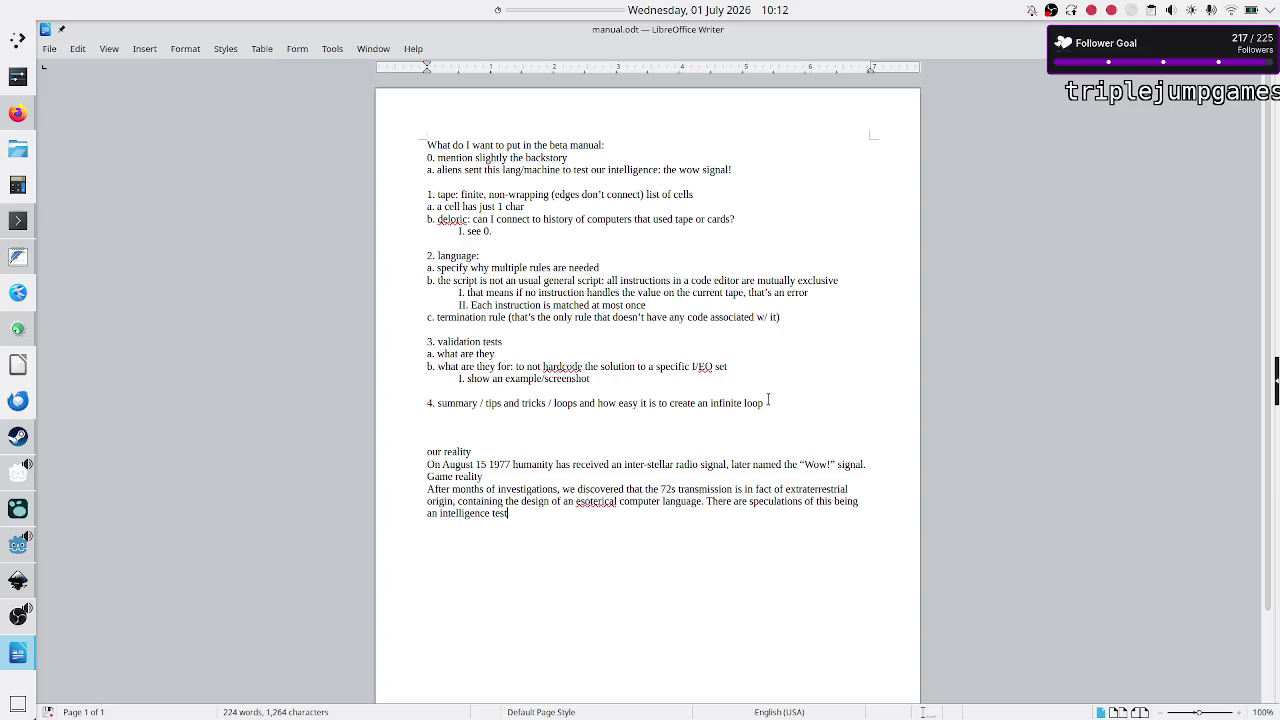
type(" or at least")
type(" a way")
type(" for them to dis")
type("ting")
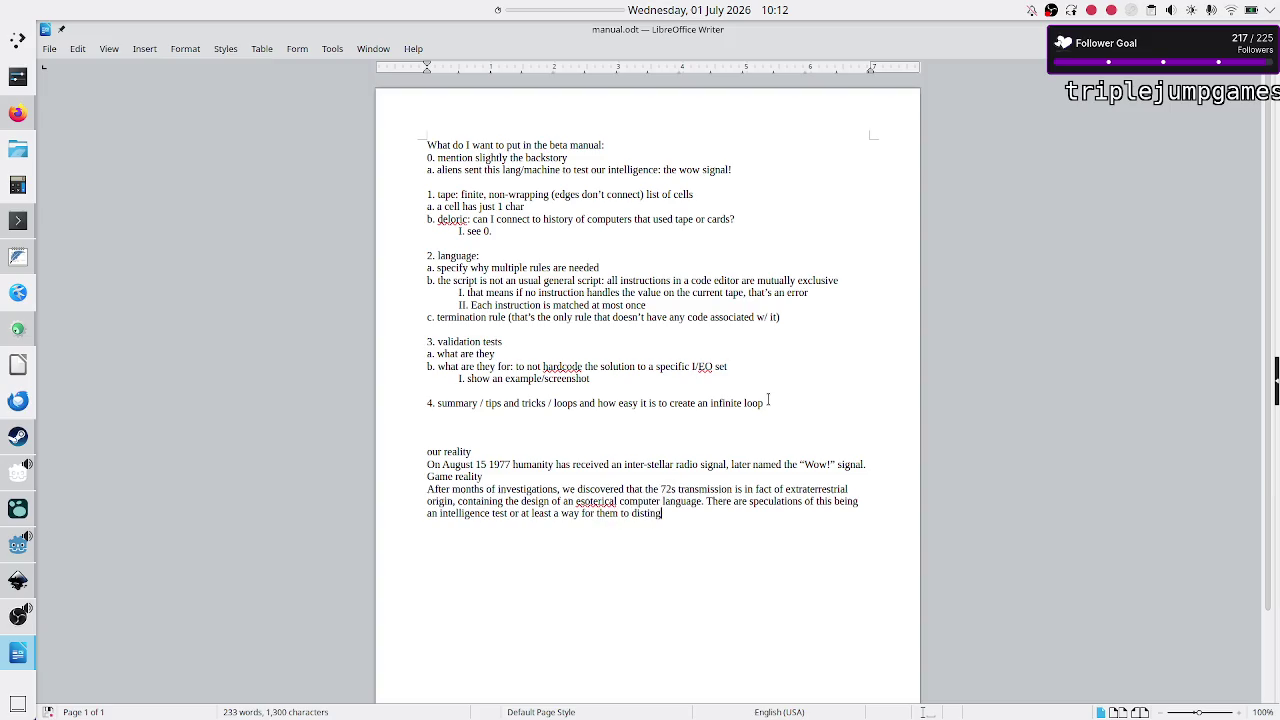
type("uish between")
key("BackSpace")
key("BackSpace")
key("BackSpace")
key("BackSpace")
key("BackSpace")
key("BackSpace")
key("BackSpace")
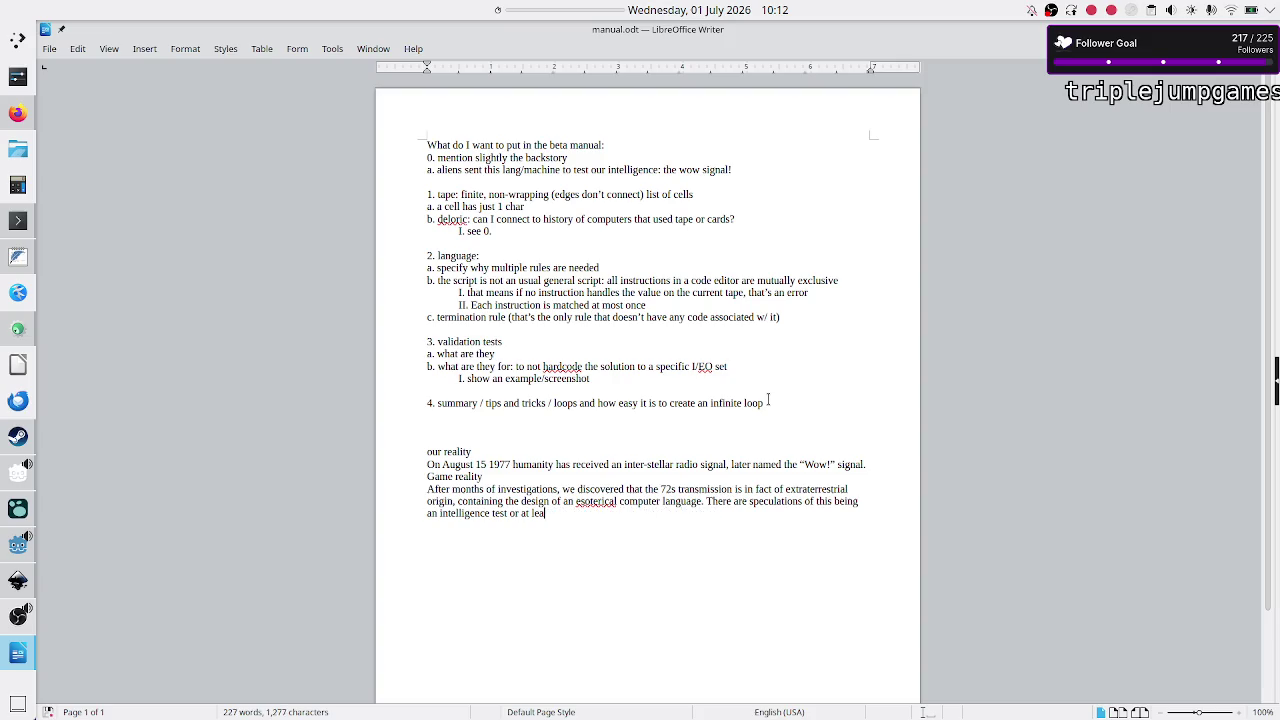
key("BackSpace")
key("BackSpace")
key("BackSpace")
type(".")
Step: Start a new line and delete the 'Game reality' and 'our reality' label lines
key("Return")
key("shift+Up")
key("shift+Down")
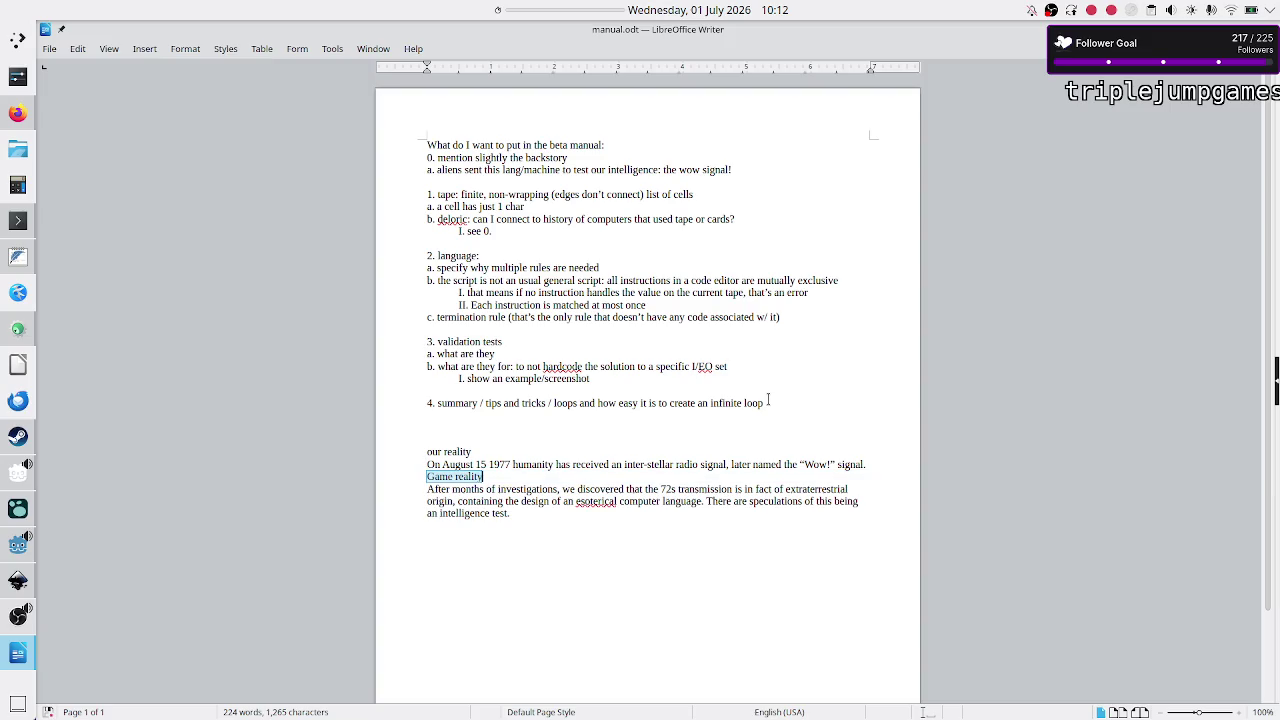
key("BackSpace")
key("Up")
key("Up")
key("shift+End")
key("BackSpace")
Step: On the line above the 'On August' backstory, begin the heading 'Chapter 0 / backstory'
key("shift+Down")
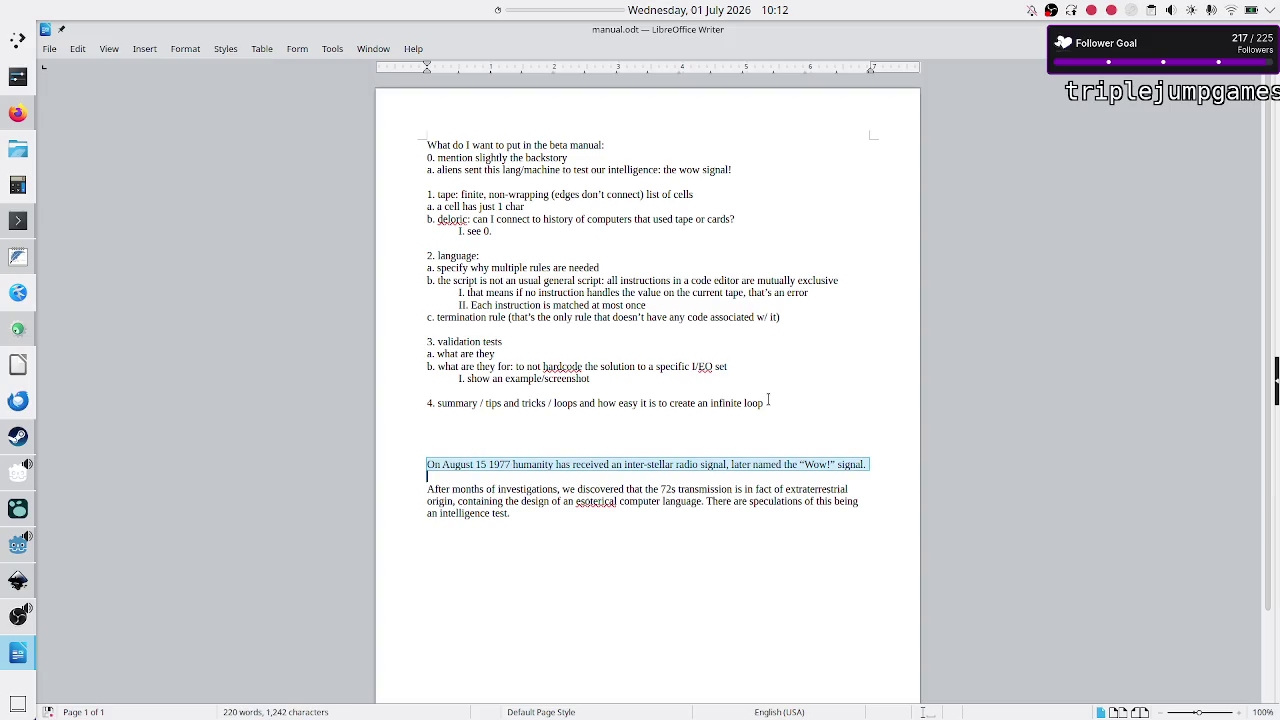
key("Down")
key("shift+Down")
key("shift+Down")
key("shift+Down")
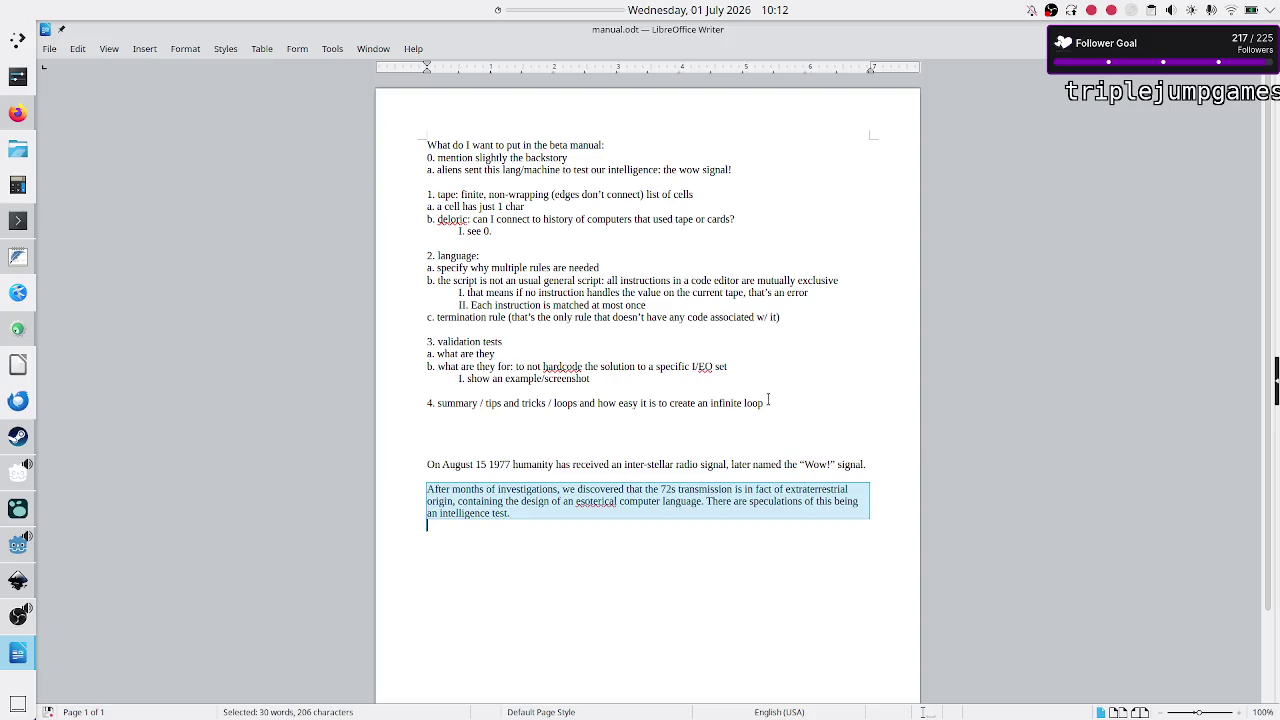
key("Down")
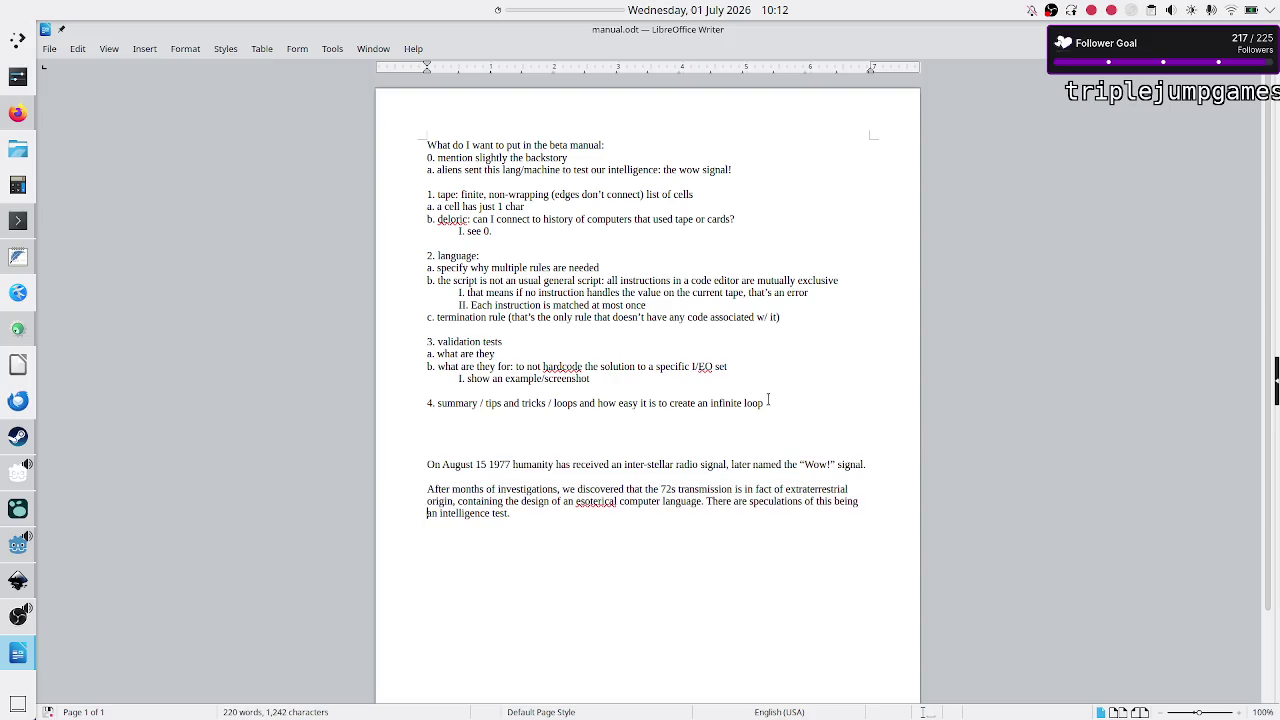
key("Up")
key("Up")
key("Up")
key("Down")
type("0")
key("BackSpace")
key("BackSpace")
type("Chapte")
type("r 0 ")
type("/ backstory")
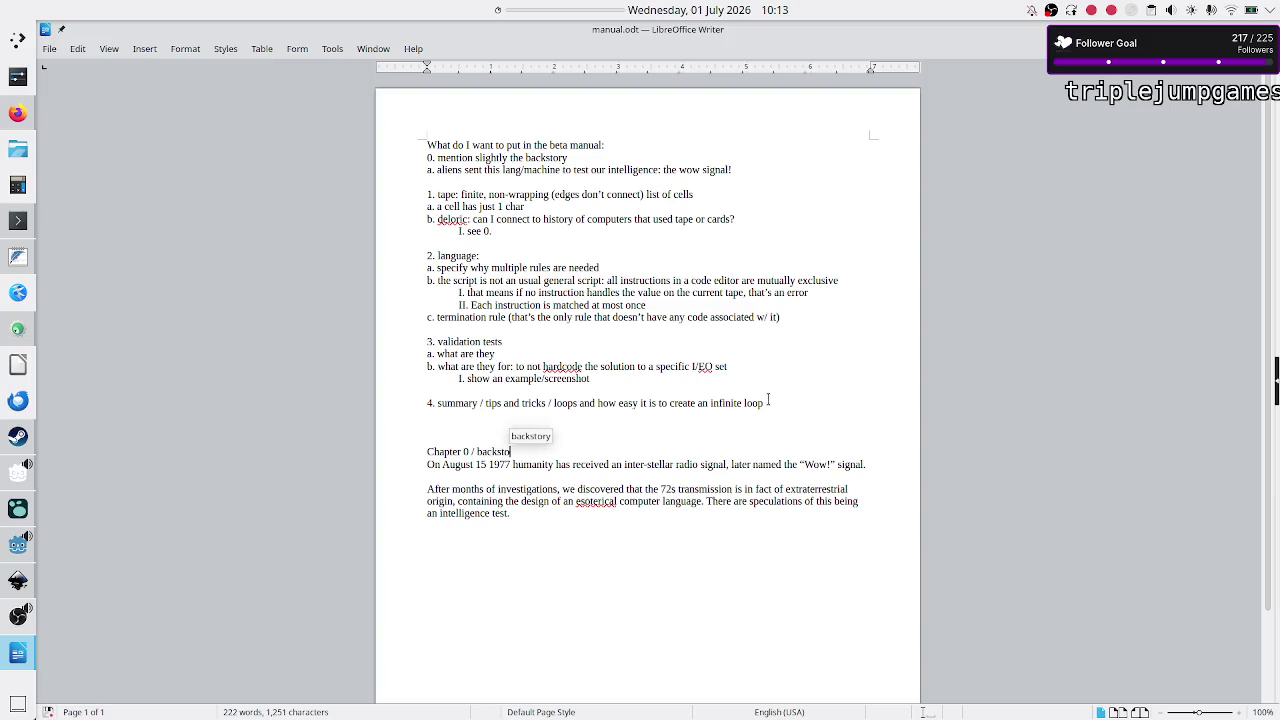
Step: Add a new line after the backstory paragraph and begin a 'Chapter 1.' heading about the tape
key("Down")
key("Return")
type("Chapter 1.")
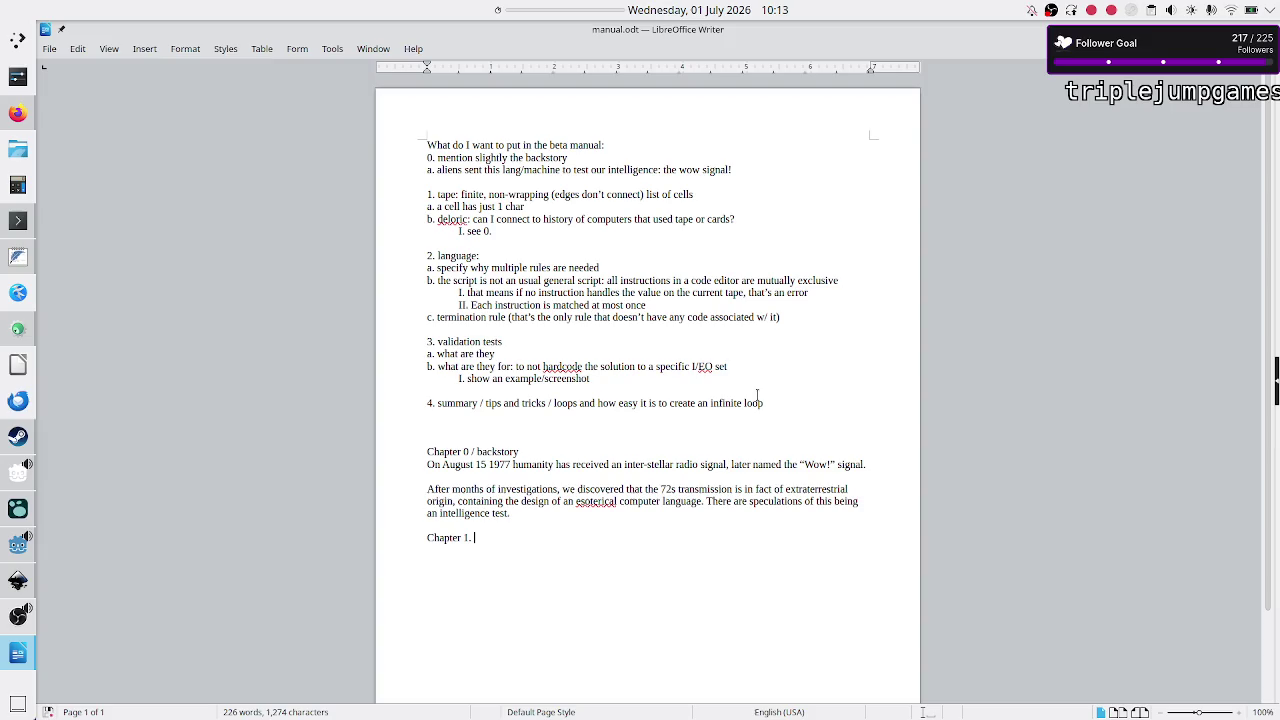
type("Tape")
key("BackSpace")
key("BackSpace")
key("BackSpace")
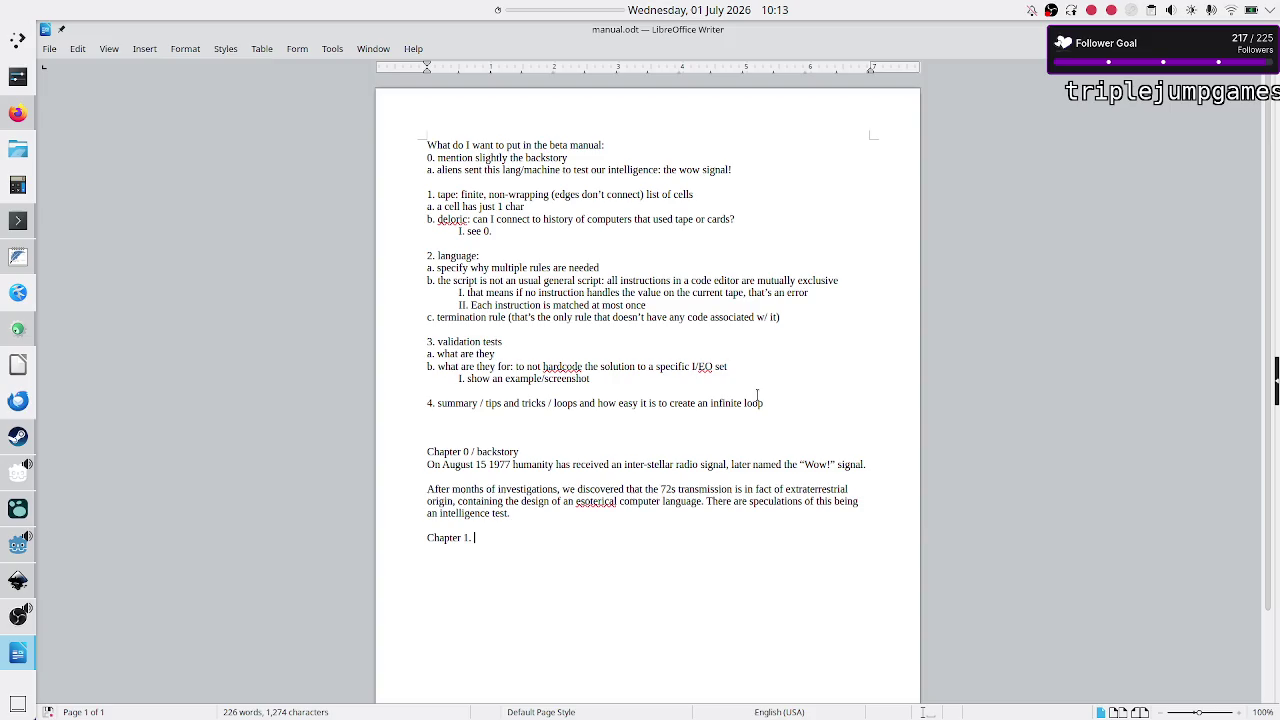
Step: Search DuckDuckGo in Firefox for 'first tape computer'
left_click(17, 113)
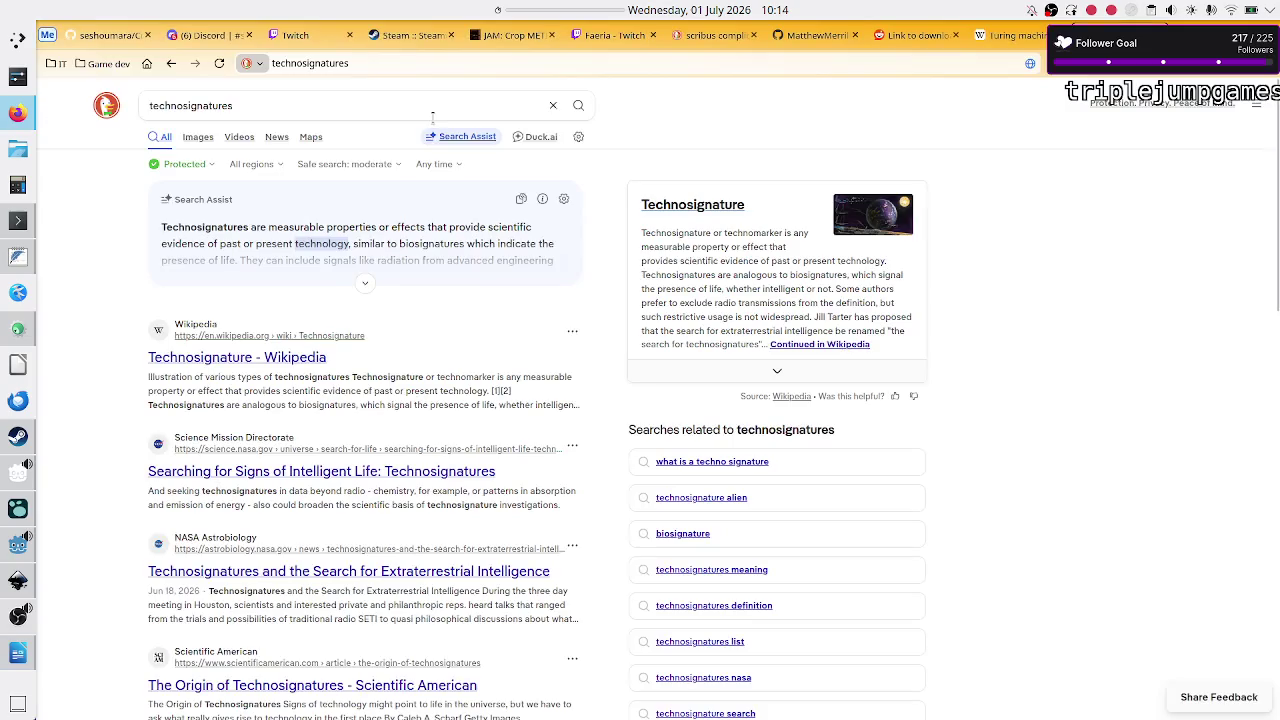
left_click(326, 106)
type("first tape ")
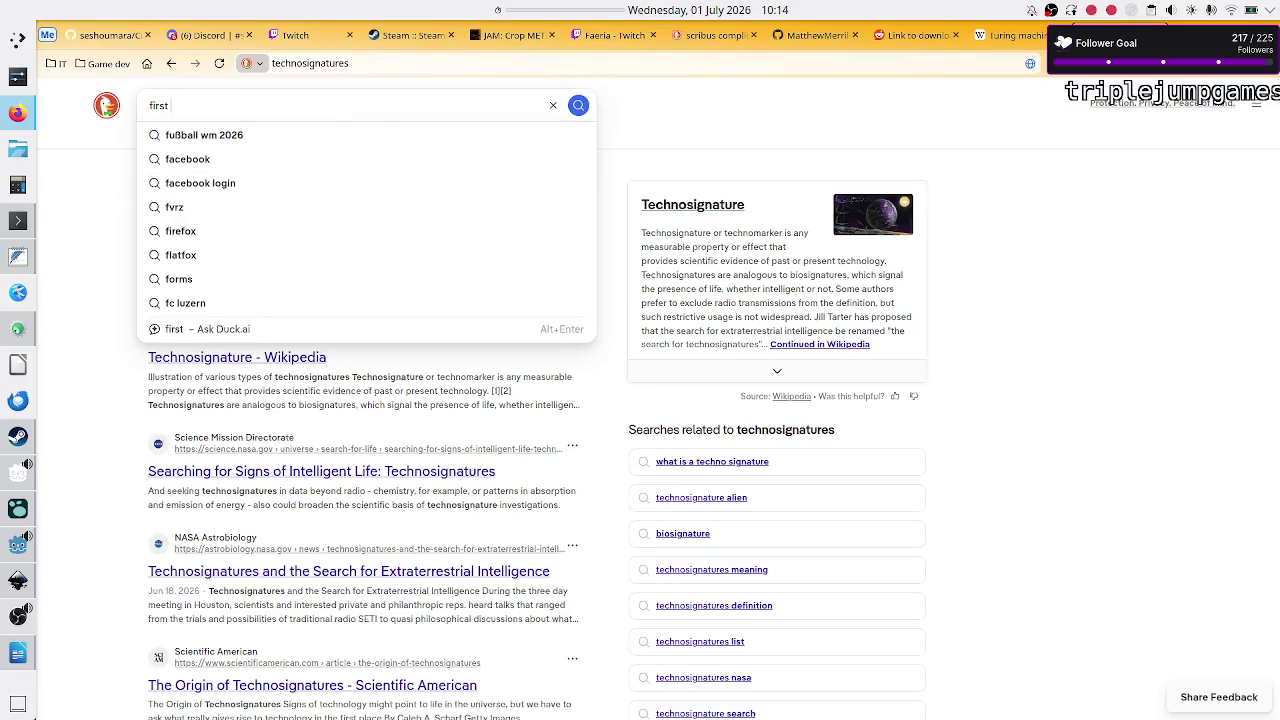
type("computer")
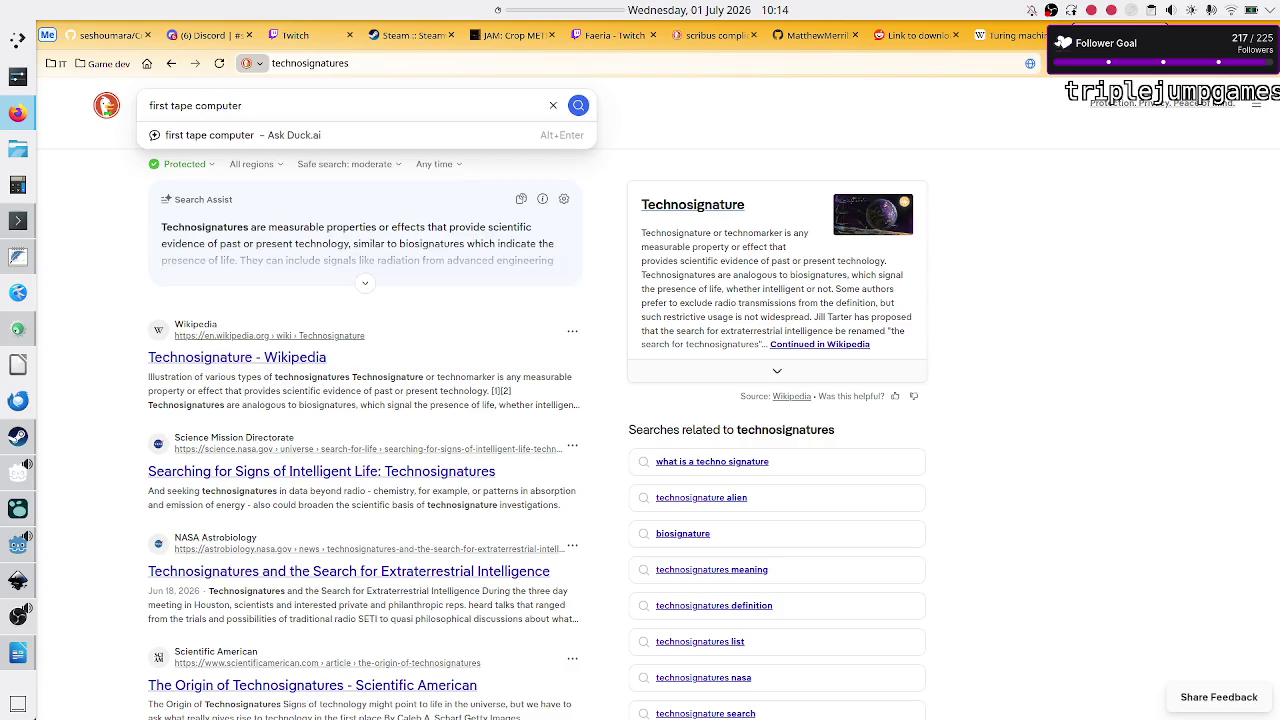
key("Return")
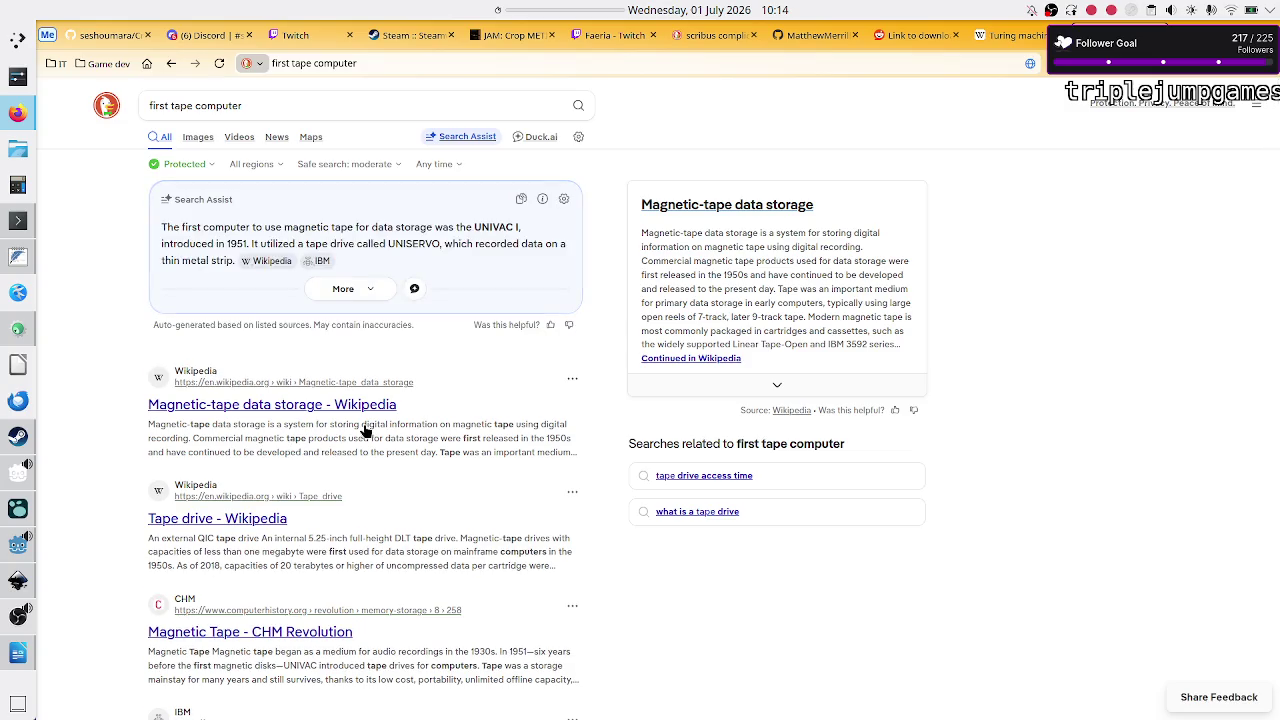
Step: Scroll through the results about the UNIVAC I and its UNISERVO tape drive
scroll(366, 430, "down", 5)
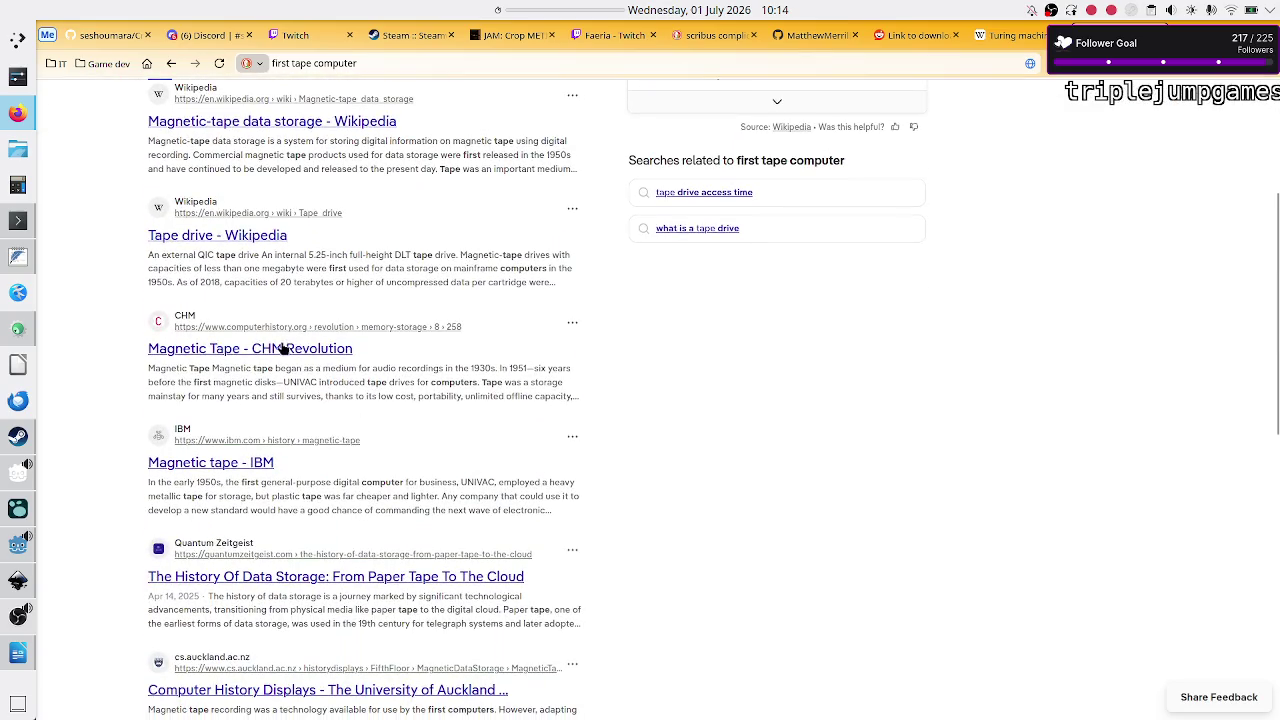
scroll(282, 350, "up", 3)
scroll(282, 350, "down", 5)
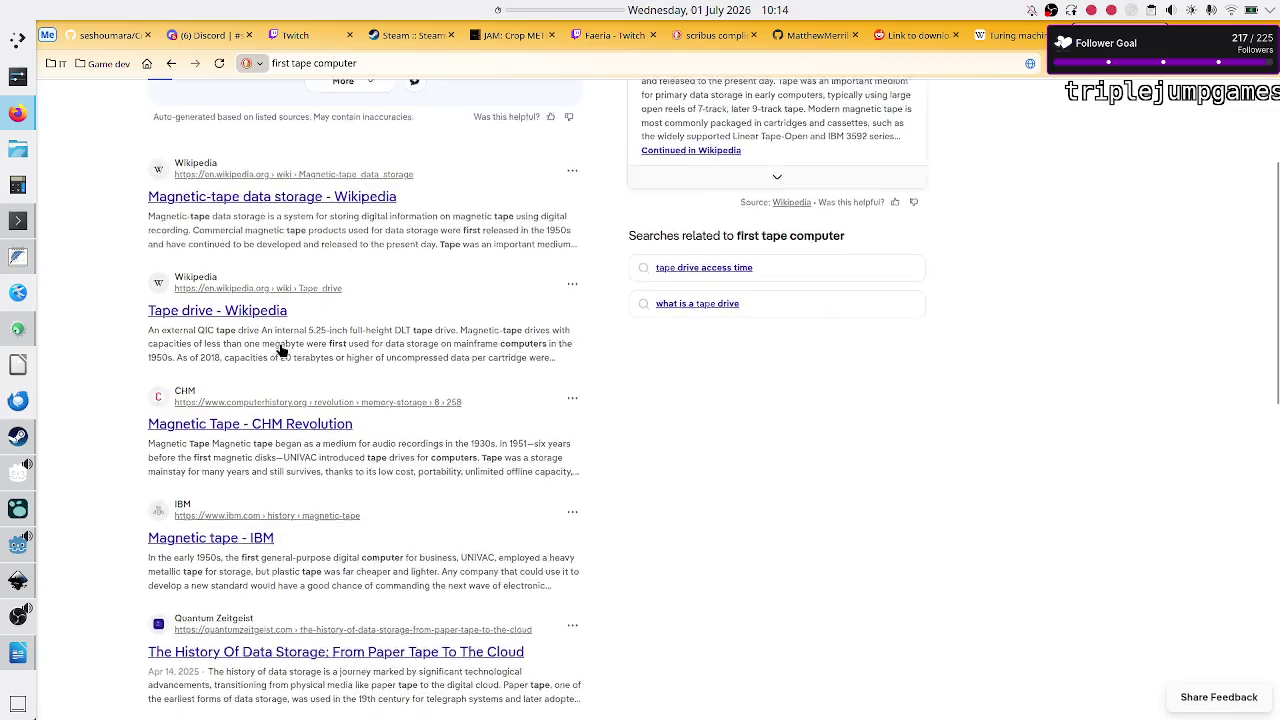
scroll(282, 350, "up", 1)
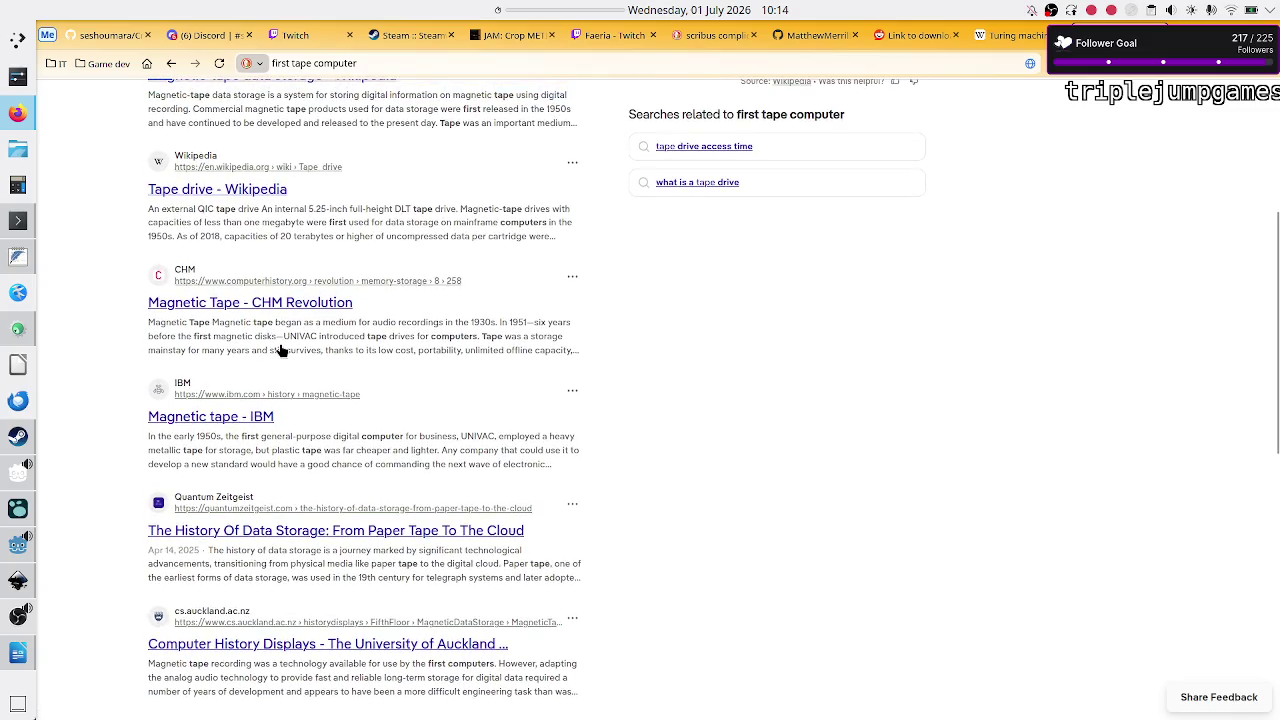
scroll(282, 350, "down", 1)
scroll(282, 350, "down", 4)
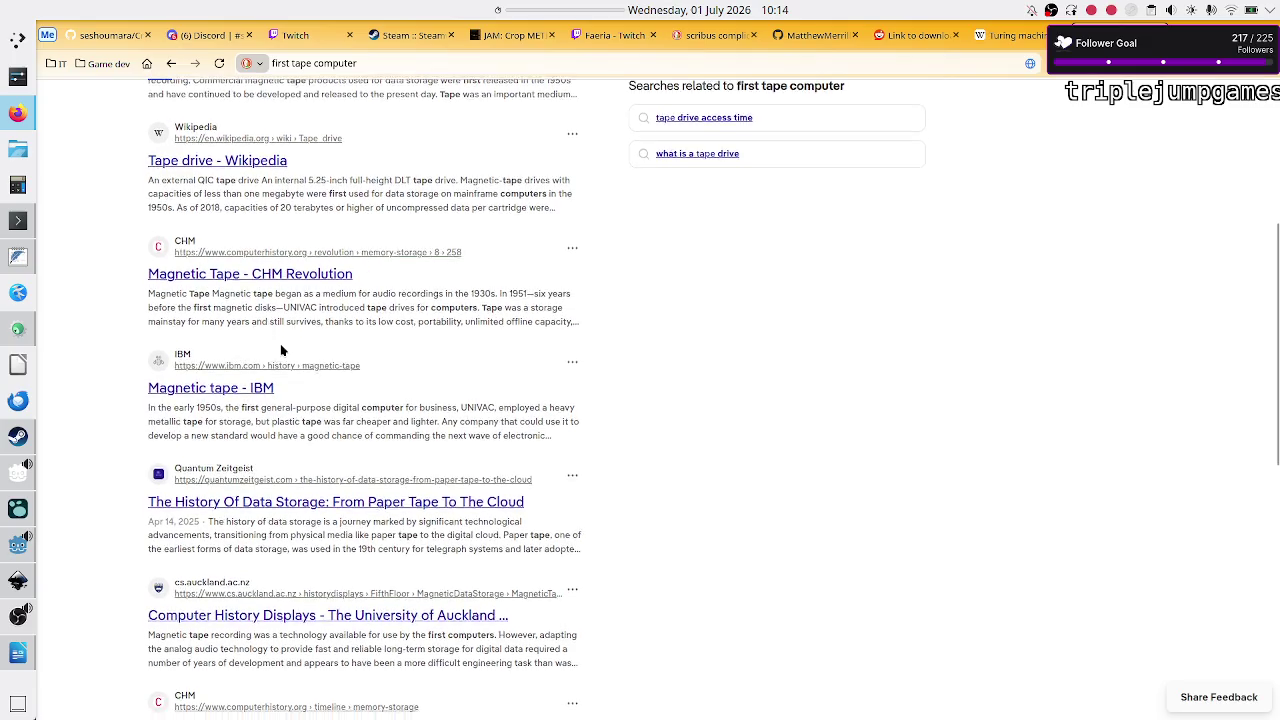
scroll(282, 350, "down", 2)
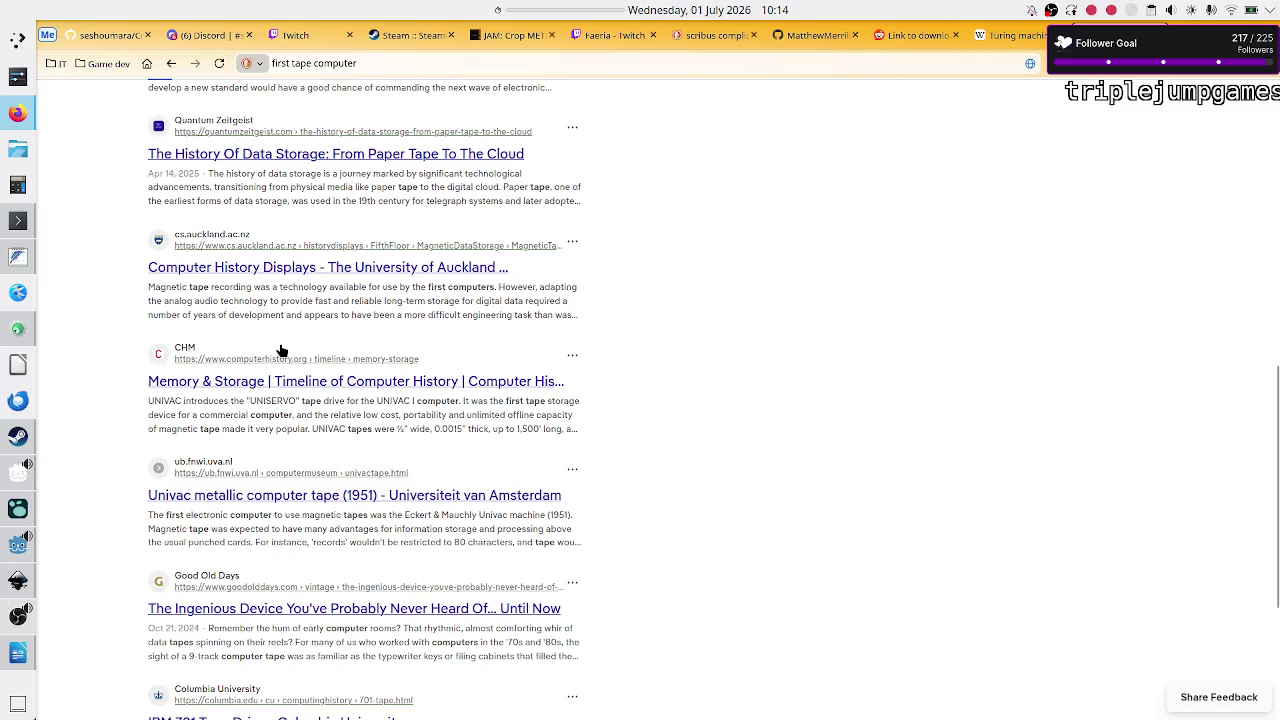
scroll(282, 350, "up", 8)
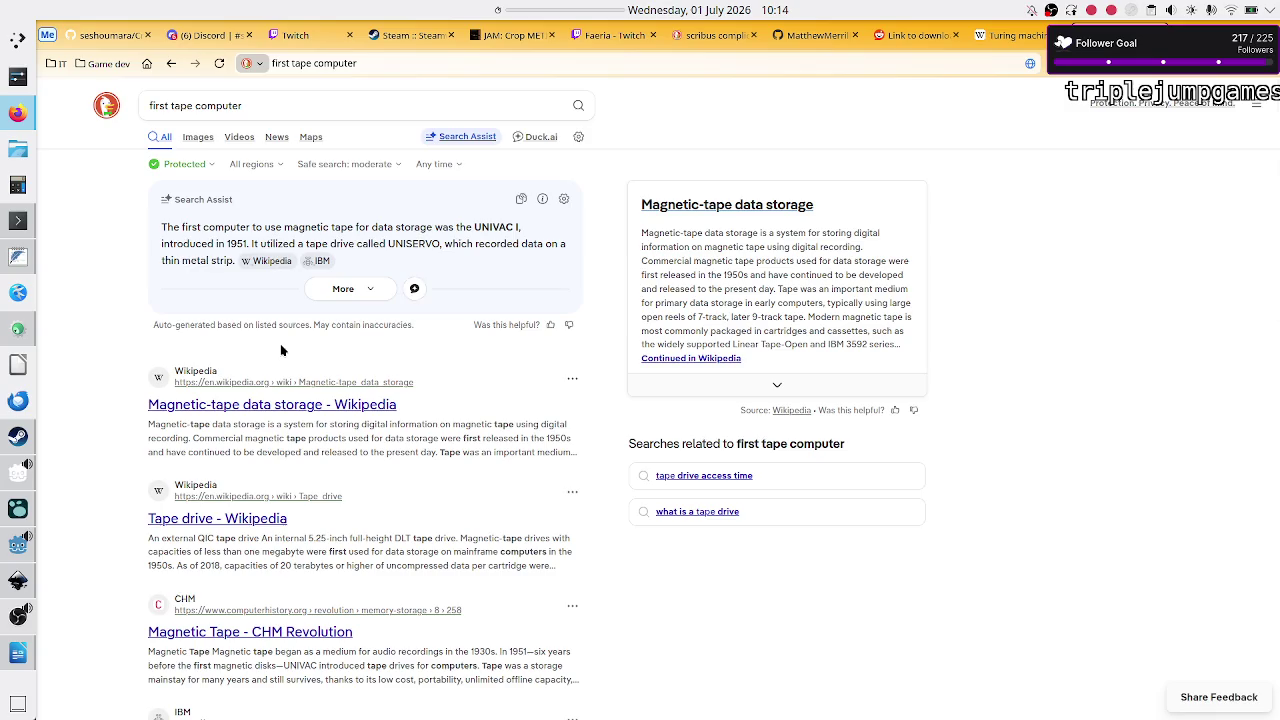
left_click(263, 113)
Step: Search for 'turing machine' and open the Wikipedia Turing machine article
key("ctrl+a")
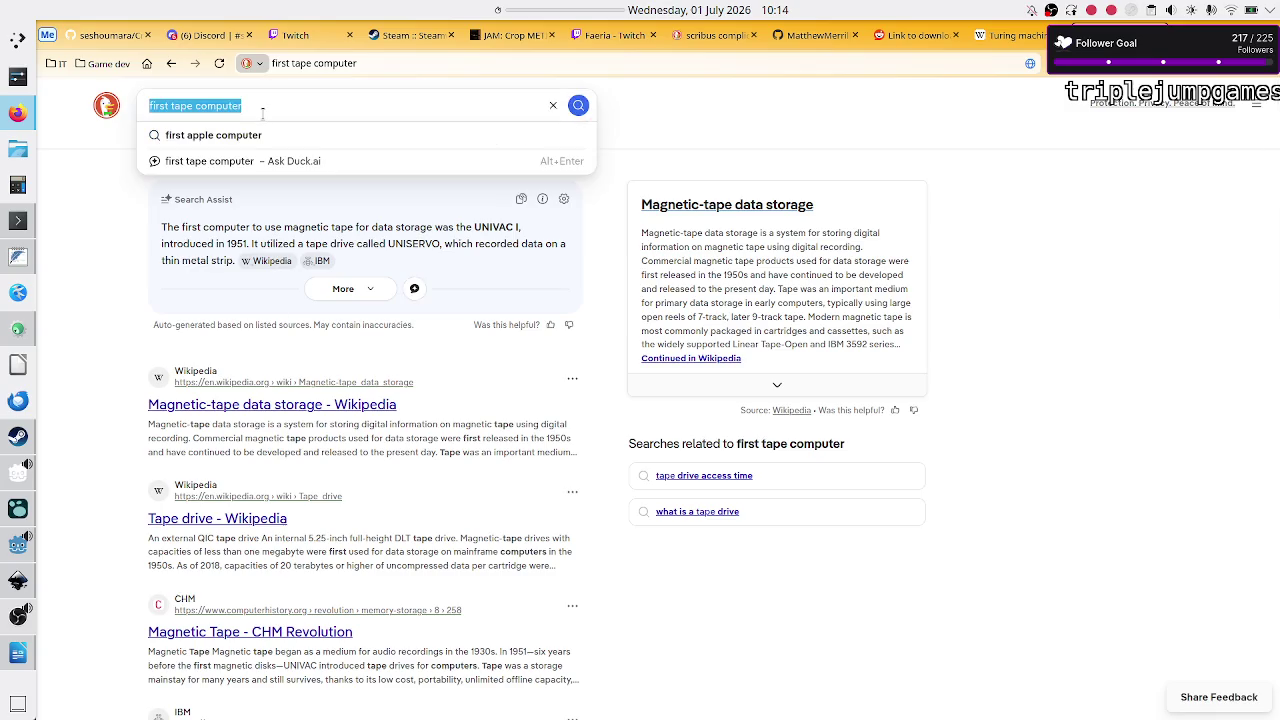
type("turing m")
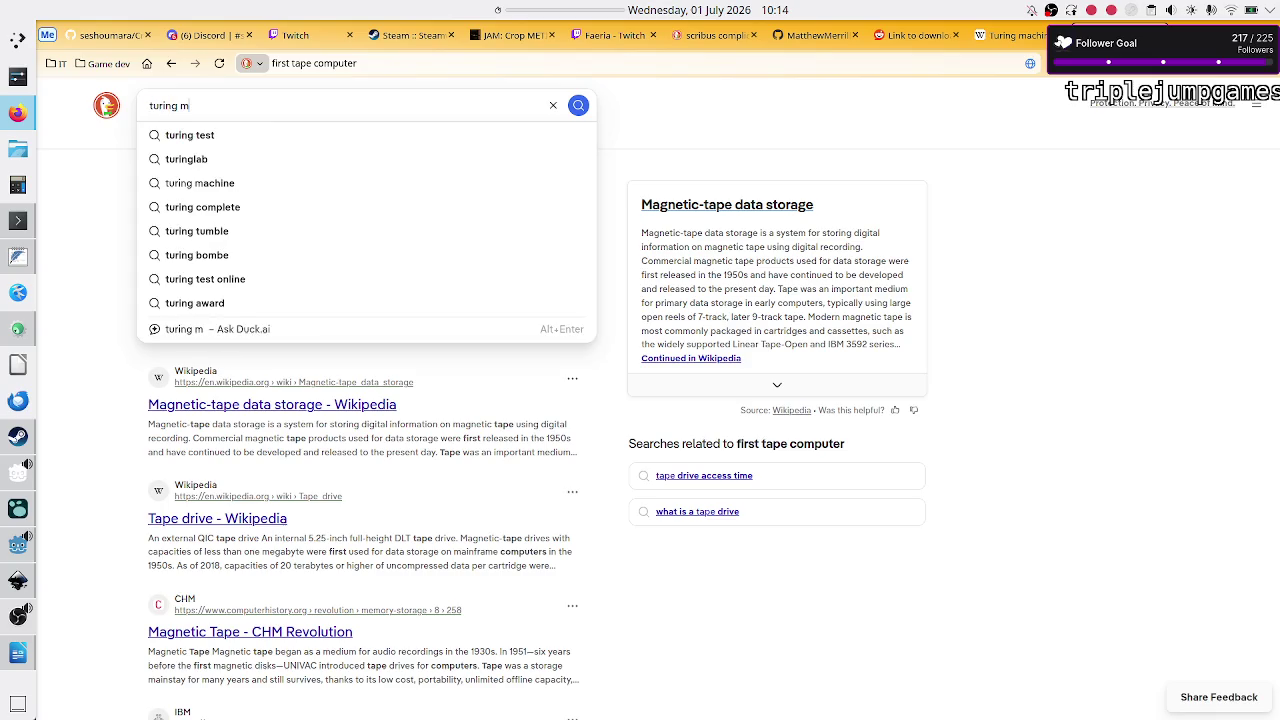
type("achine")
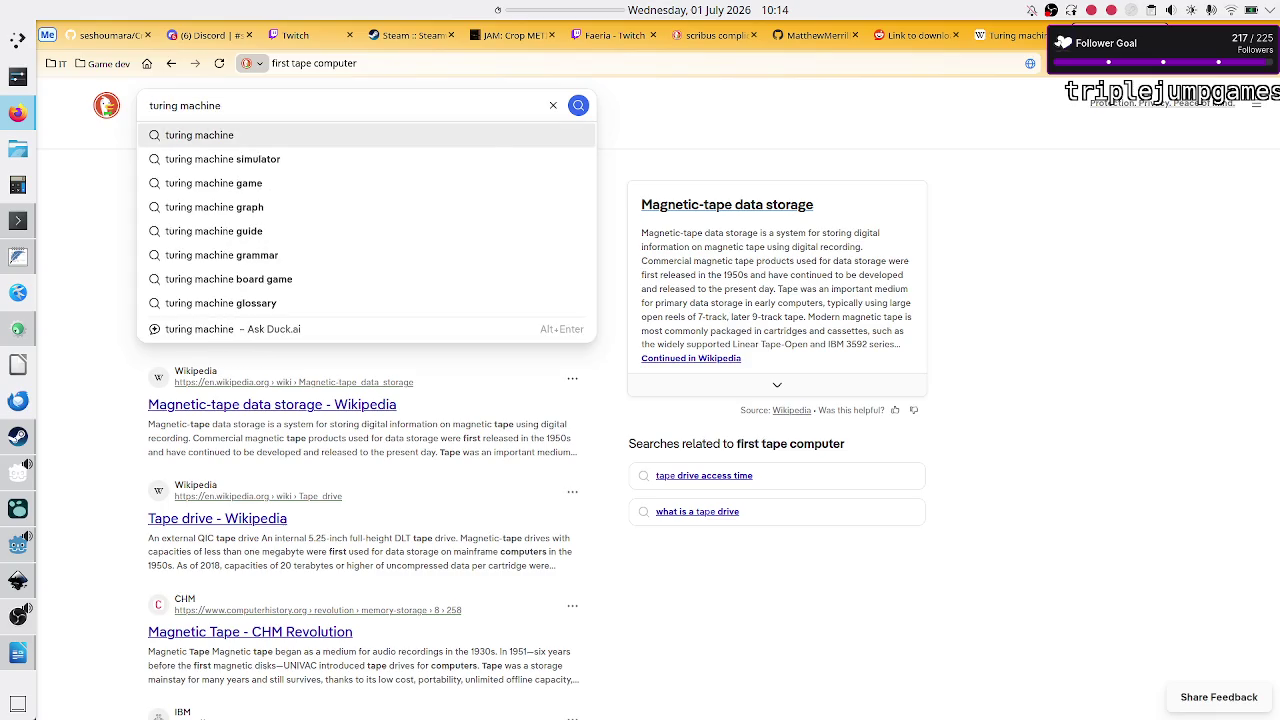
key("Return")
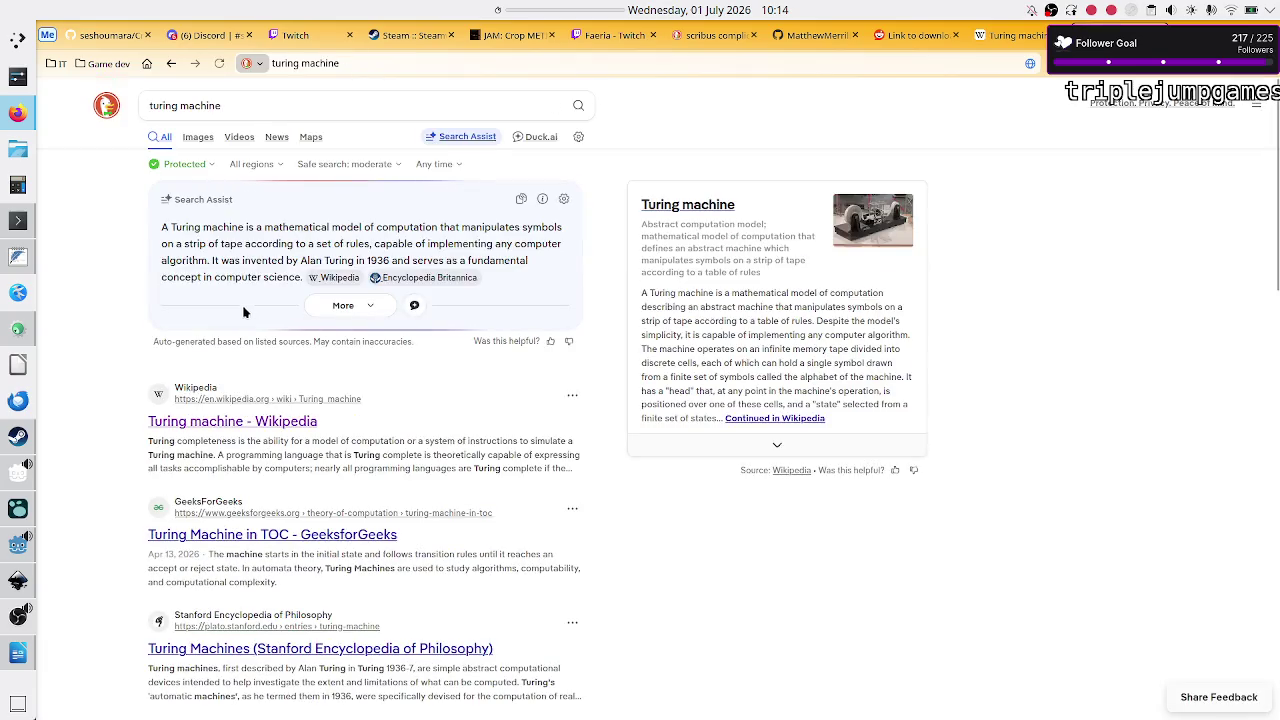
left_click(238, 428)
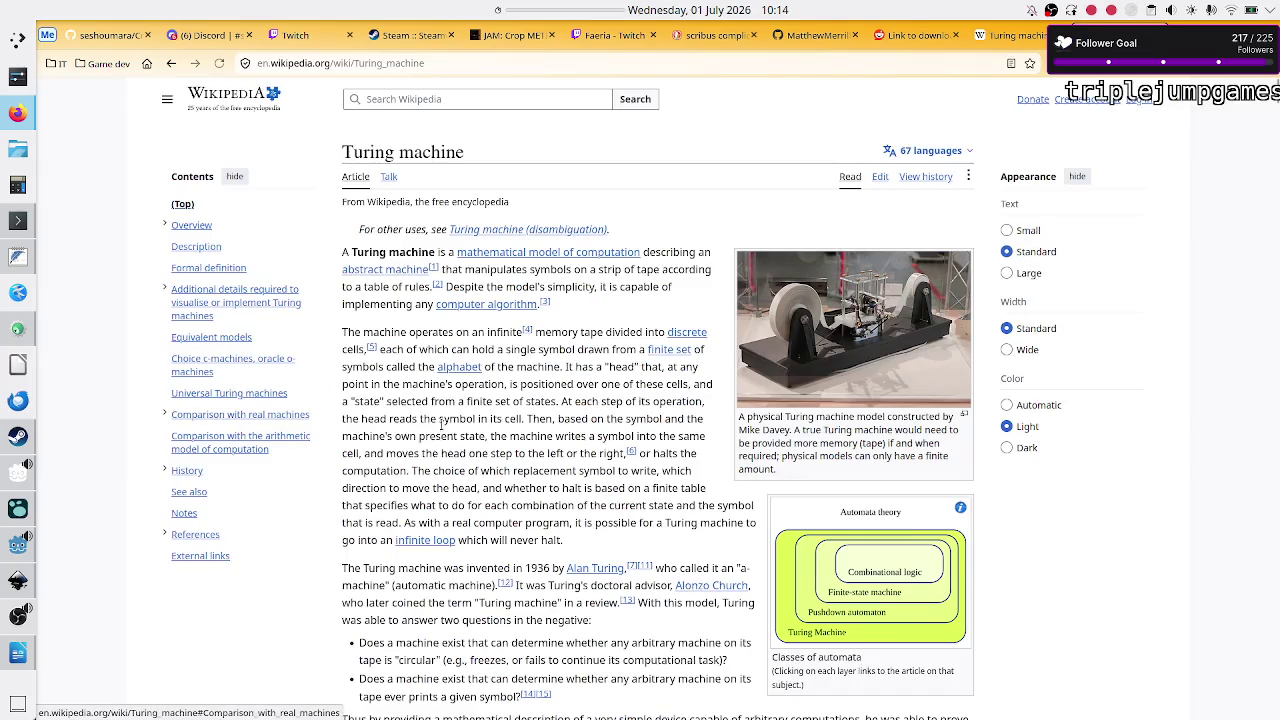
Step: Read down to the Overview, mark the sequential-memory phrase, and return to manual.odt
scroll(567, 394, "down", 5)
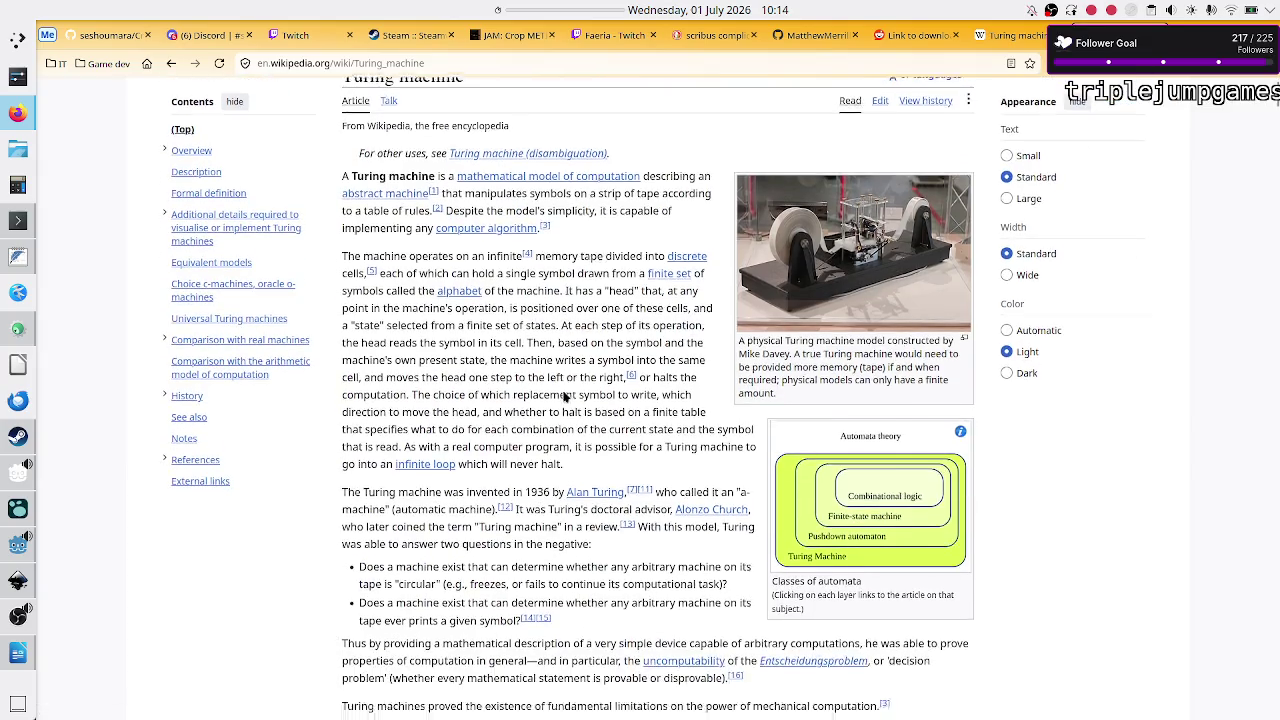
scroll(563, 391, "up", 3)
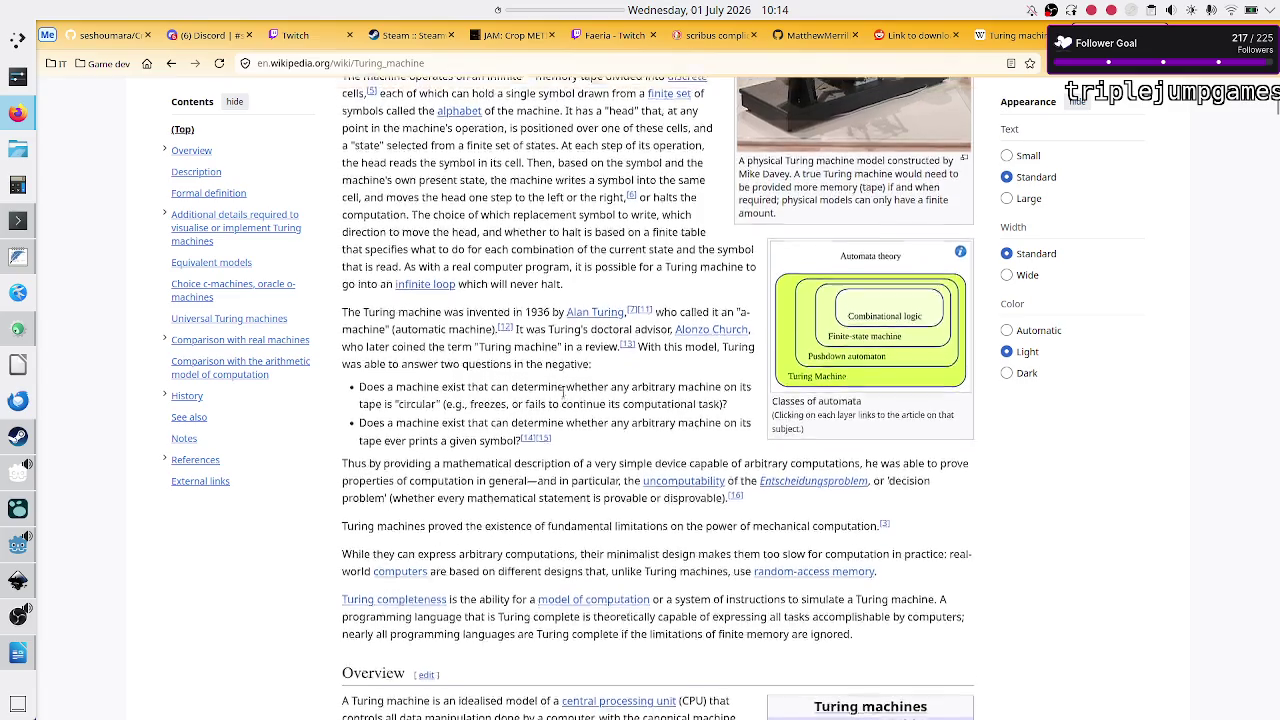
scroll(563, 392, "down", 1)
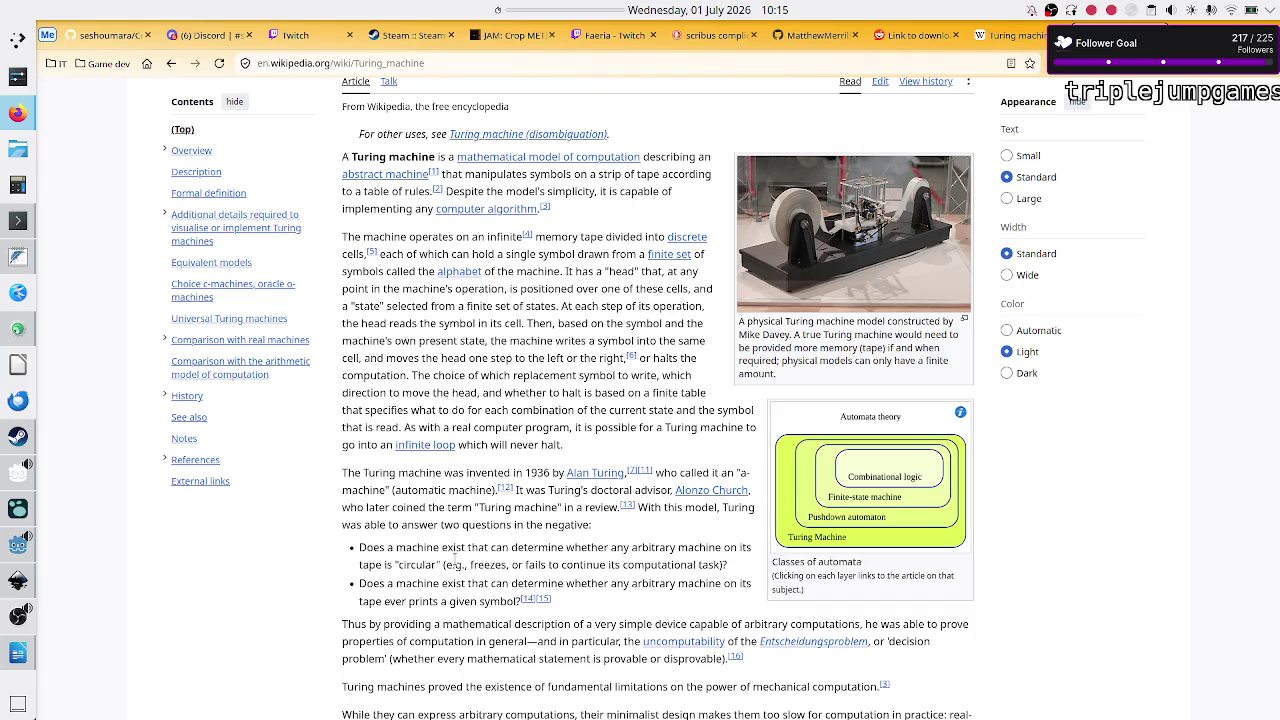
scroll(439, 622, "down", 3)
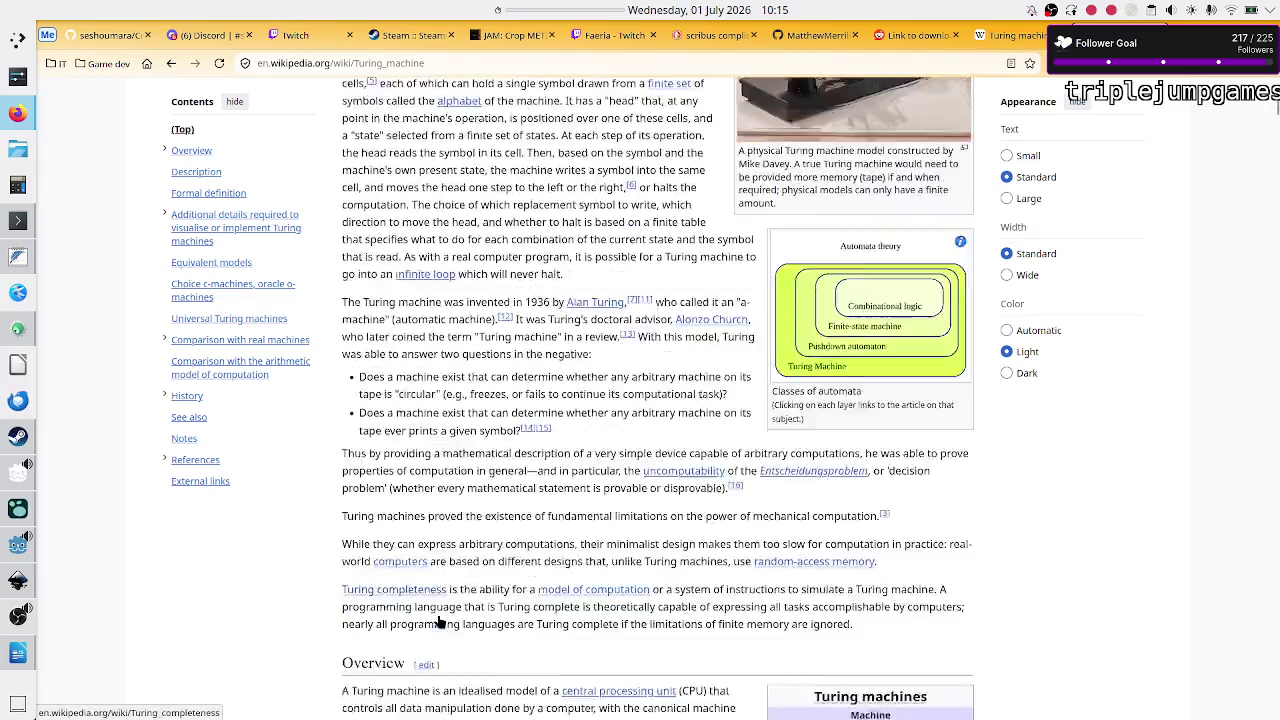
scroll(439, 622, "down", 5)
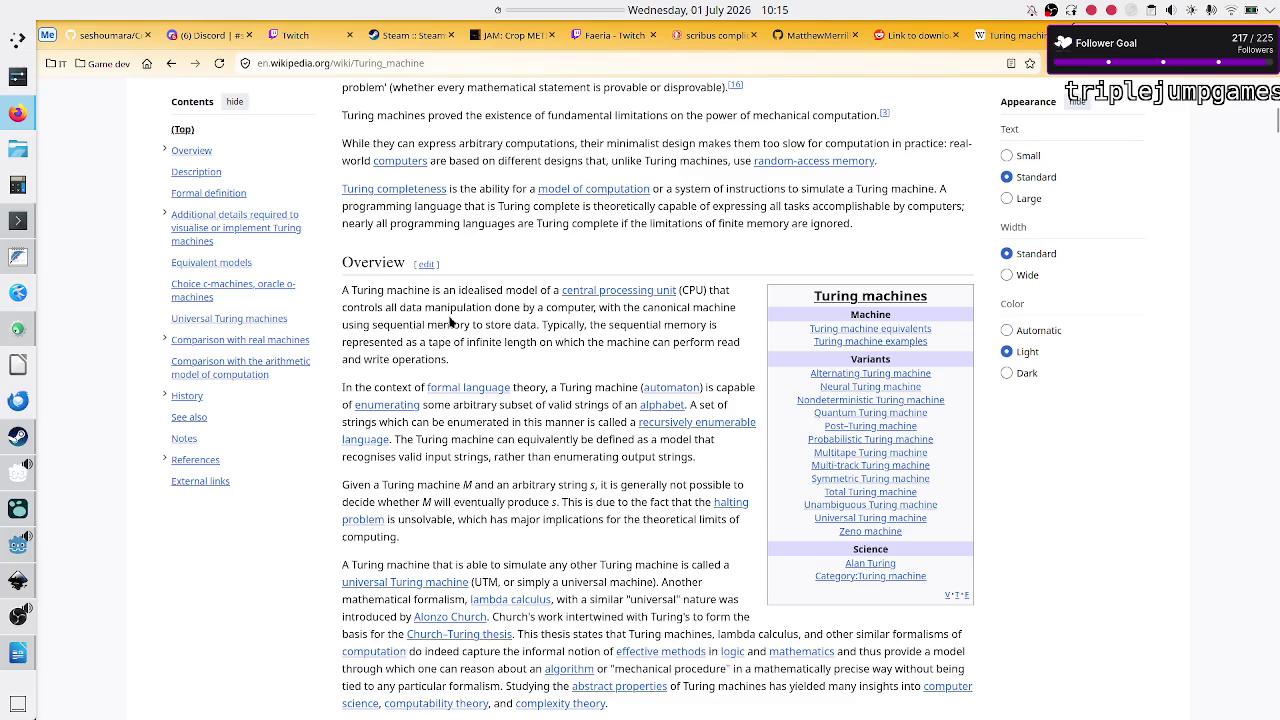
left_click_drag(342, 325, 539, 325)
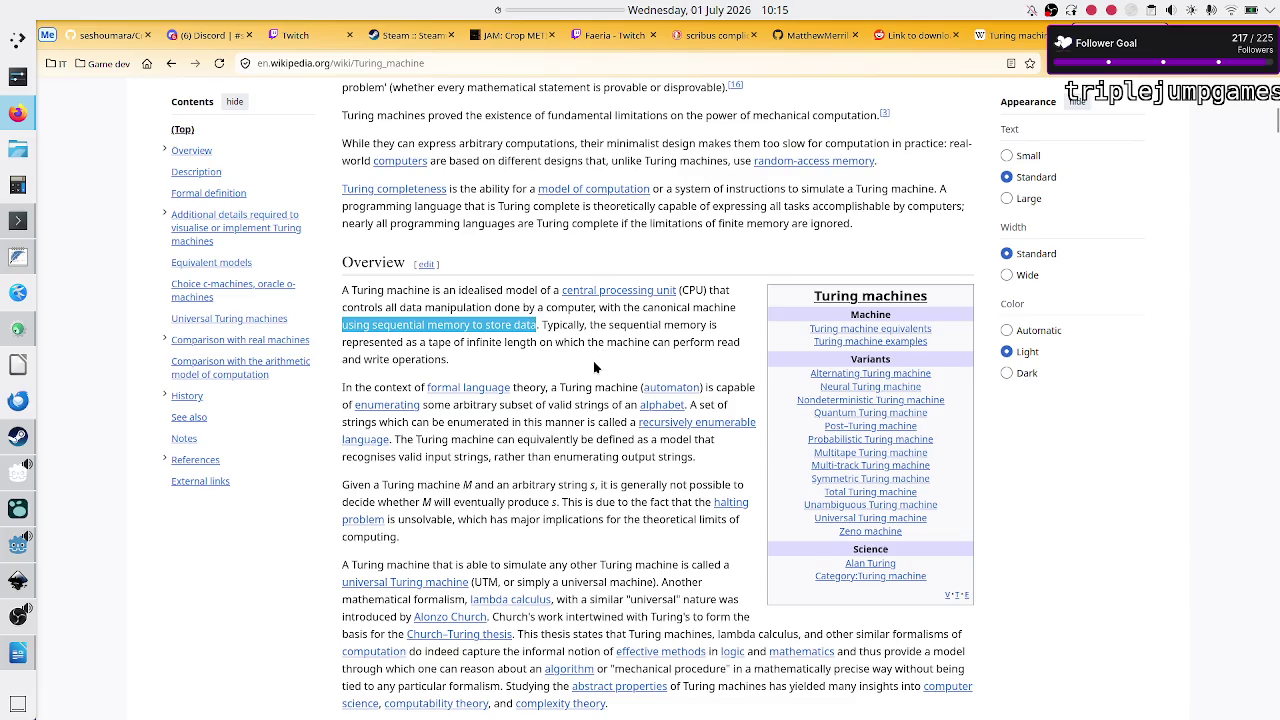
key("alt+Tab")
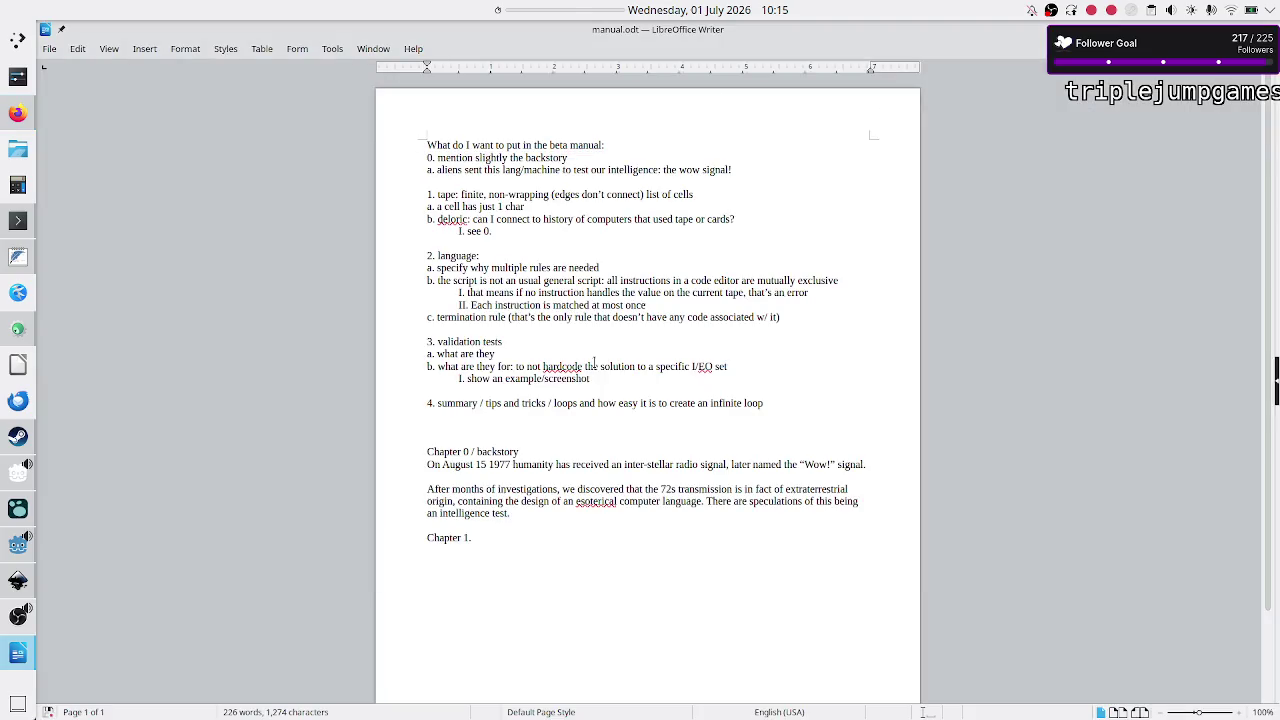
Step: Title Chapter 1 'Data storage / memory' and start a new line below it
type("M")
key("BackSpace")
type("Data st")
type("orage")
type(" / memory")
key("Return")
key("alt+Tab")
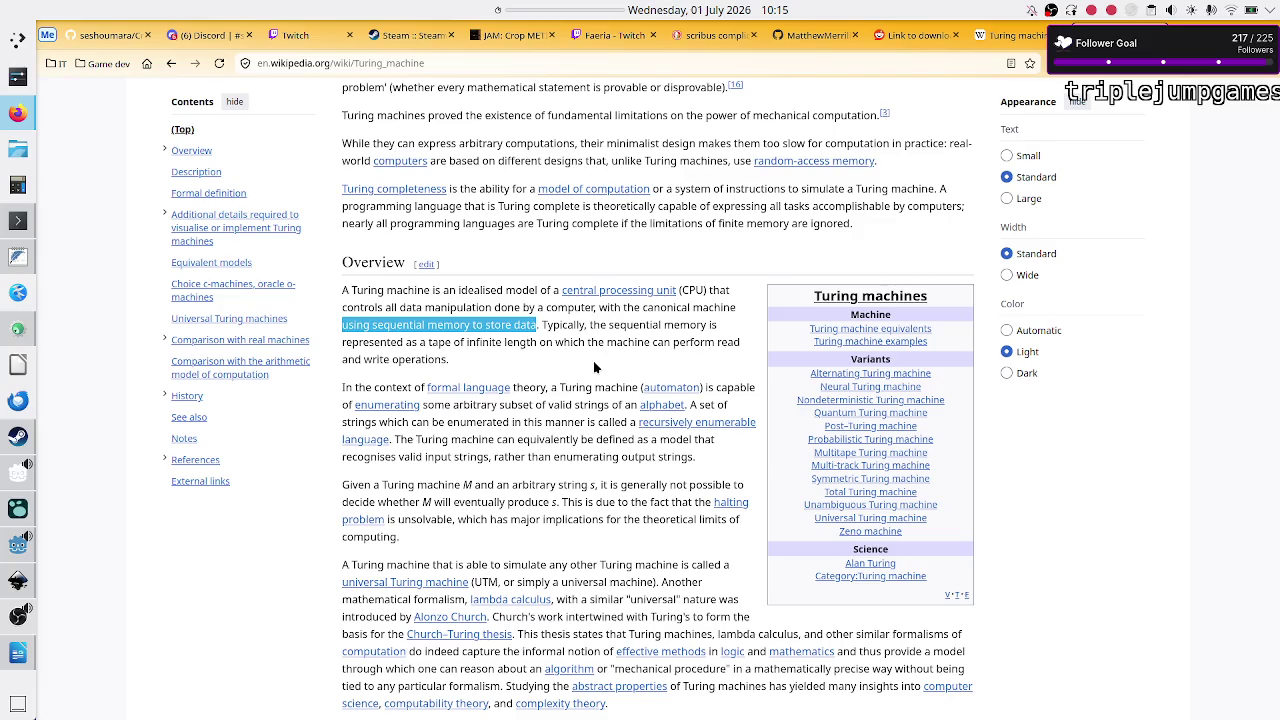
key("alt+Tab")
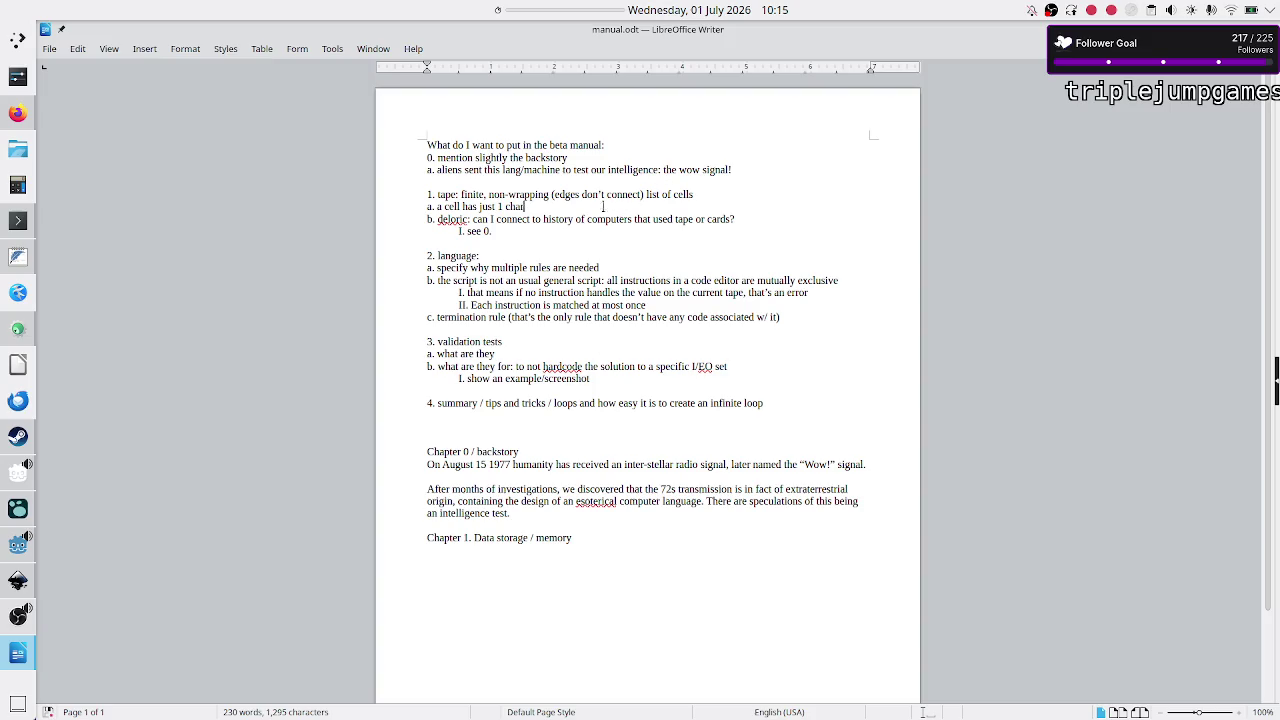
Step: Begin the chapter's first sentence with 'Data is stored in a'
left_click_drag(475, 194, 535, 194)
left_click(535, 194)
type("Data is store")
type("d as")
key("BackSpace")
key("BackSpace")
type("in a")
key("alt+Tab")
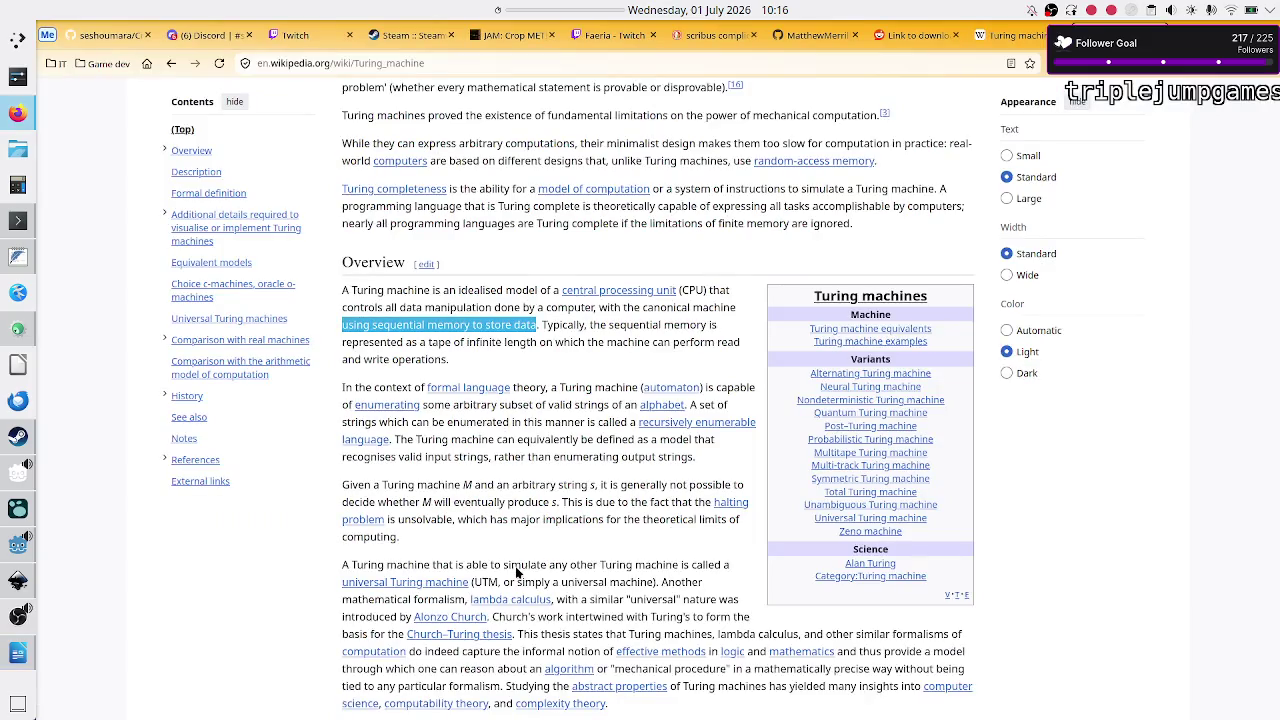
Step: Continue the sentence with 'sequential memory, called the tape', discarding a started data-type sentence
key("alt+Tab")
type("se")
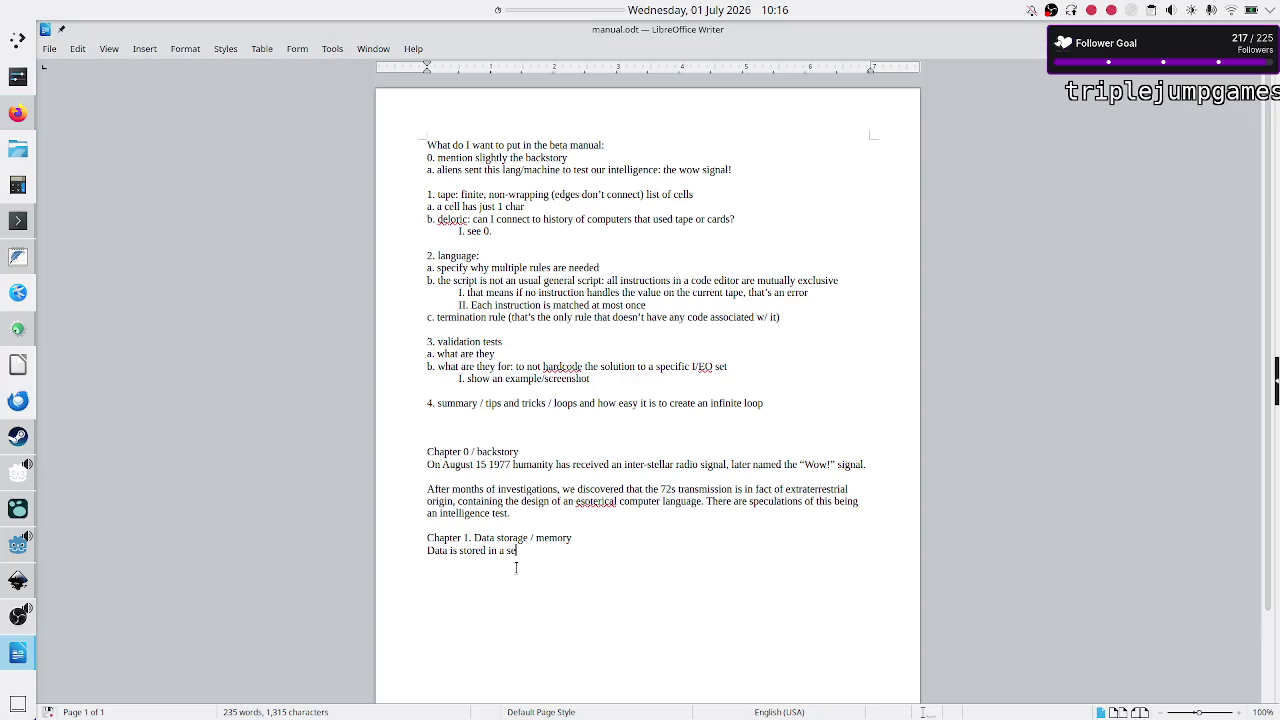
type("quential ")
type("memory, ")
type("called ")
type("the tape.")
type(" There is on")
type("l")
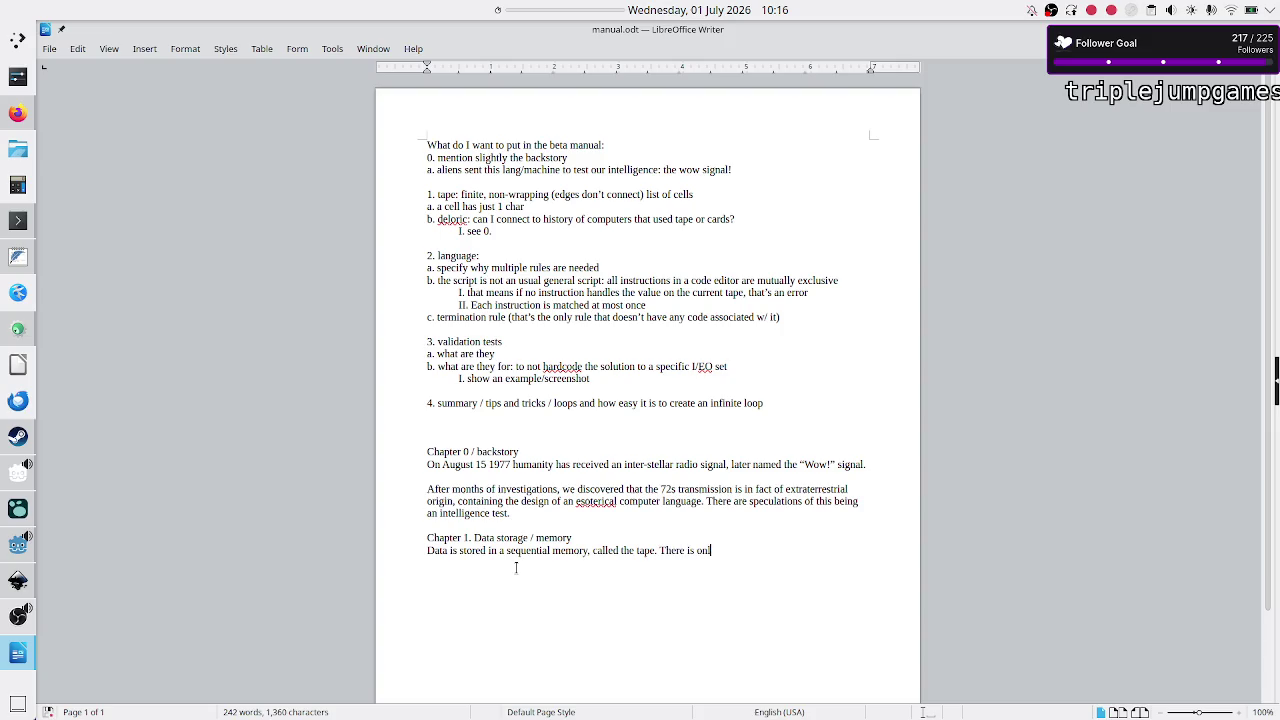
type("y one data typ")
type("e")
key("BackSpace")
key("BackSpace")
key("BackSpace")
key("BackSpace")
key("BackSpace")
key("BackSpace")
key("BackSpace")
key("BackSpace")
key("BackSpace")
Step: Add that the tape comprises a finite number of cells, each storing a single character
type(", called tape. The tap")
type("e")
type(" is comprise")
type("d of a ")
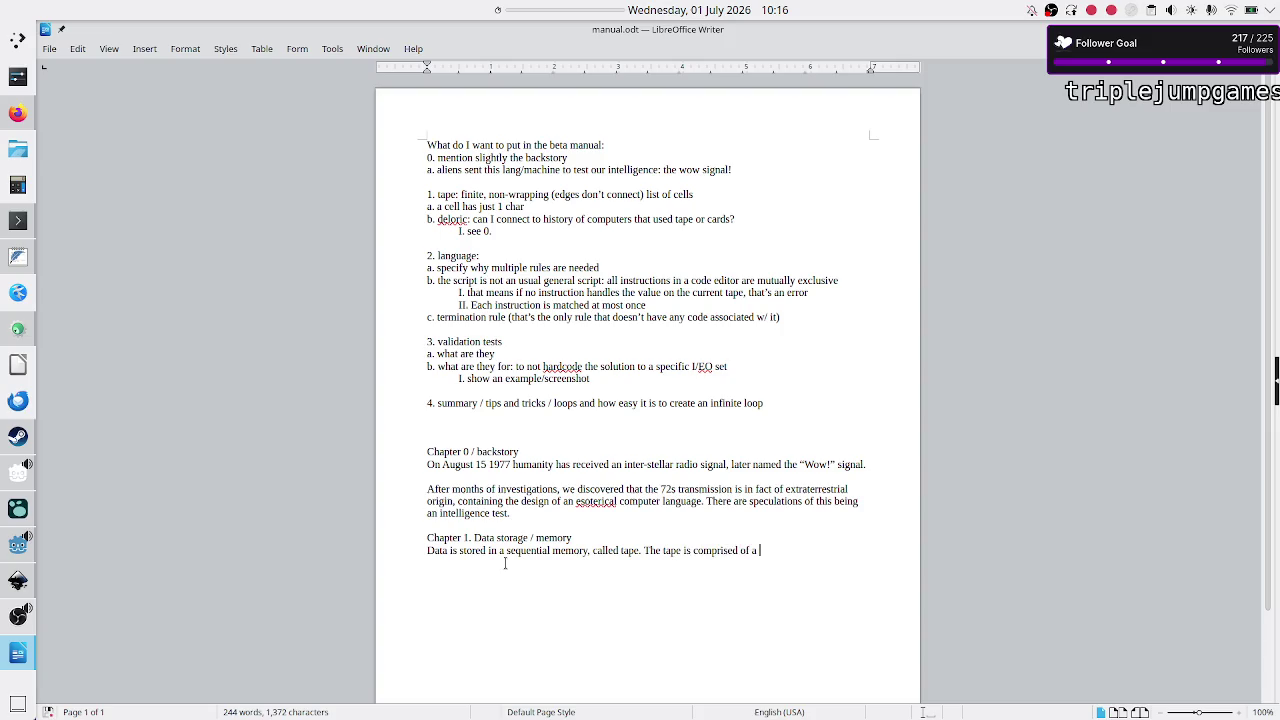
type("finite num")
type("ber of cells, ea")
type("ch cel")
type("l i")
key("BackSpace")
type("a")
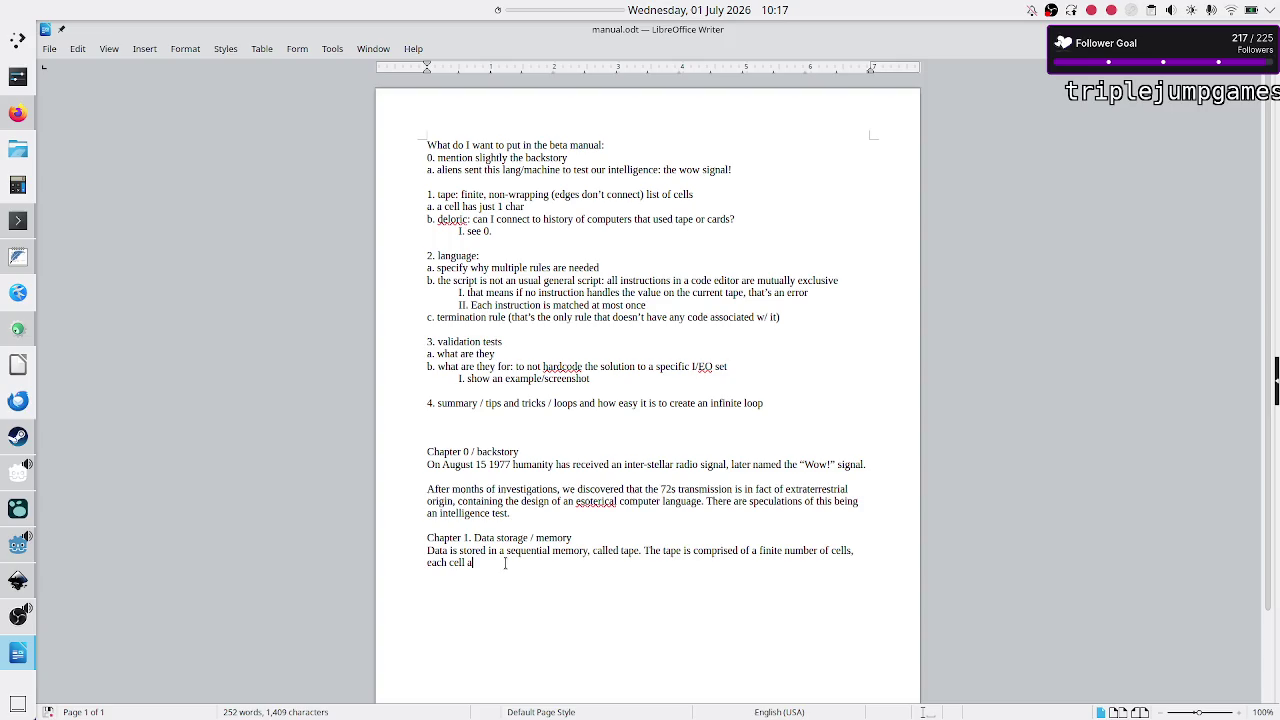
type("is able to")
type(" store")
type(" a single")
type("haracter")
key("alt+Tab")
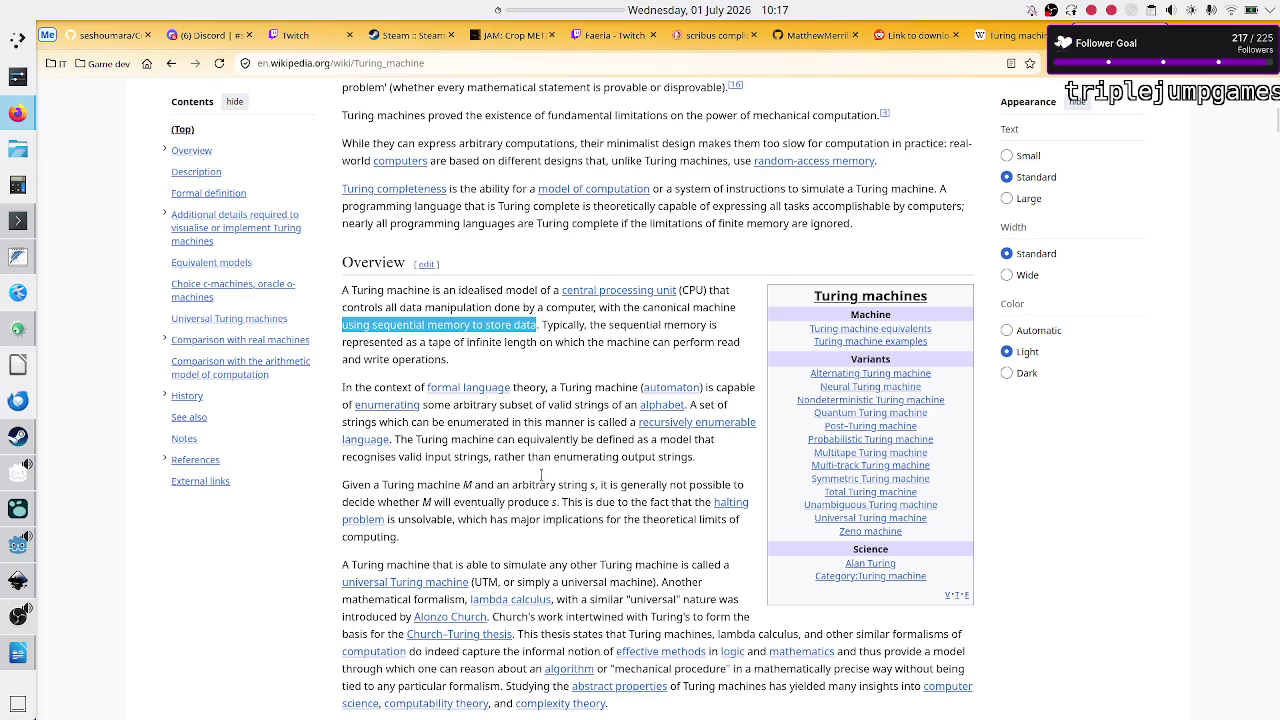
Step: Copy 'the machine can perform read and write operations' from the article's Overview, then return to Writer
mouse_move(587, 343)
left_mouse_down()
mouse_move(504, 390)
mouse_move(447, 358)
left_mouse_up()
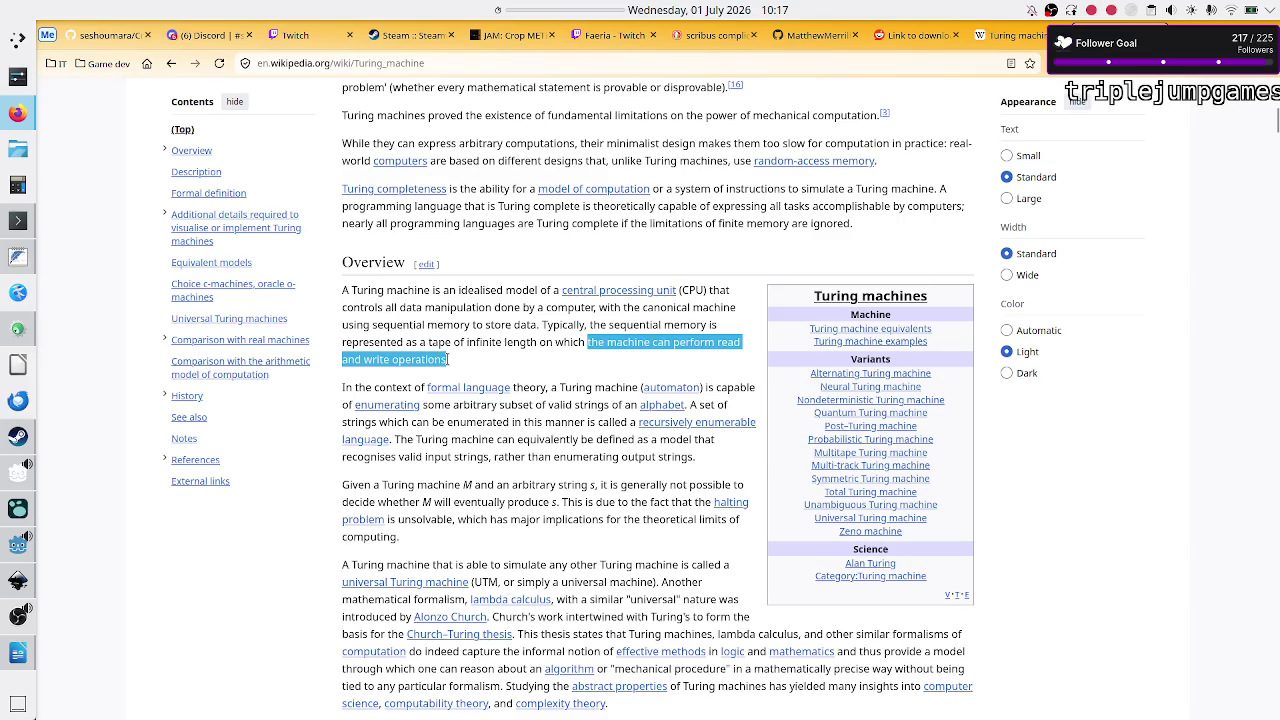
right_click(447, 358)
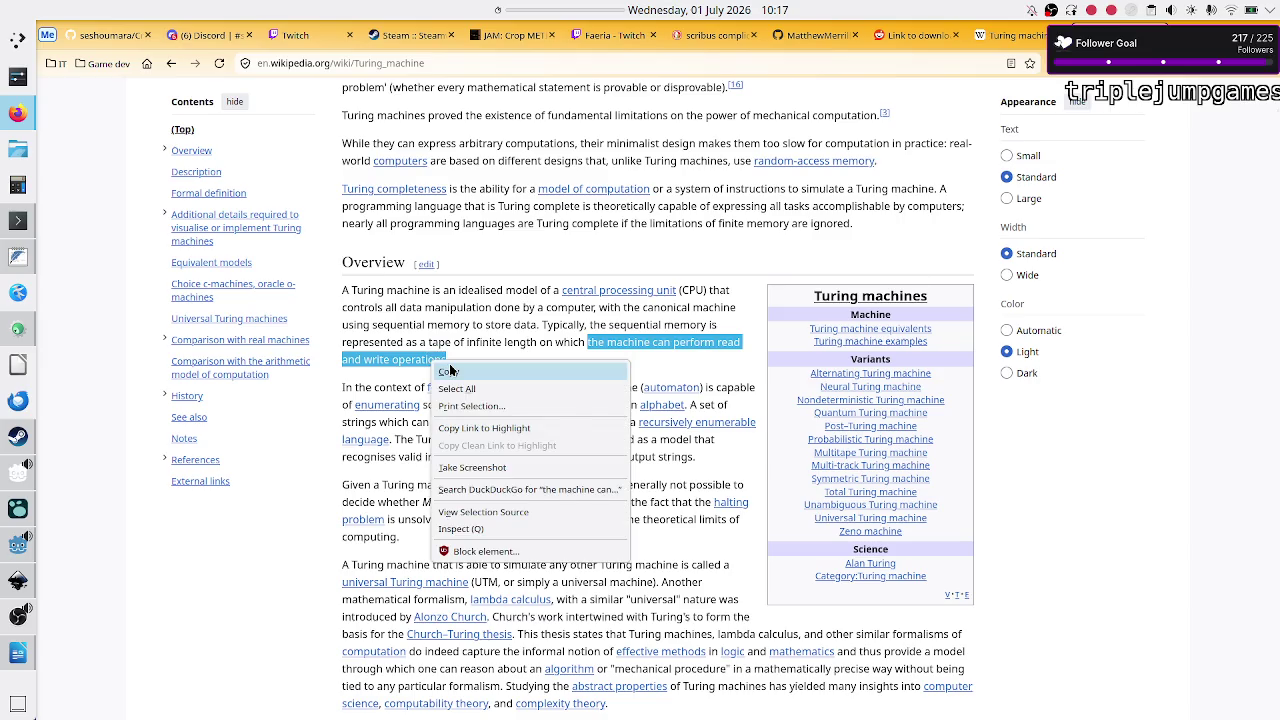
left_click(450, 371)
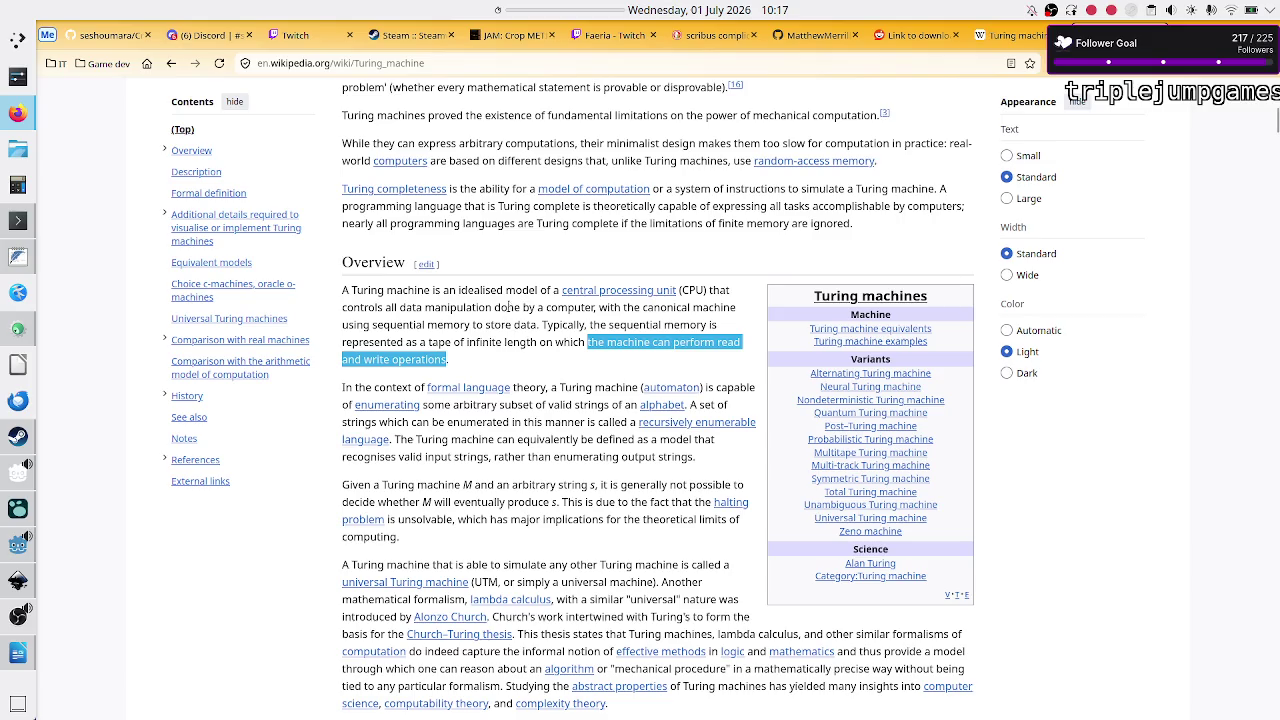
scroll(513, 291, "up", 10)
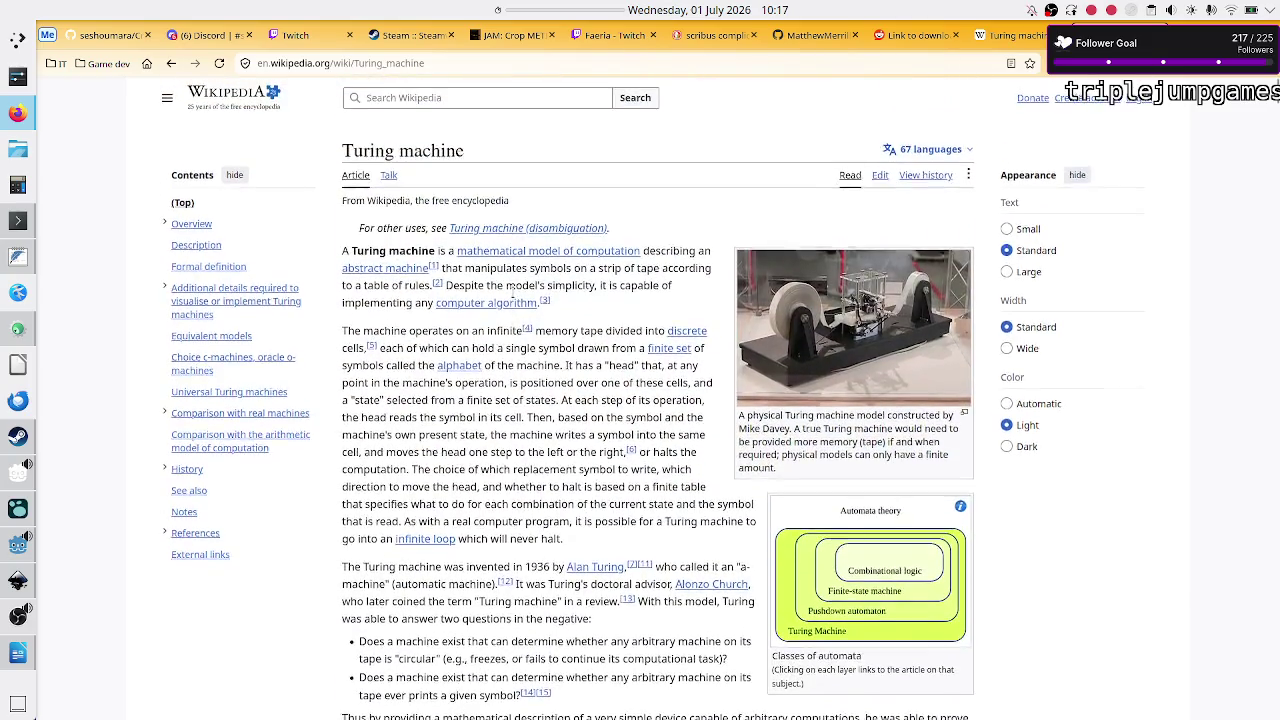
mouse_move(513, 297)
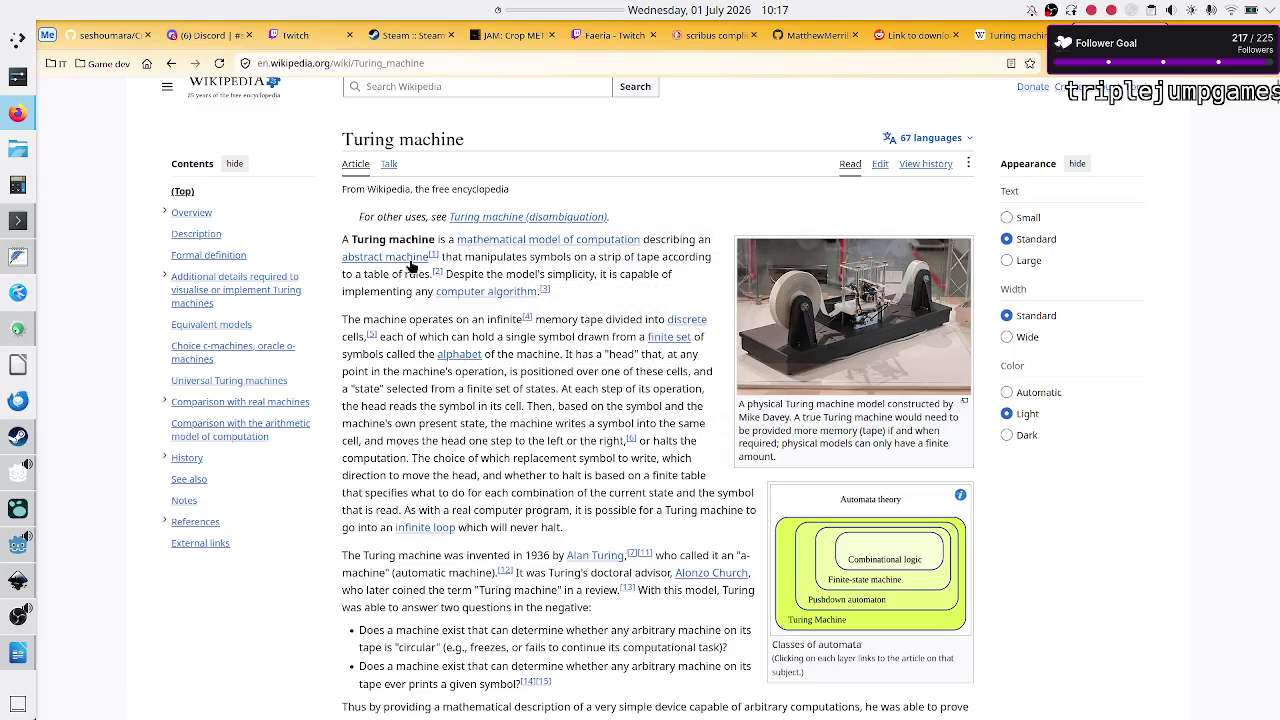
key("alt+Tab")
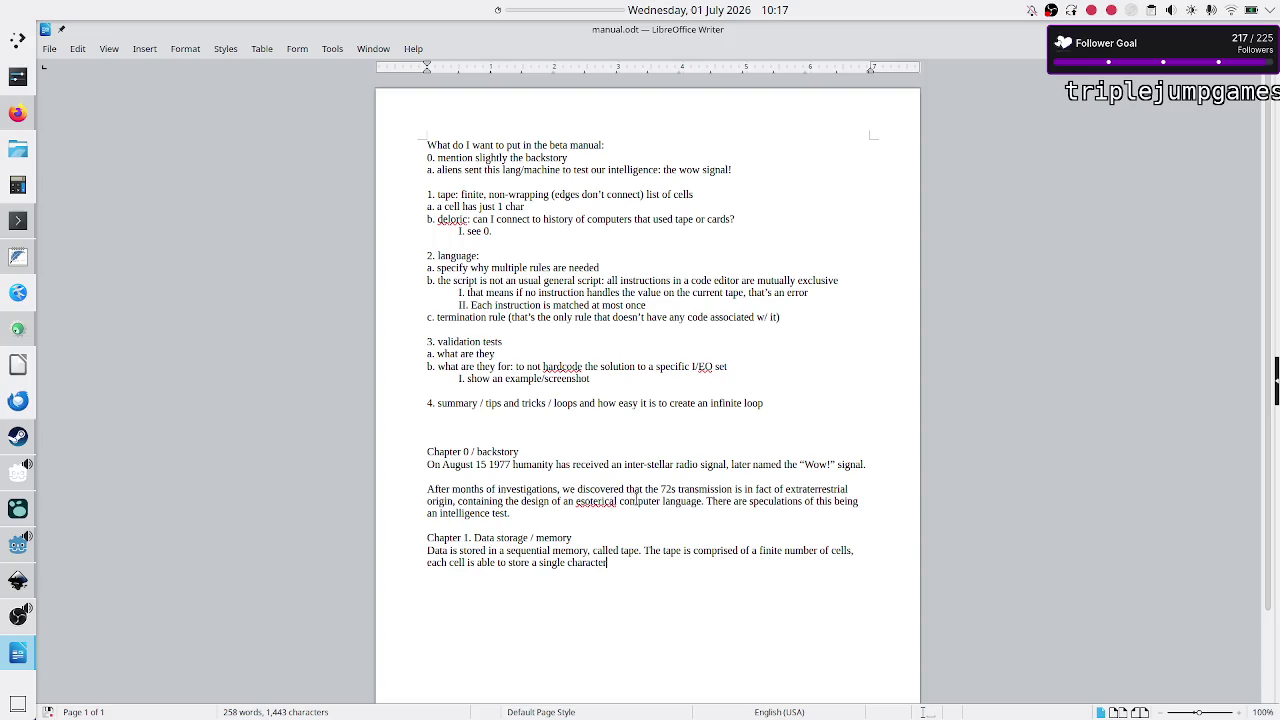
Step: Replace 'esoterical computer language' with 'abstract machine.'
left_click(701, 505)
key("BackSpace")
key("BackSpace")
key("BackSpace")
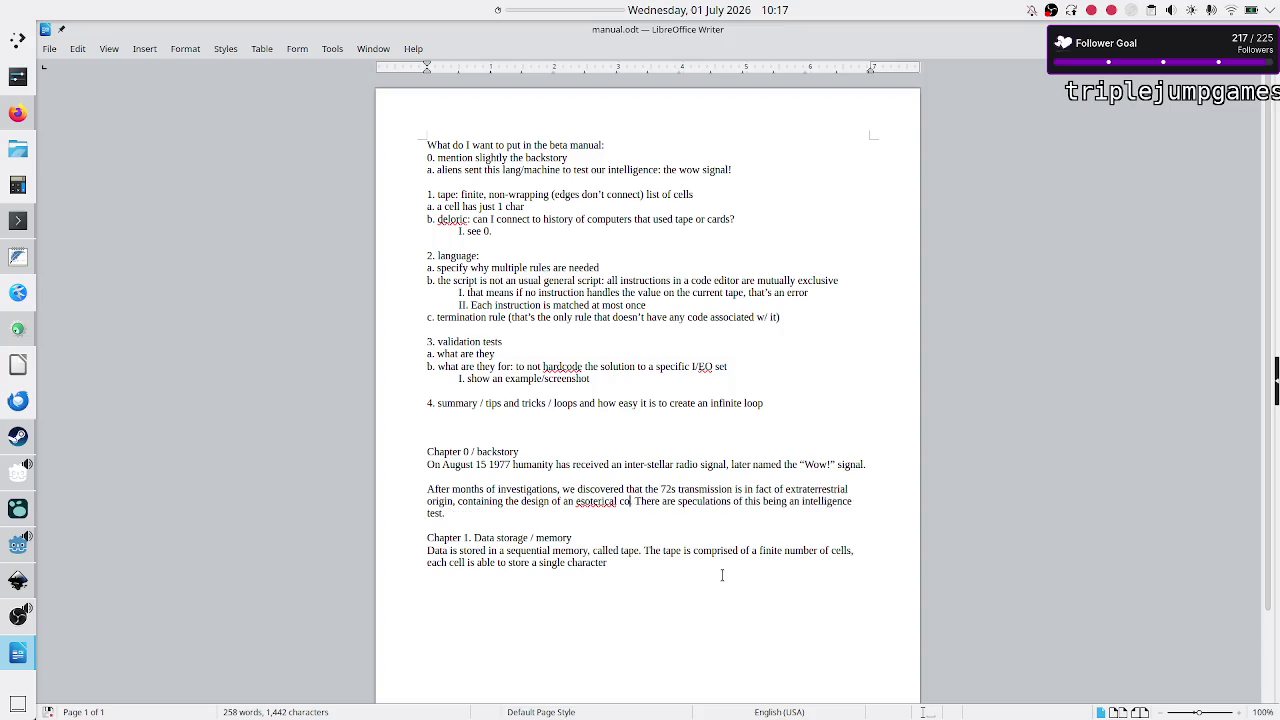
key("BackSpace")
key("BackSpace")
key("BackSpace")
key("BackSpace")
key("BackSpace")
key("BackSpace")
key("BackSpace")
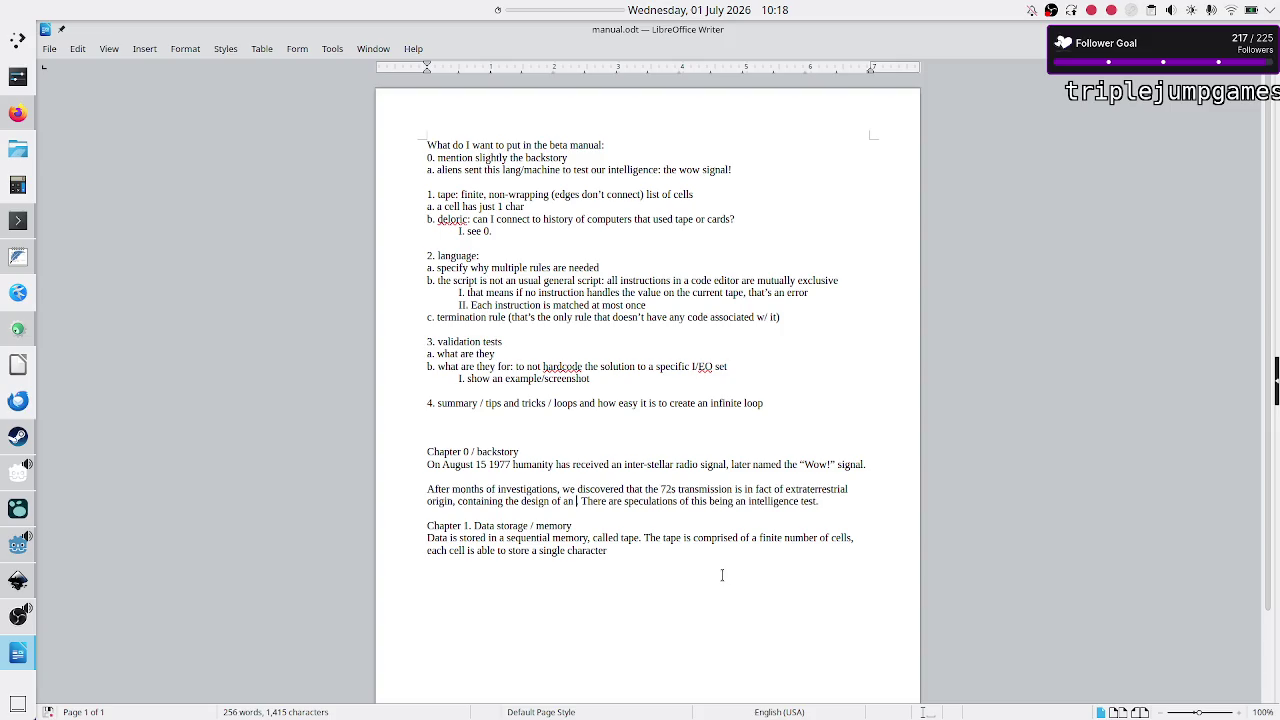
type("abstract ma")
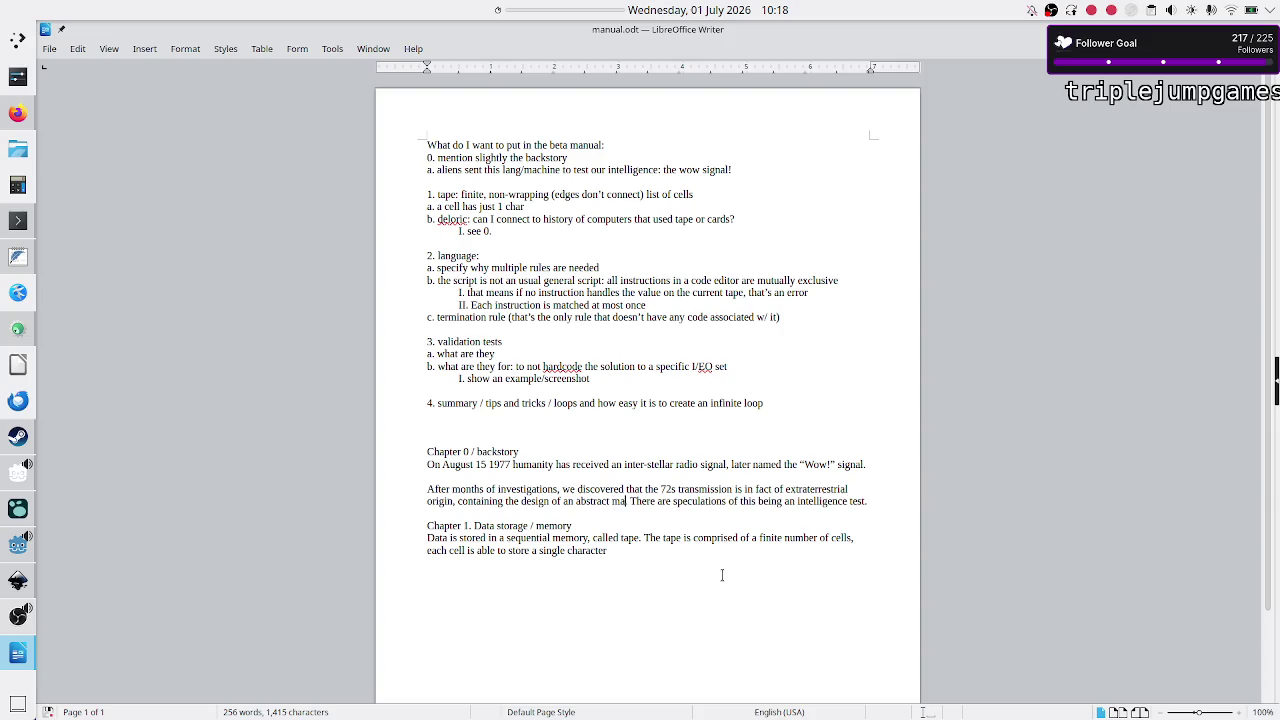
type("chine.")
key("alt+Tab")
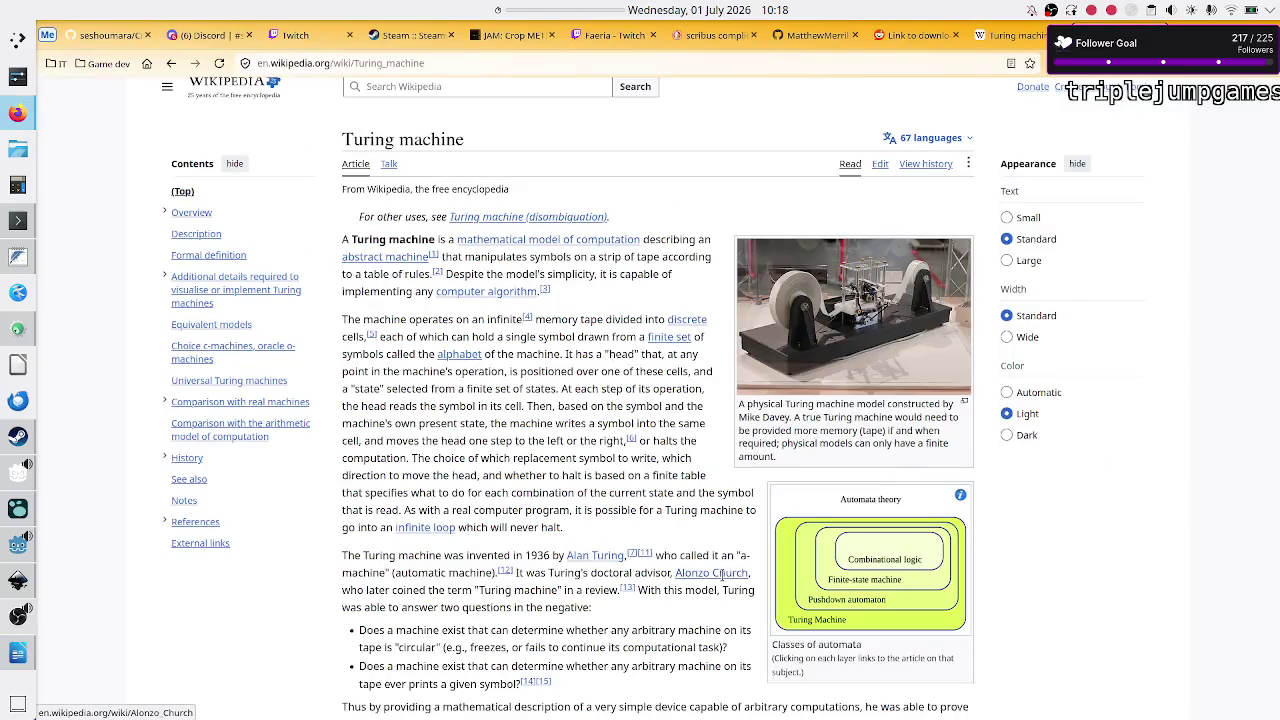
mouse_move(722, 575)
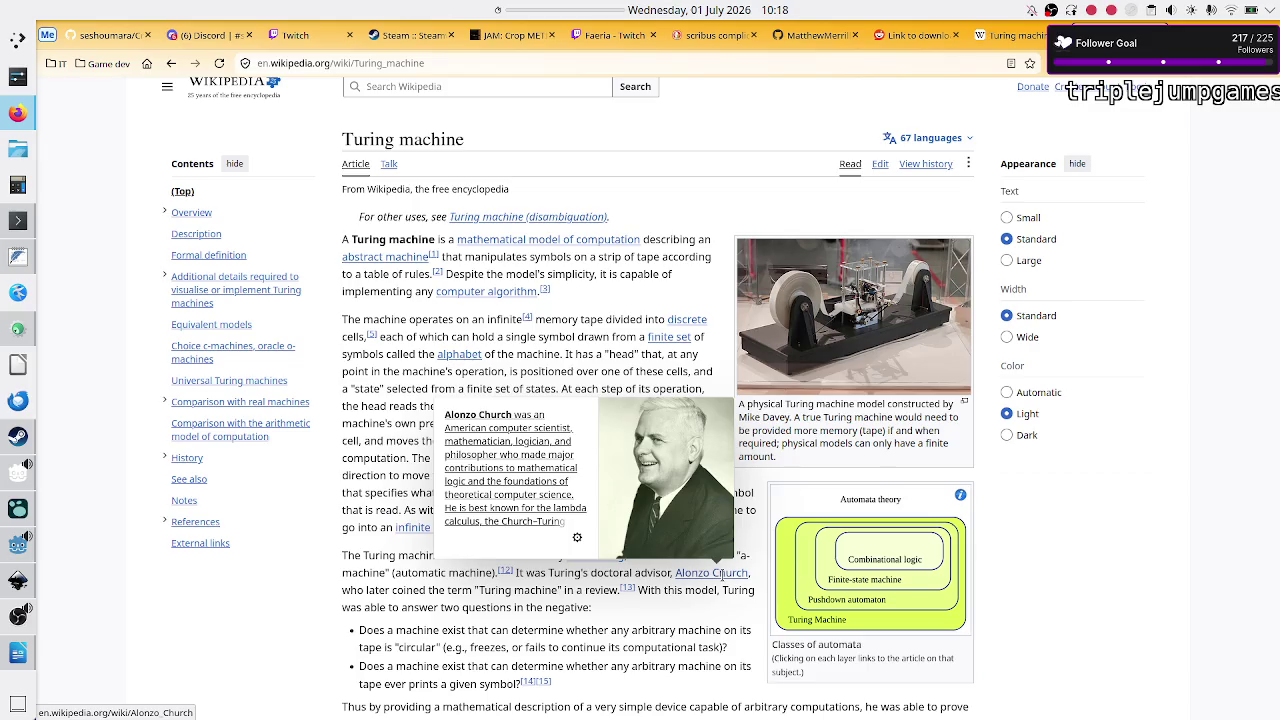
key("alt+Tab")
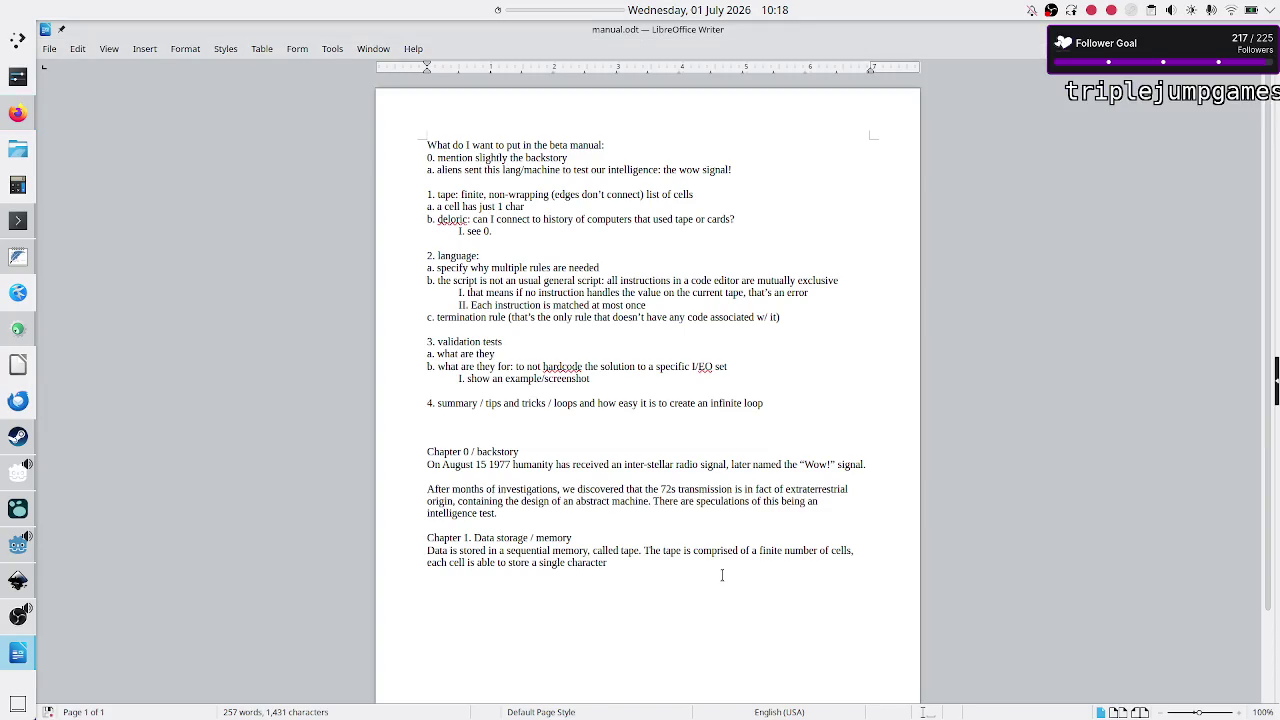
Step: Split the tape sentence after 'cells' so 'Each cell' starts a new sentence
key("Down")
key("Down")
key("Right")
key("Right")
key("Right")
key("Left")
key("Left")
key("Left")
key("BackSpace")
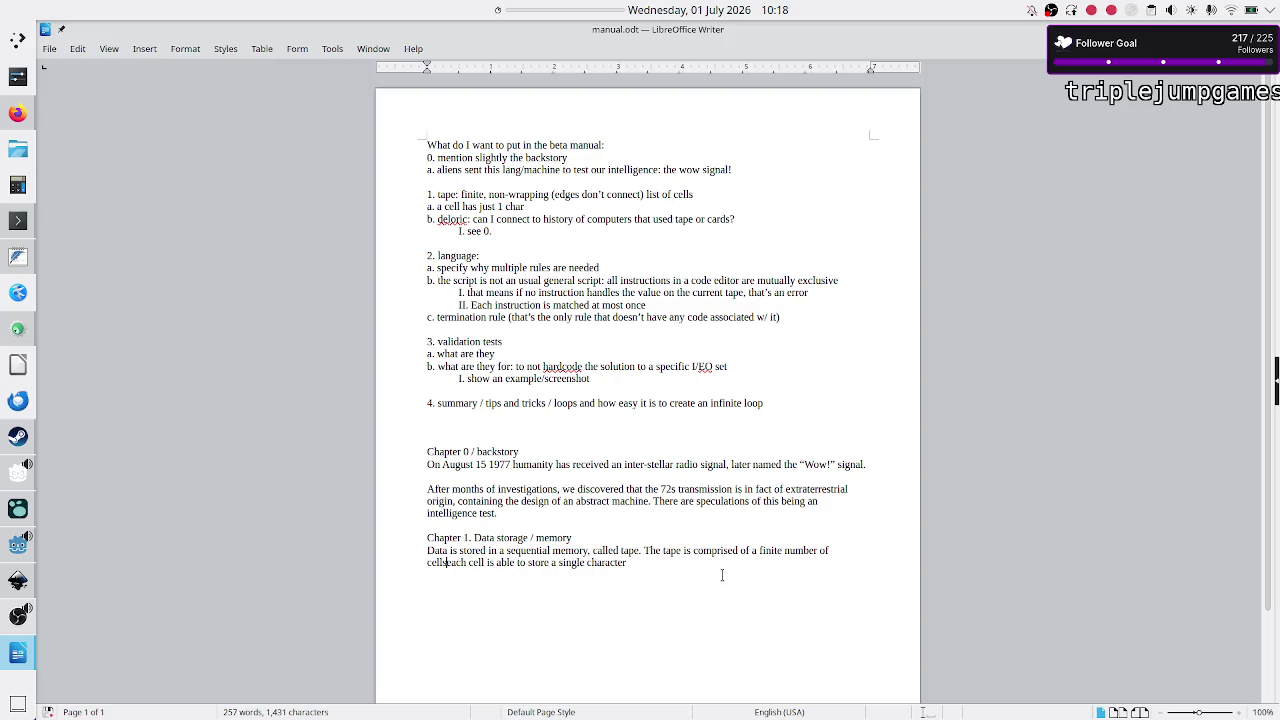
type(".")
key("shift+Right")
type("E")
key("Right")
key("Right")
key("Right")
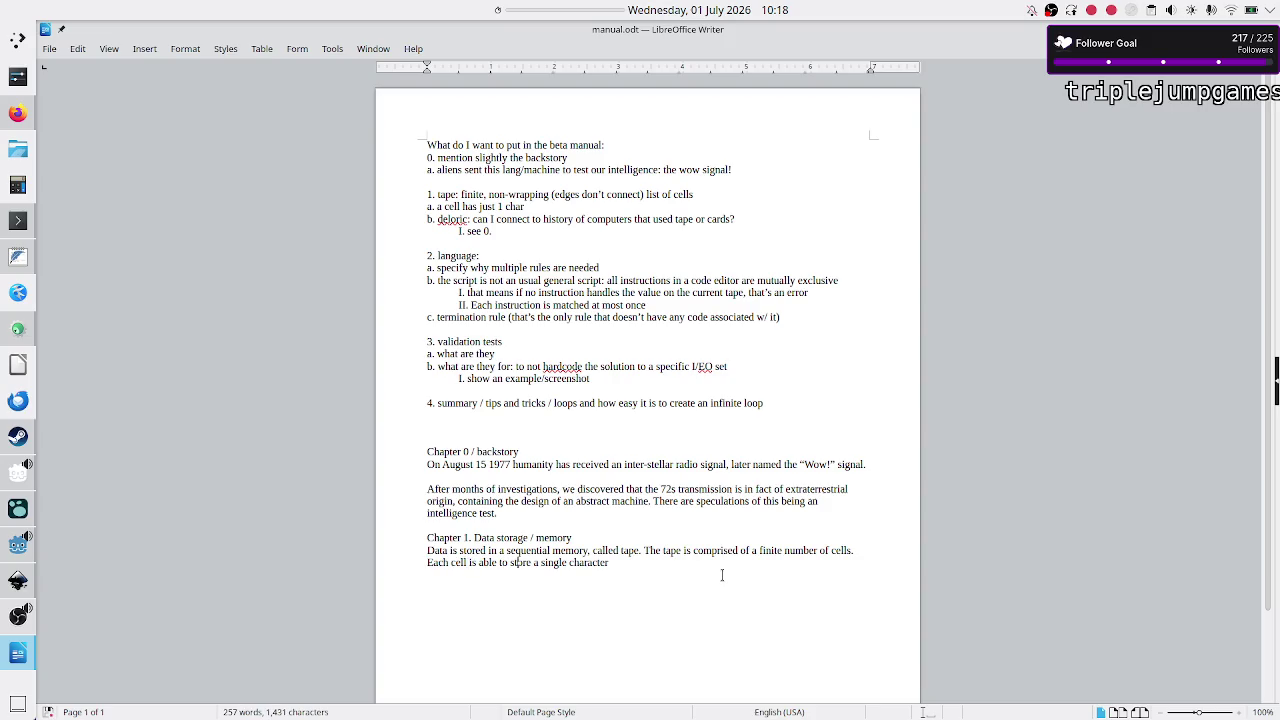
key("Right")
key("Right")
key("Right")
key("alt+Tab")
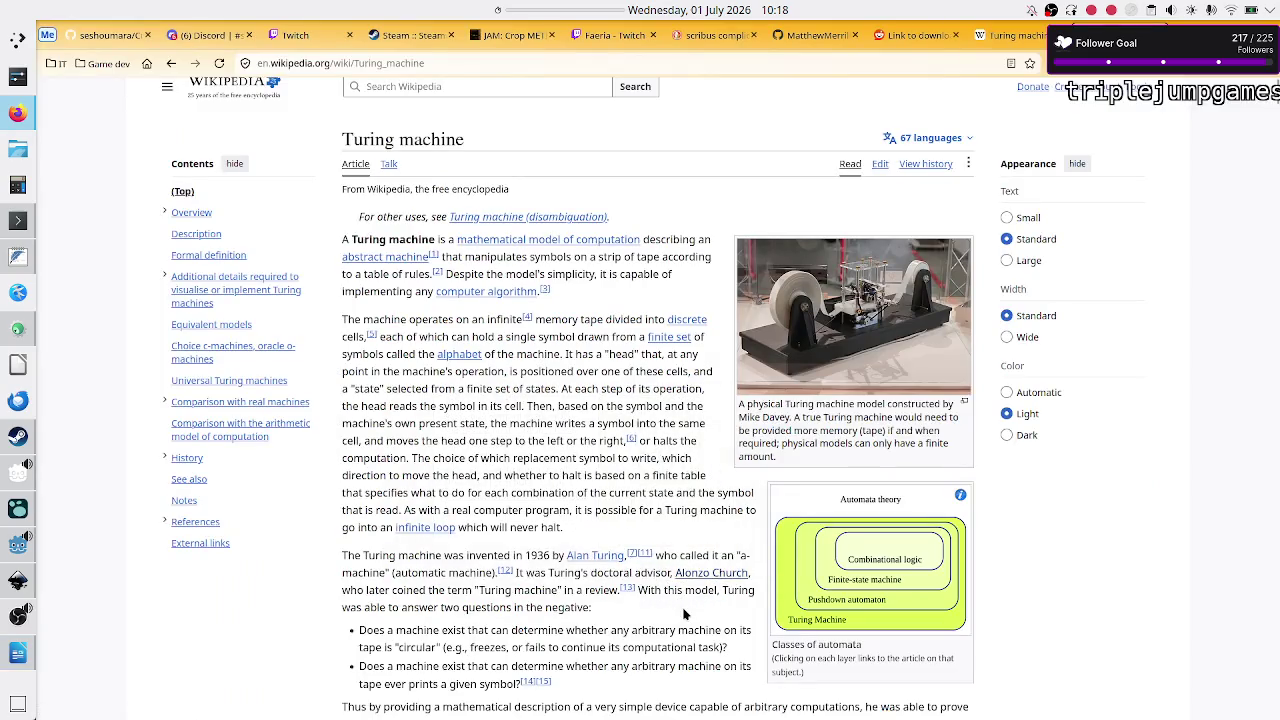
scroll(684, 614, "down", 1)
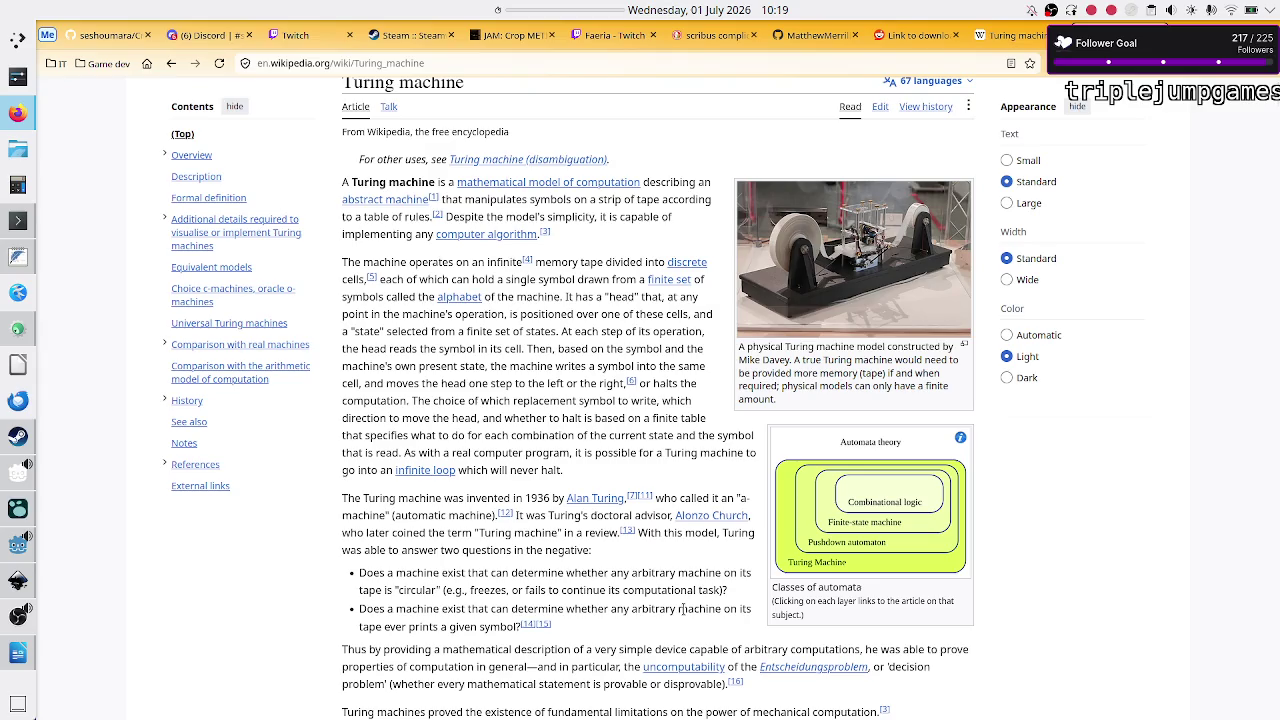
Step: Reread the article's Overview passages on the infinite tape, then return to manual.odt
left_click_drag(686, 609, 685, 700)
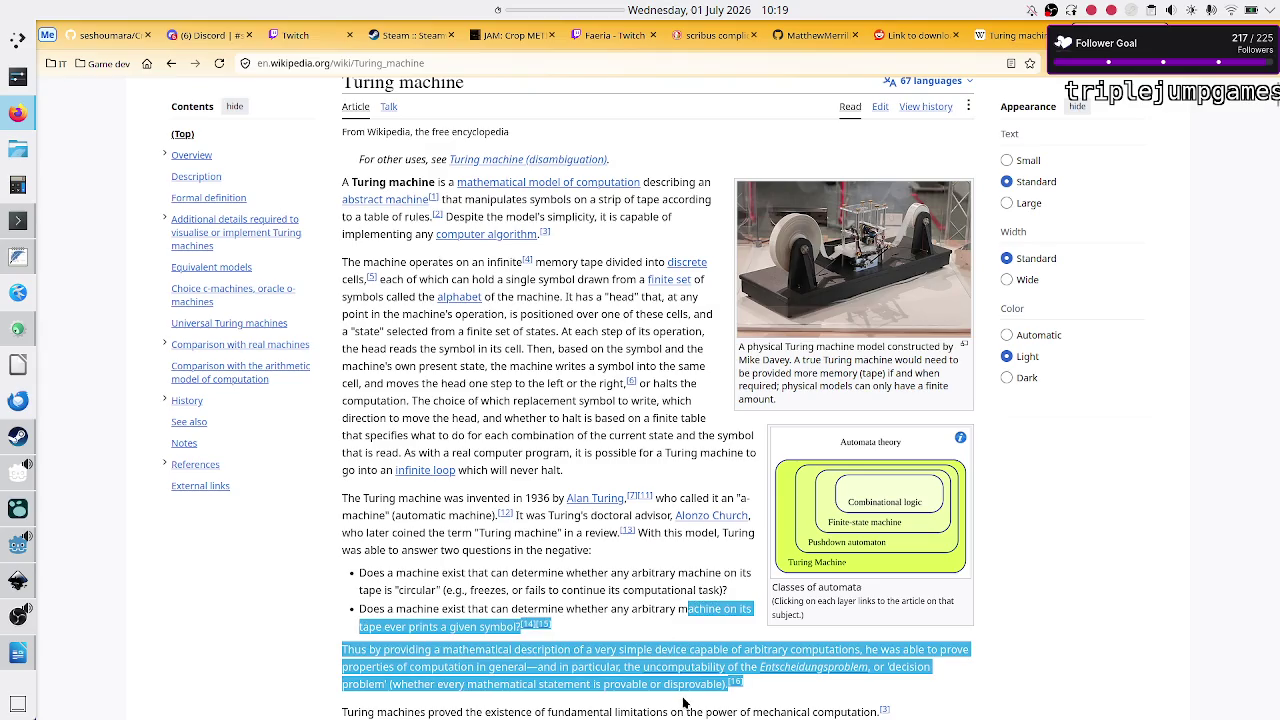
left_click(574, 536)
scroll(575, 535, "down", 5)
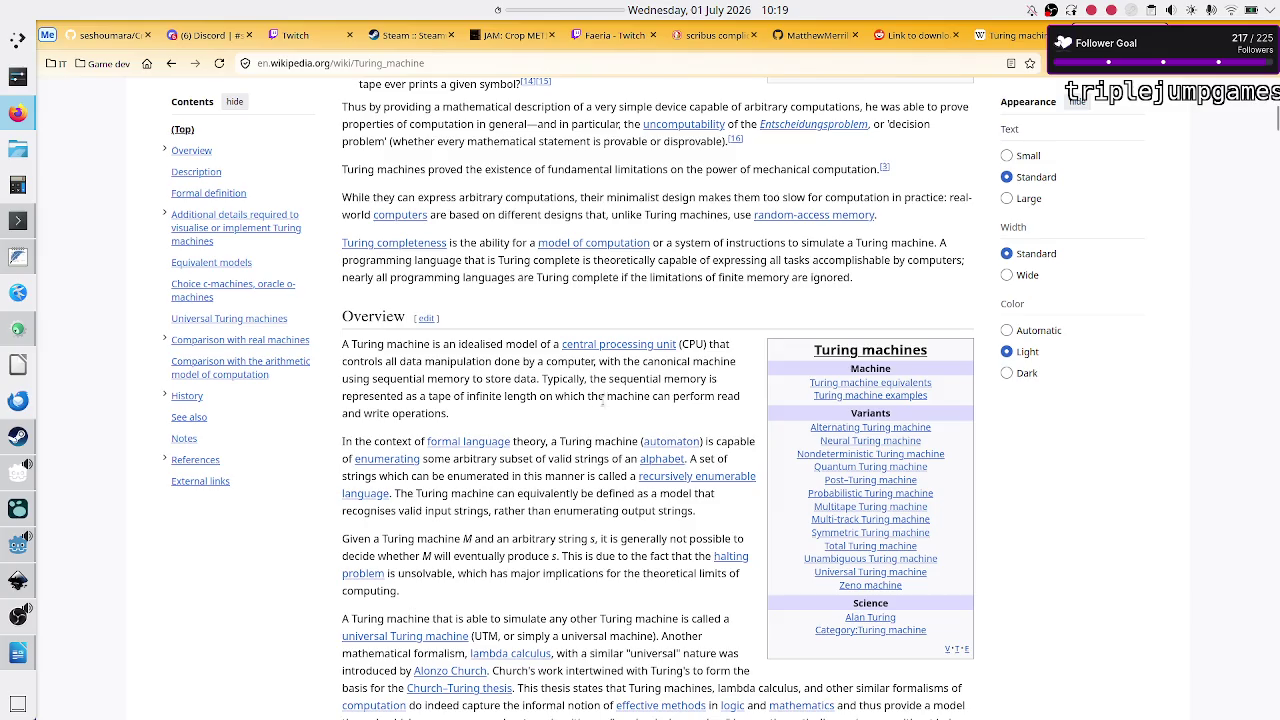
left_click_drag(434, 395, 510, 396)
left_click(510, 396)
key("alt+Tab")
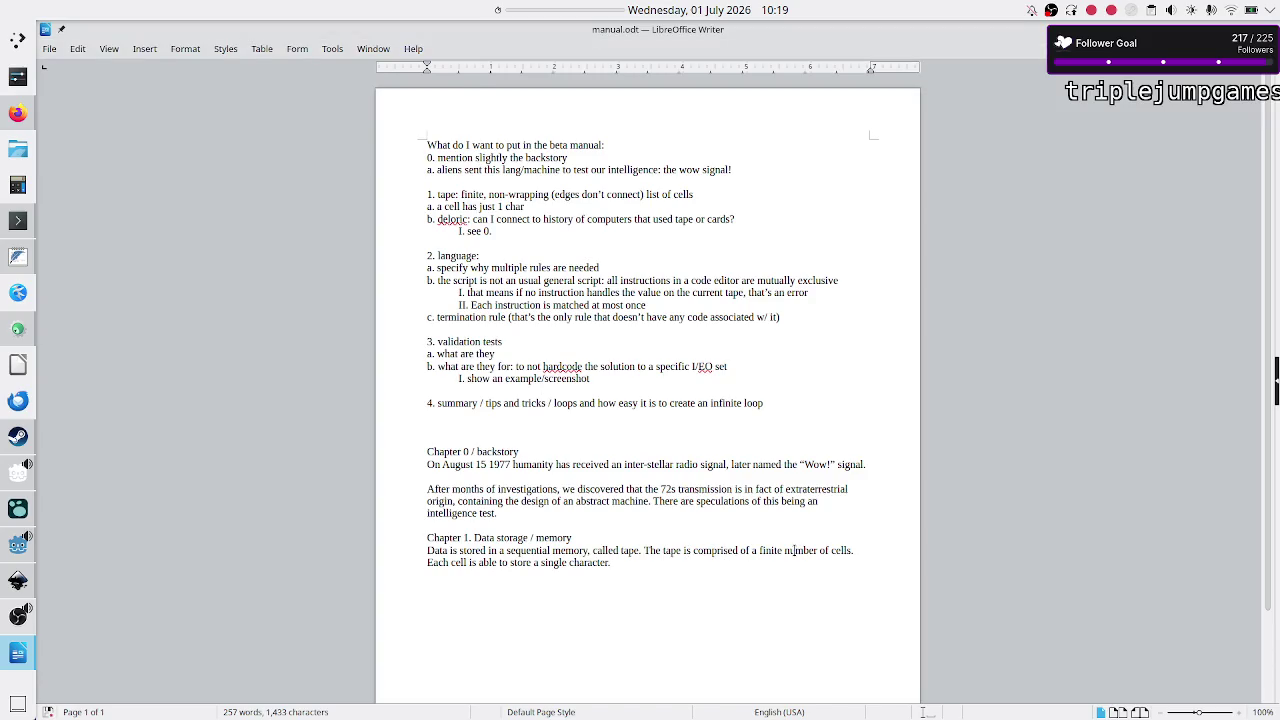
key("alt+Tab")
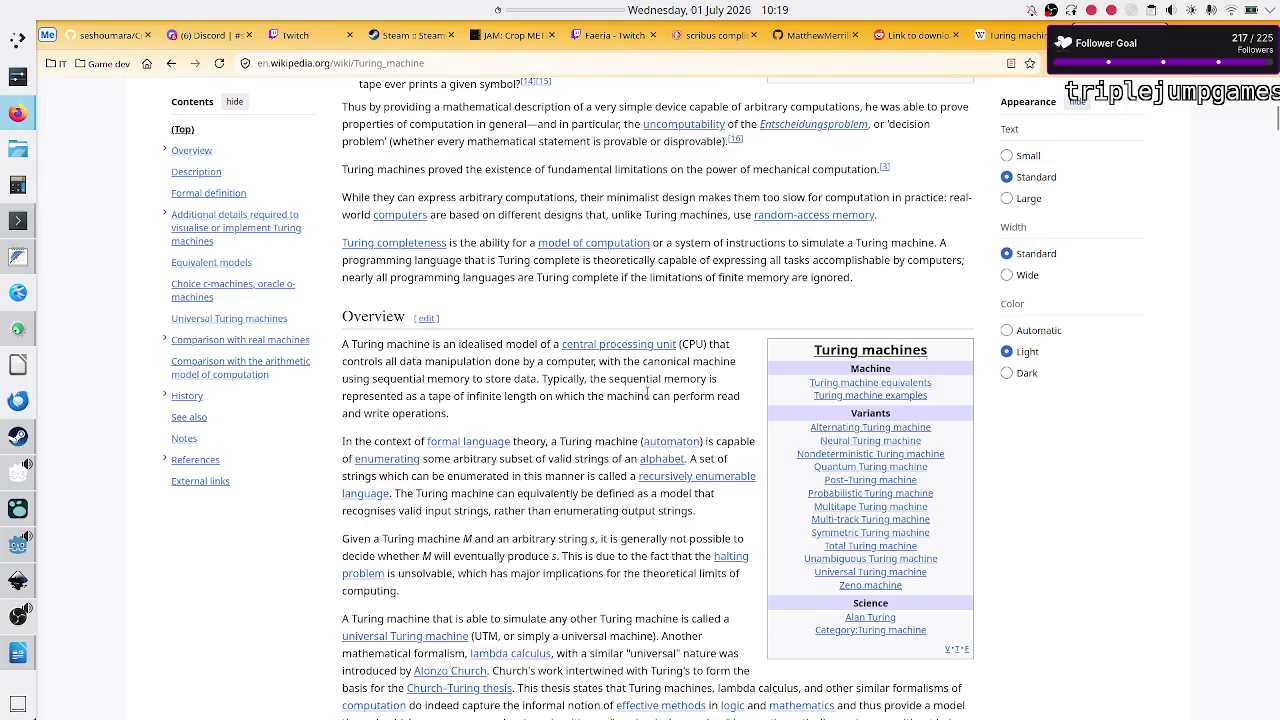
key("alt+Tab")
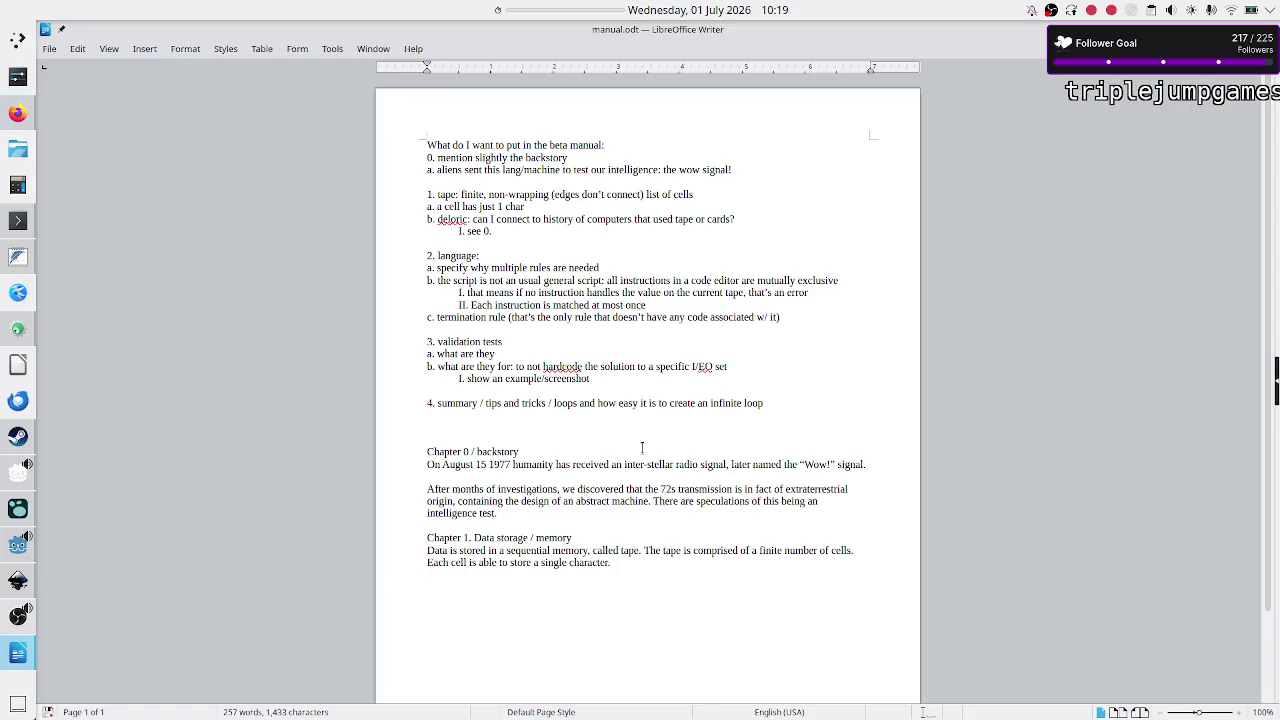
Step: Extend the cells sentence with ', on which the machine can perform read and write operations'
left_click(845, 547)
key("BackSpace")
type(", o")
type("n which th m")
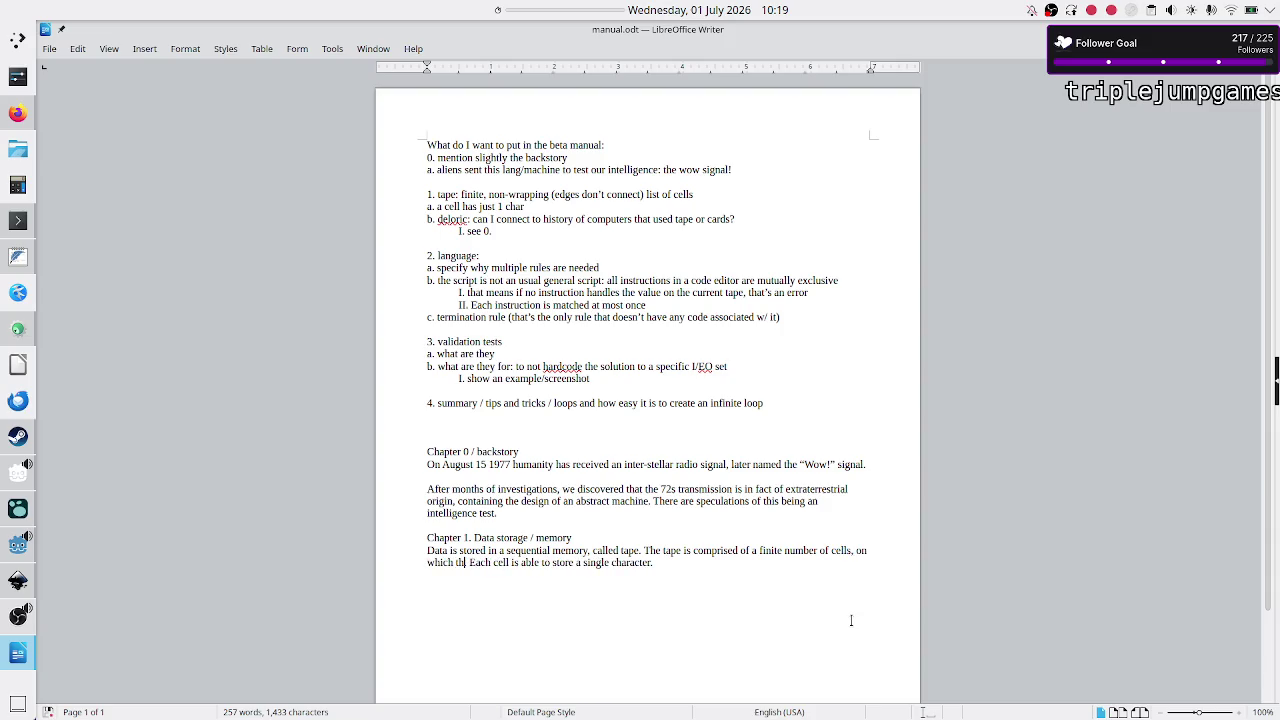
key("BackSpace")
key("BackSpace")
type("e machine ca")
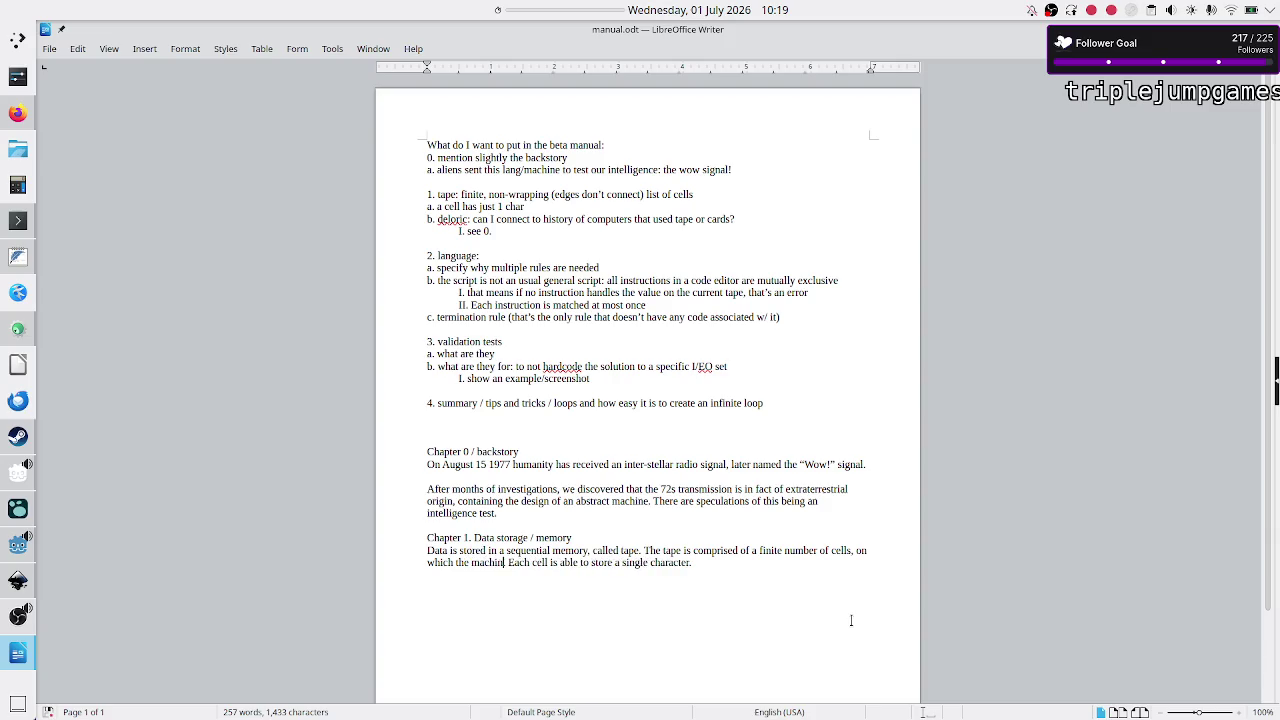
type("n")
key("alt+Tab")
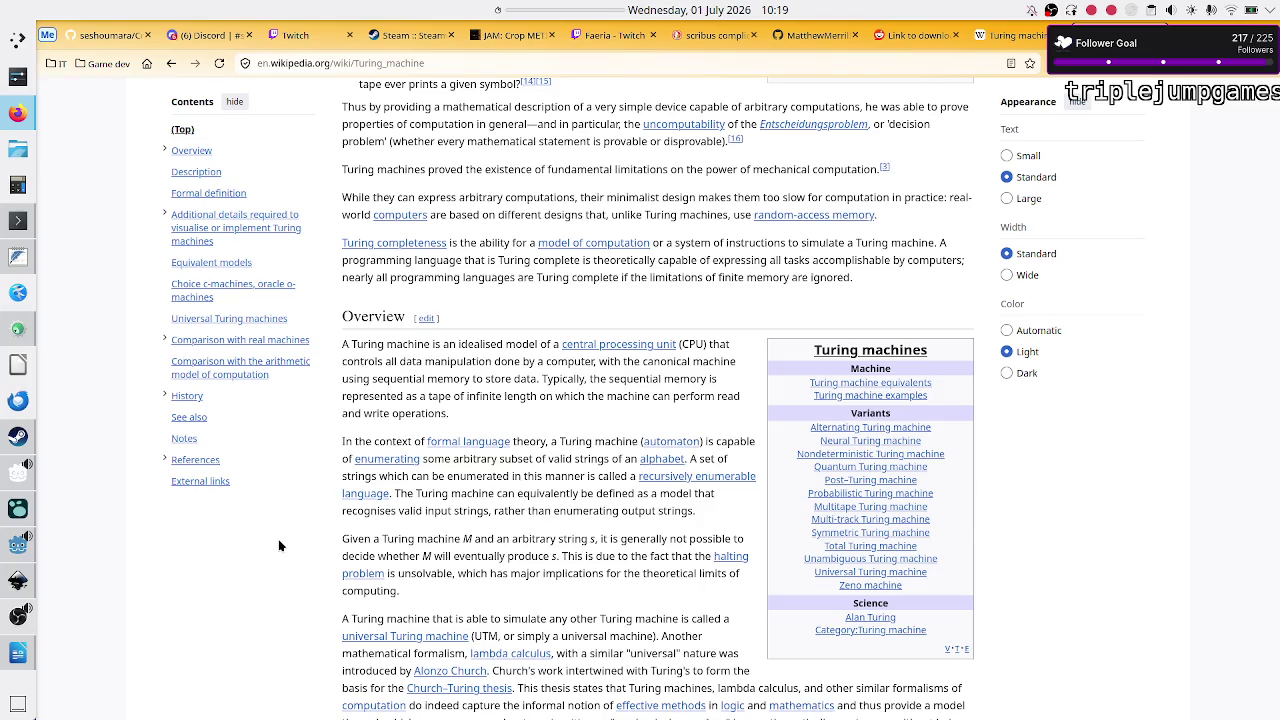
key("alt+Tab")
type("perform read")
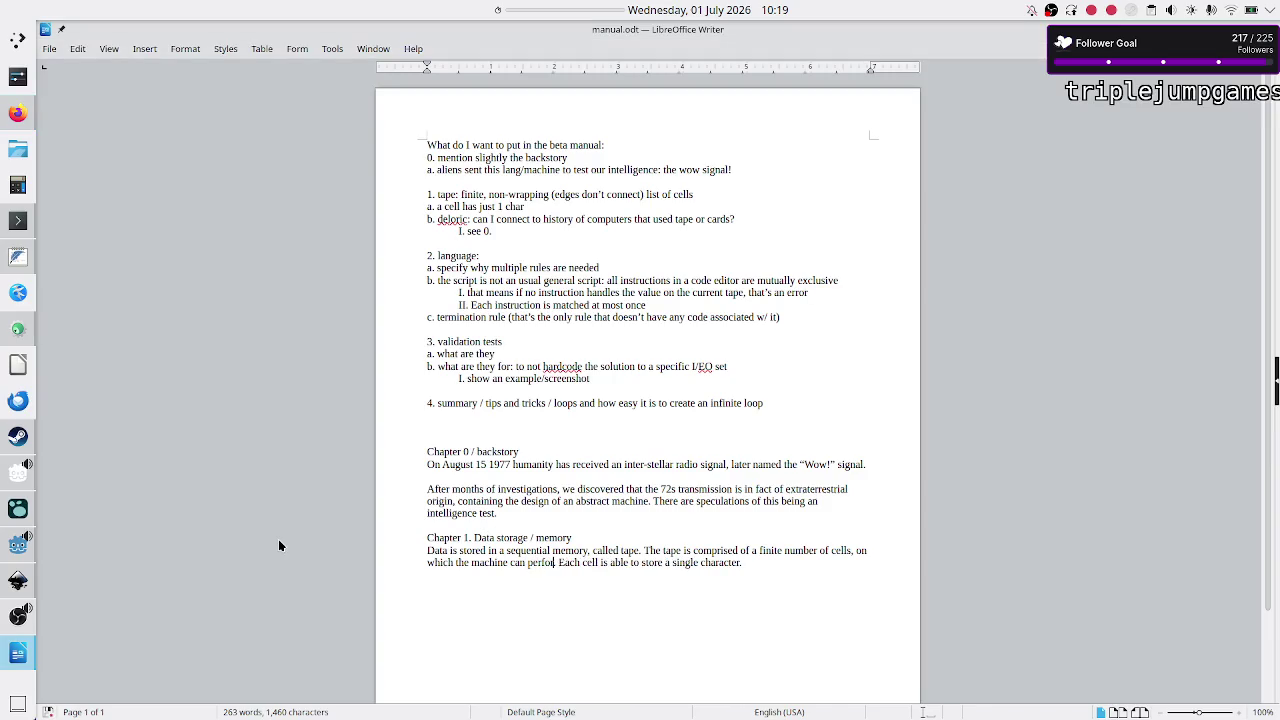
type(" and write oper")
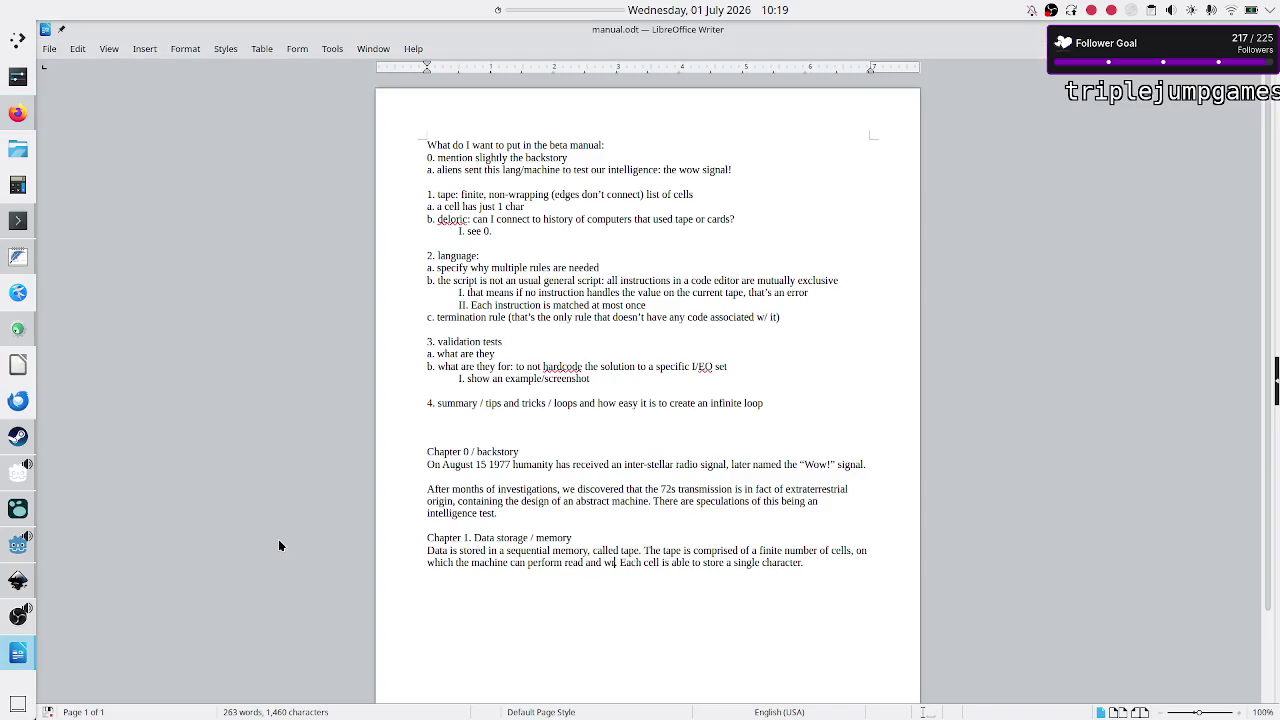
type("ations")
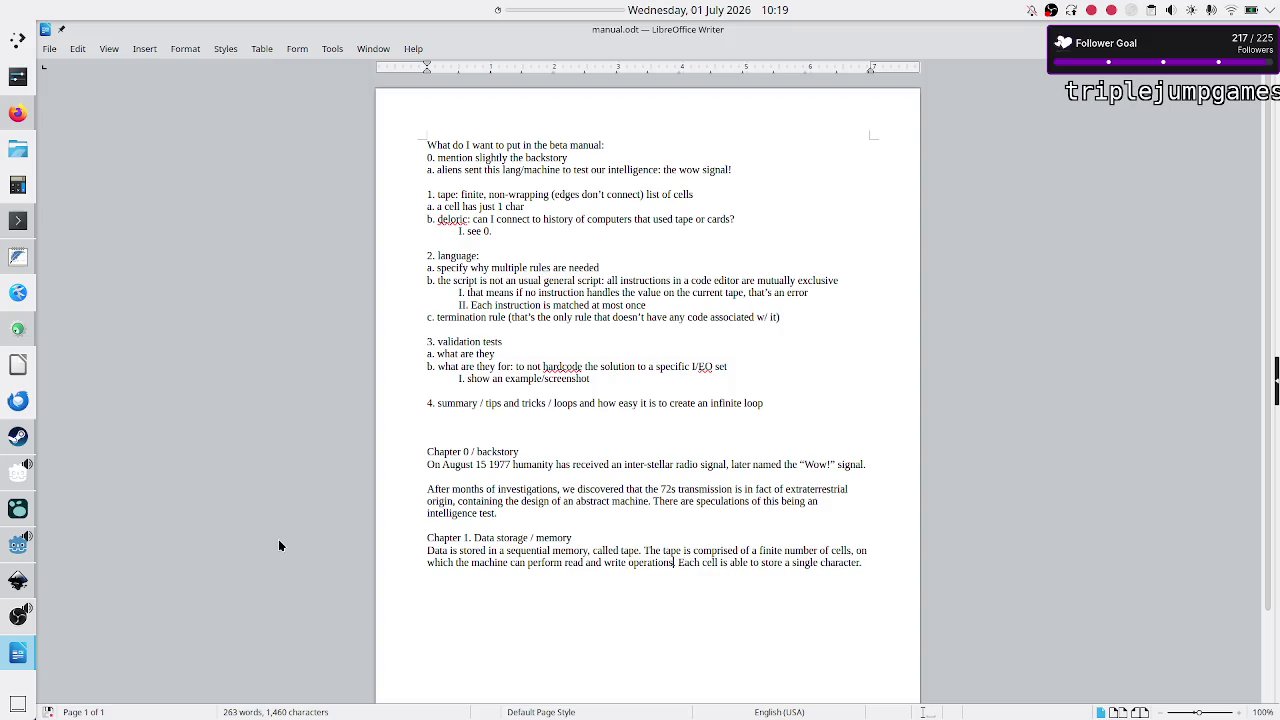
key("ctrl+Right")
key("ctrl+Right")
key("ctrl+Right")
key("Right")
Step: Reread the outline's tape notes, picking out 'wrapping', 'finite' and 'cells'
double_click(529, 194)
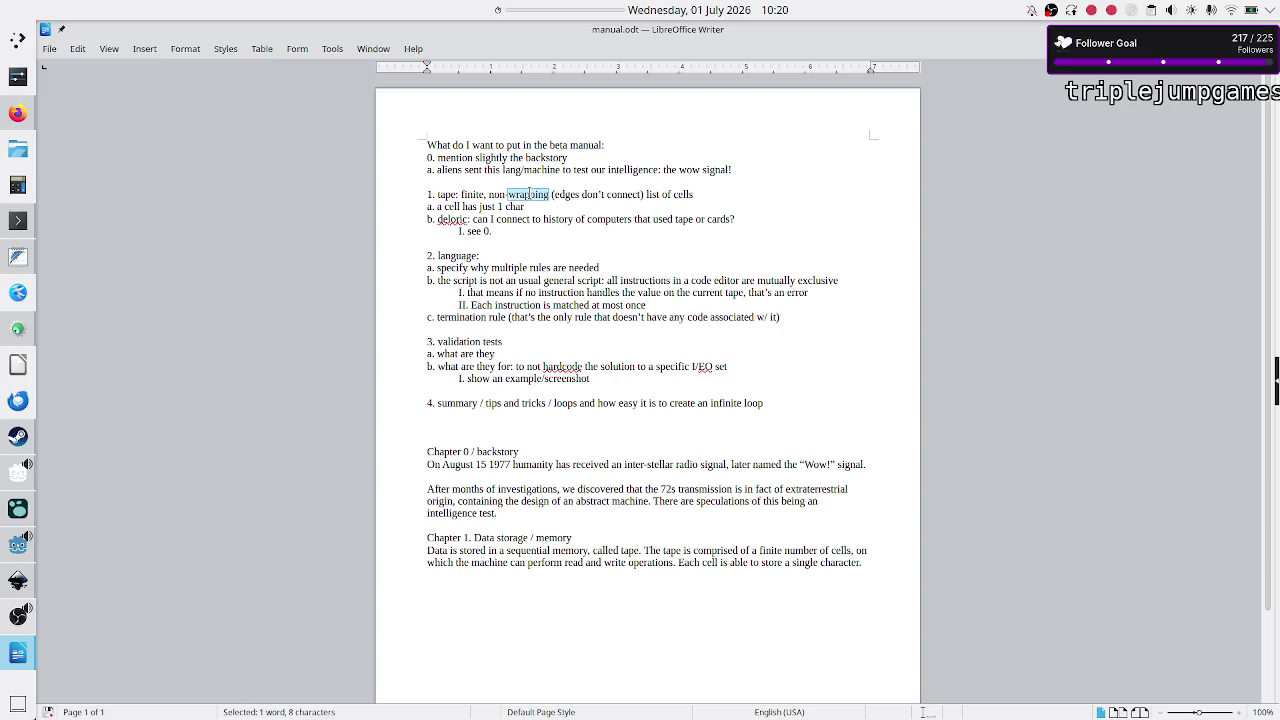
left_click(466, 194)
double_click(470, 194)
double_click(684, 194)
left_click_drag(445, 207, 531, 218)
left_click(531, 218)
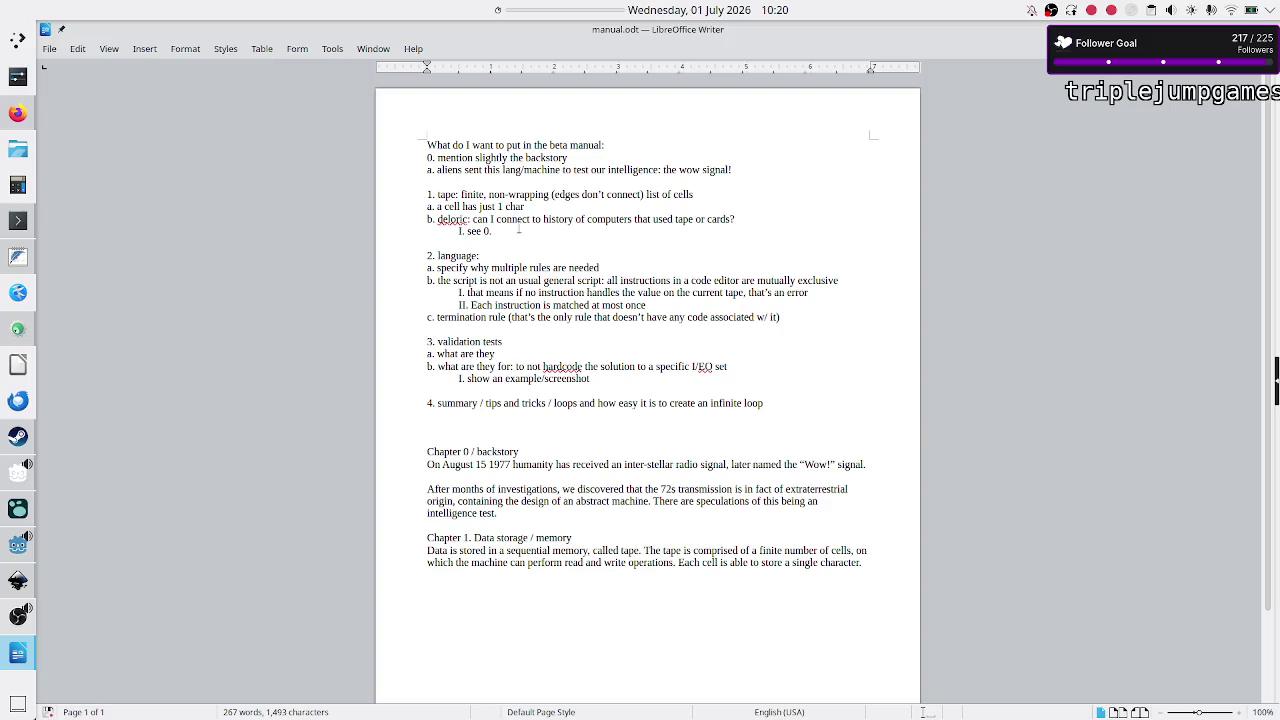
Step: Review the computers history and deloric notes, then bring up the Wikipedia article
double_click(622, 222)
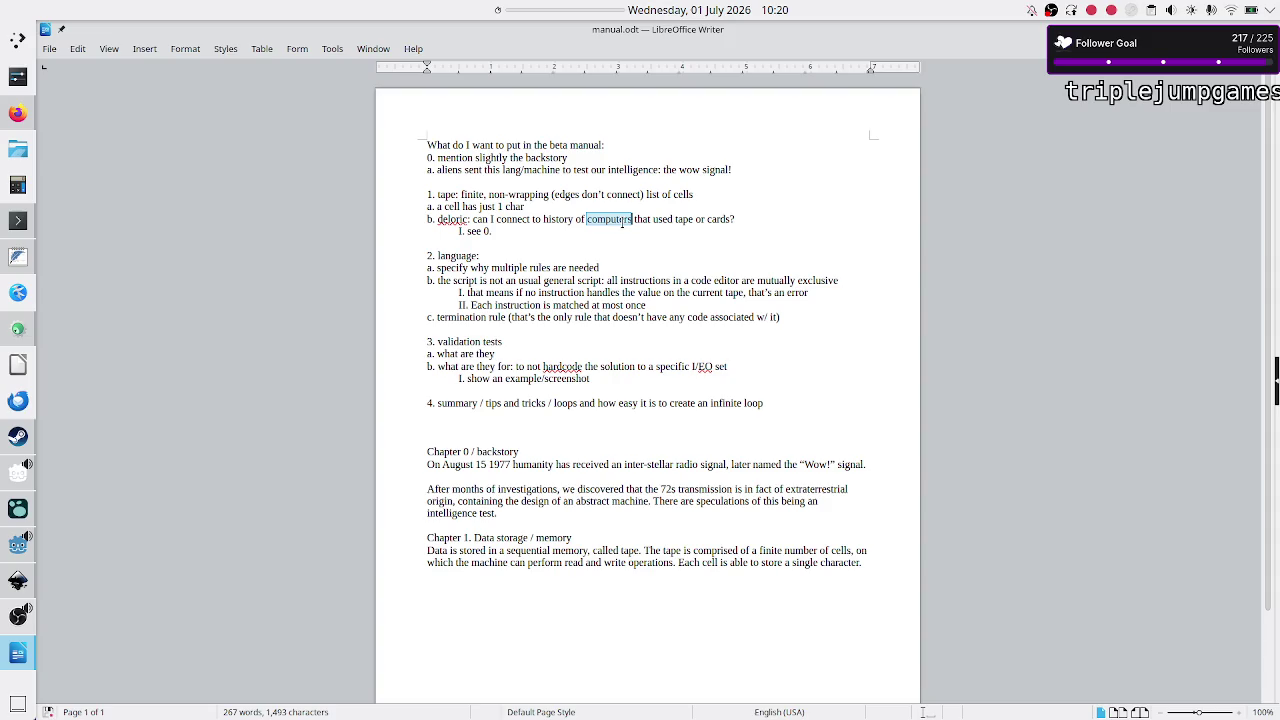
left_click(516, 234)
double_click(545, 221)
left_click_drag(493, 231, 420, 225)
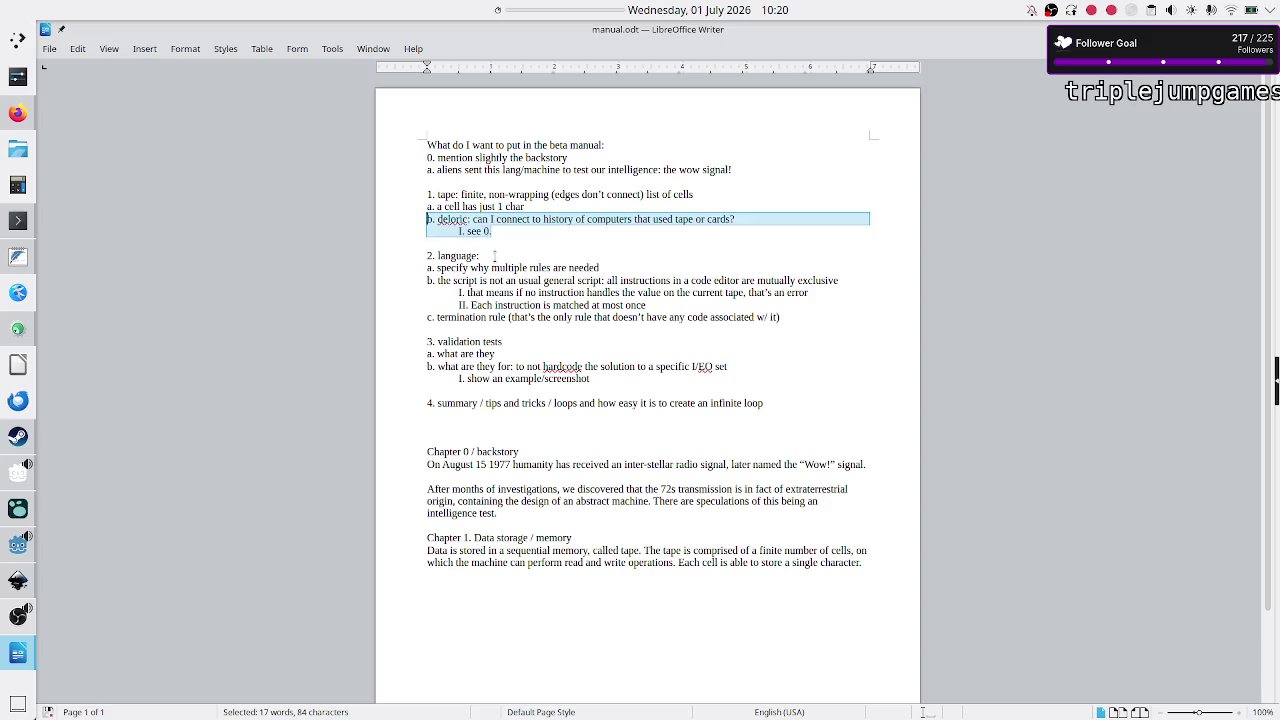
left_click(596, 550)
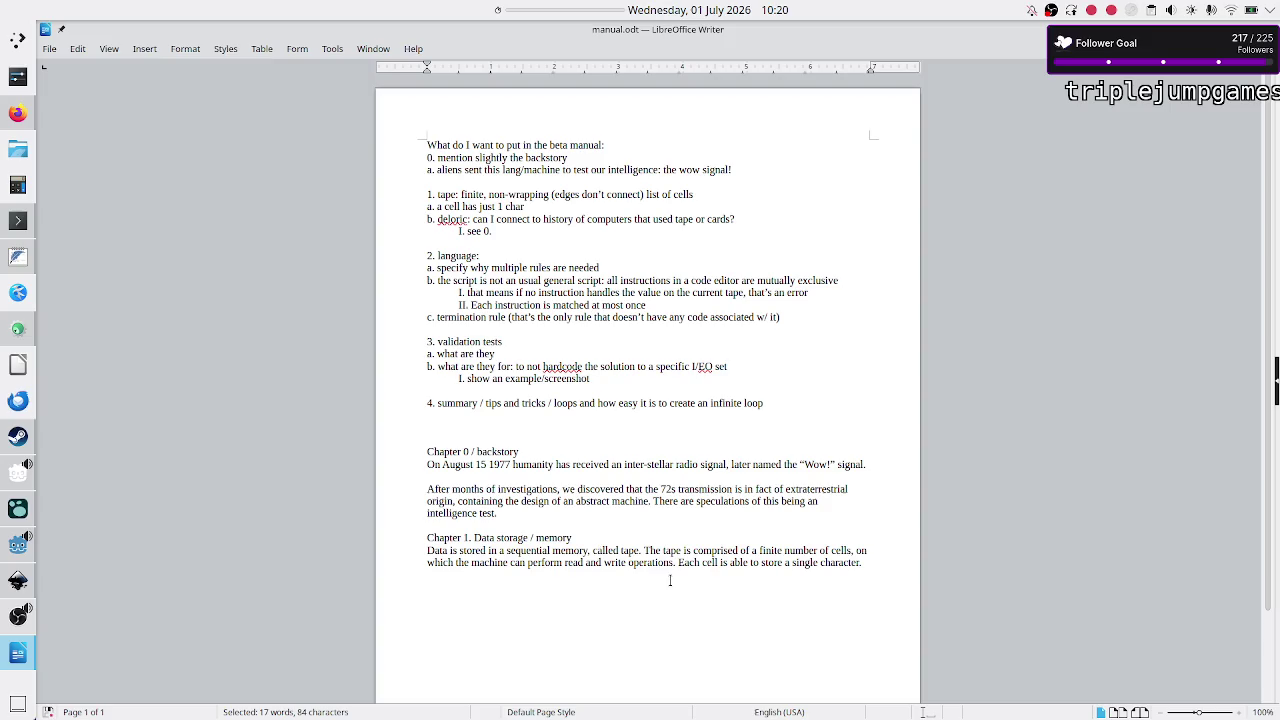
key("alt+Tab")
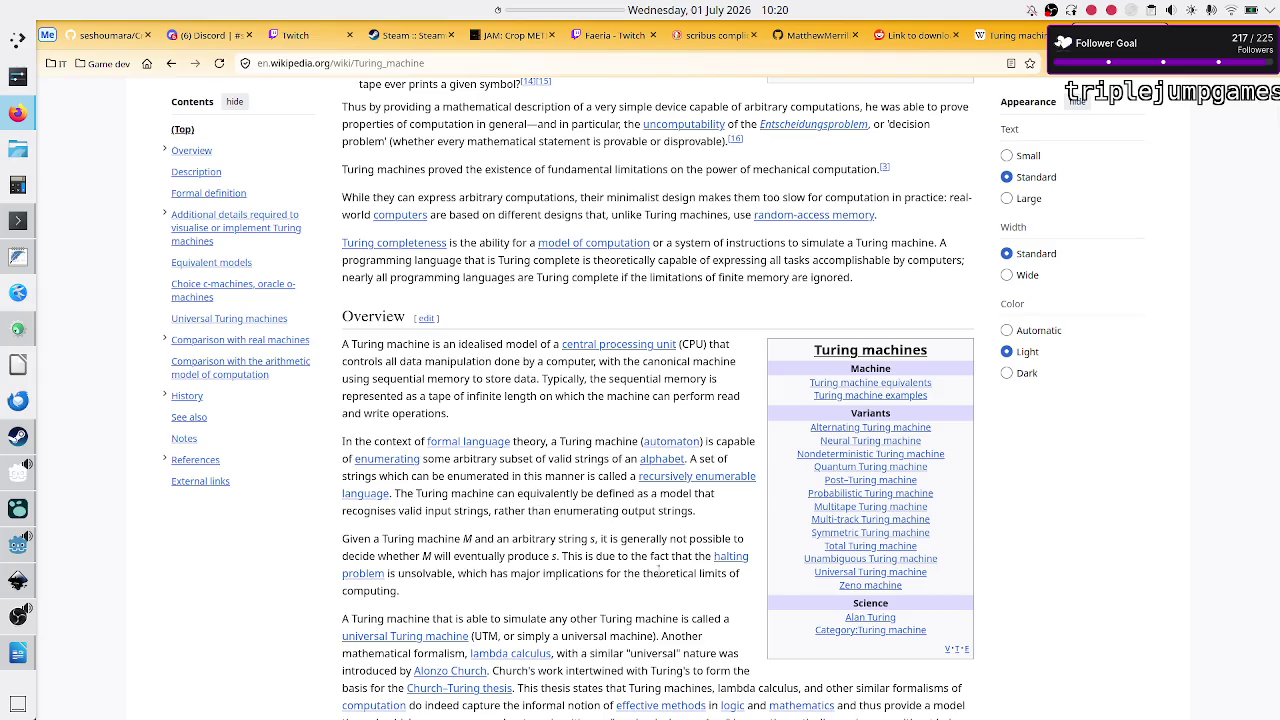
Step: Scroll to Physical description and mark part of Turing's 1948 infinite-tape quote
scroll(600, 437, "down", 2)
scroll(600, 437, "down", 3)
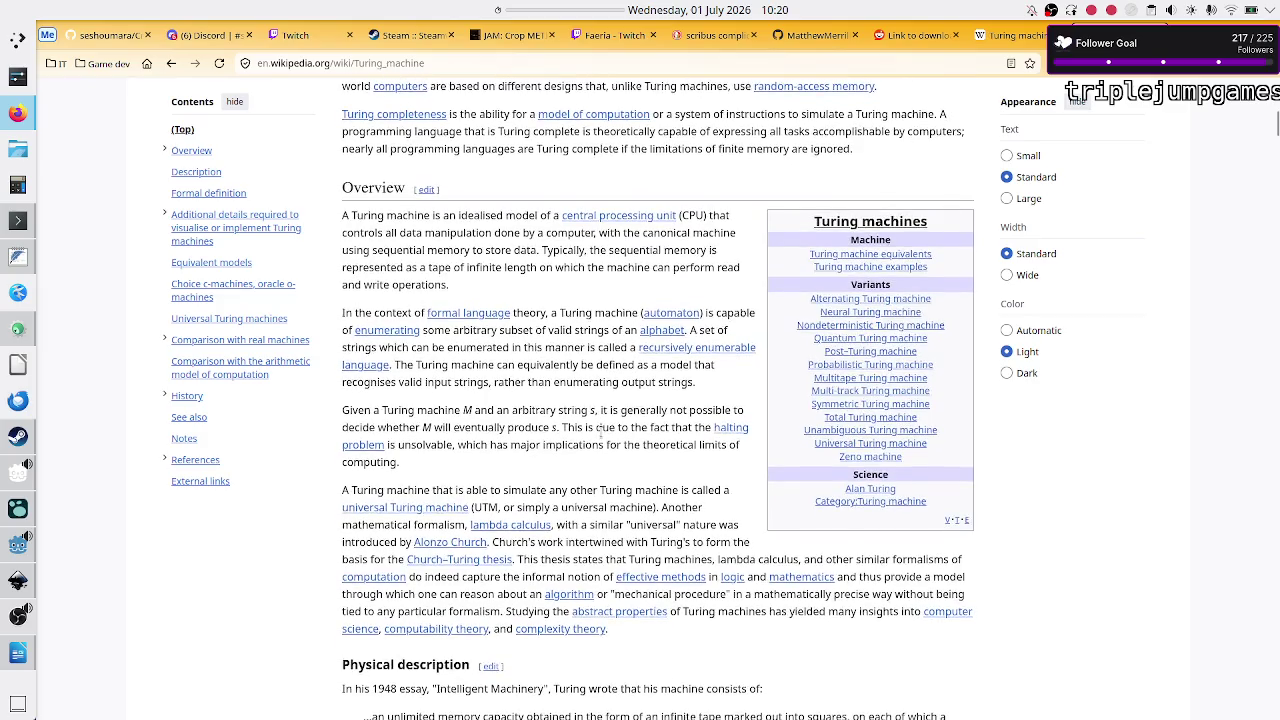
scroll(600, 428, "up", 1)
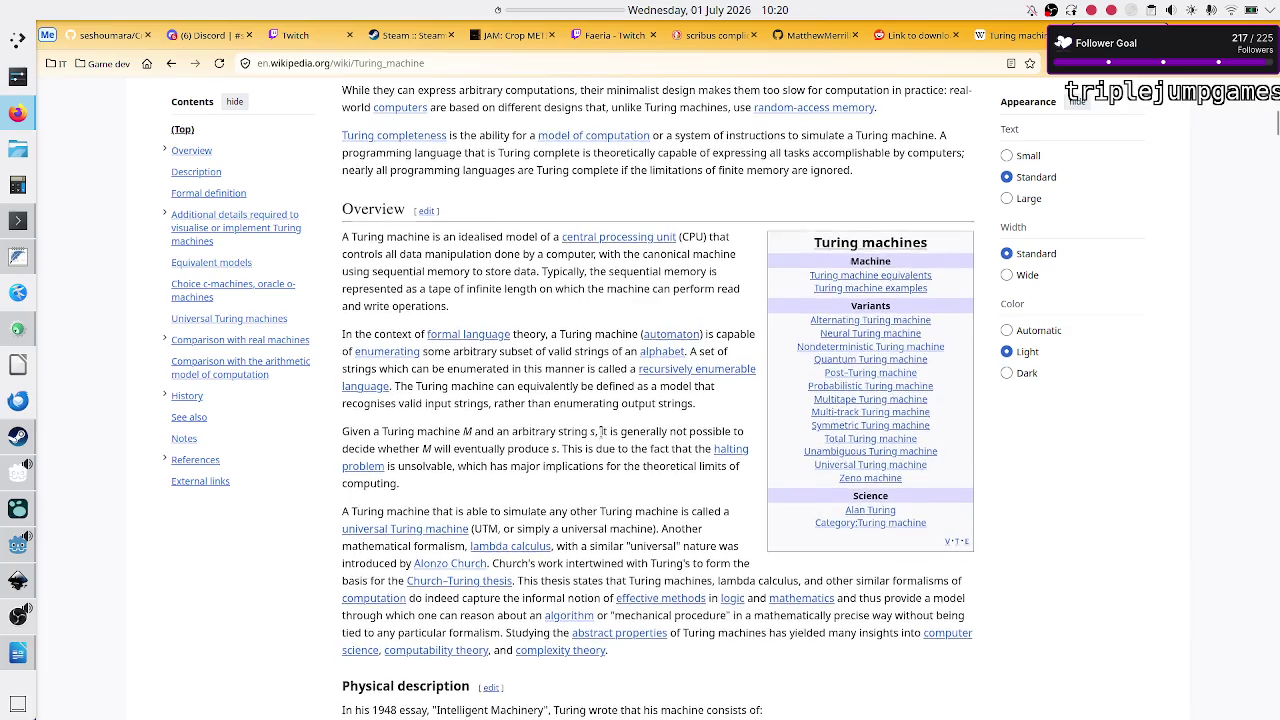
scroll(600, 429, "up", 1)
scroll(600, 430, "up", 1)
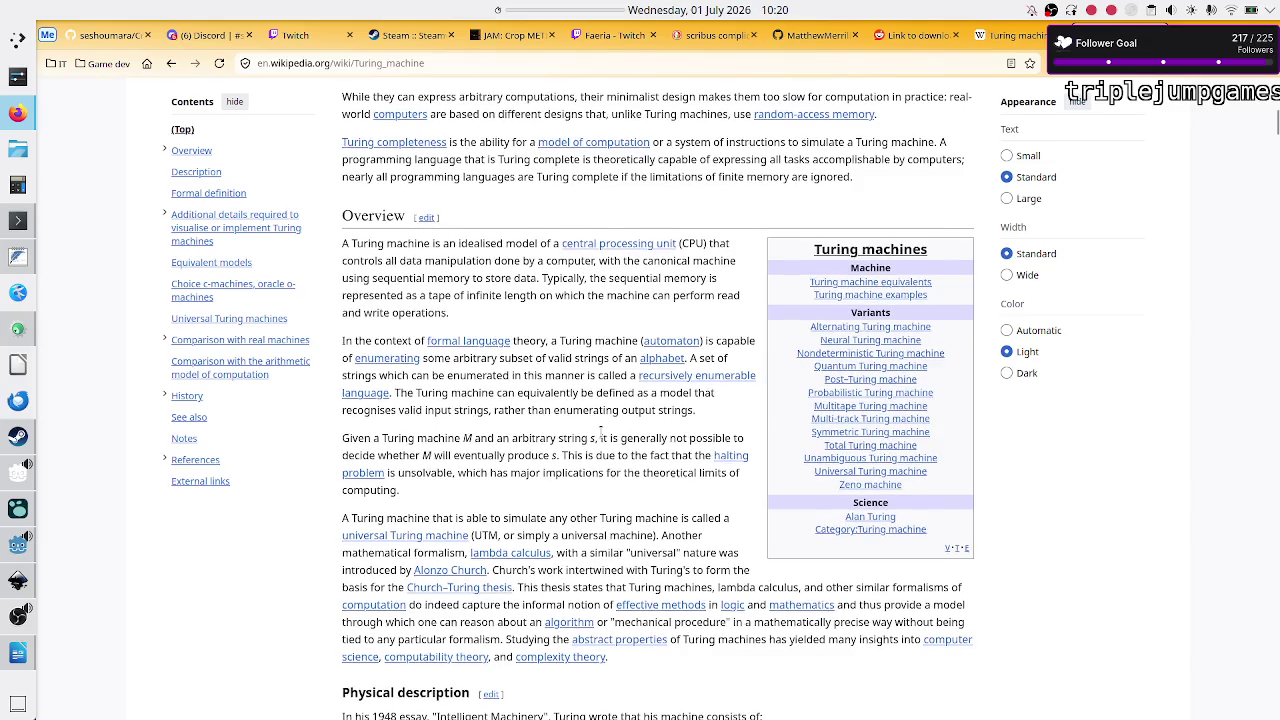
scroll(600, 429, "down", 2)
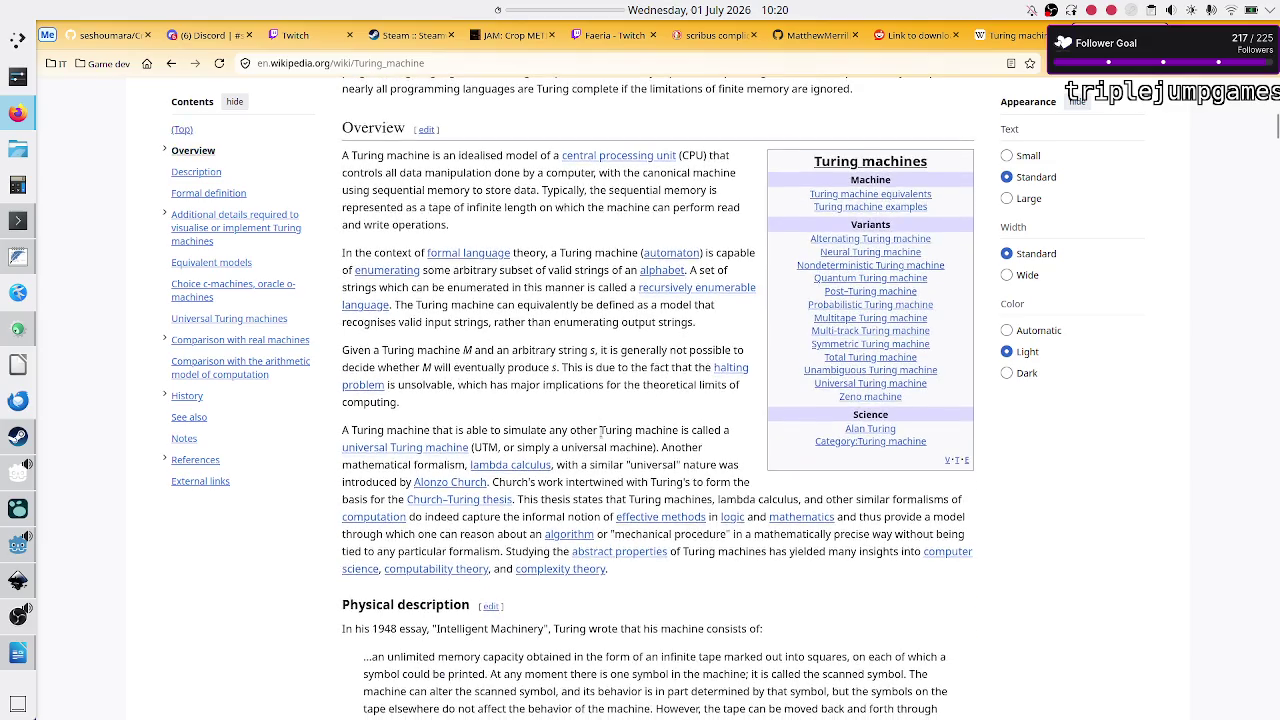
mouse_move(688, 292)
scroll(545, 345, "down", 2)
scroll(545, 345, "down", 3)
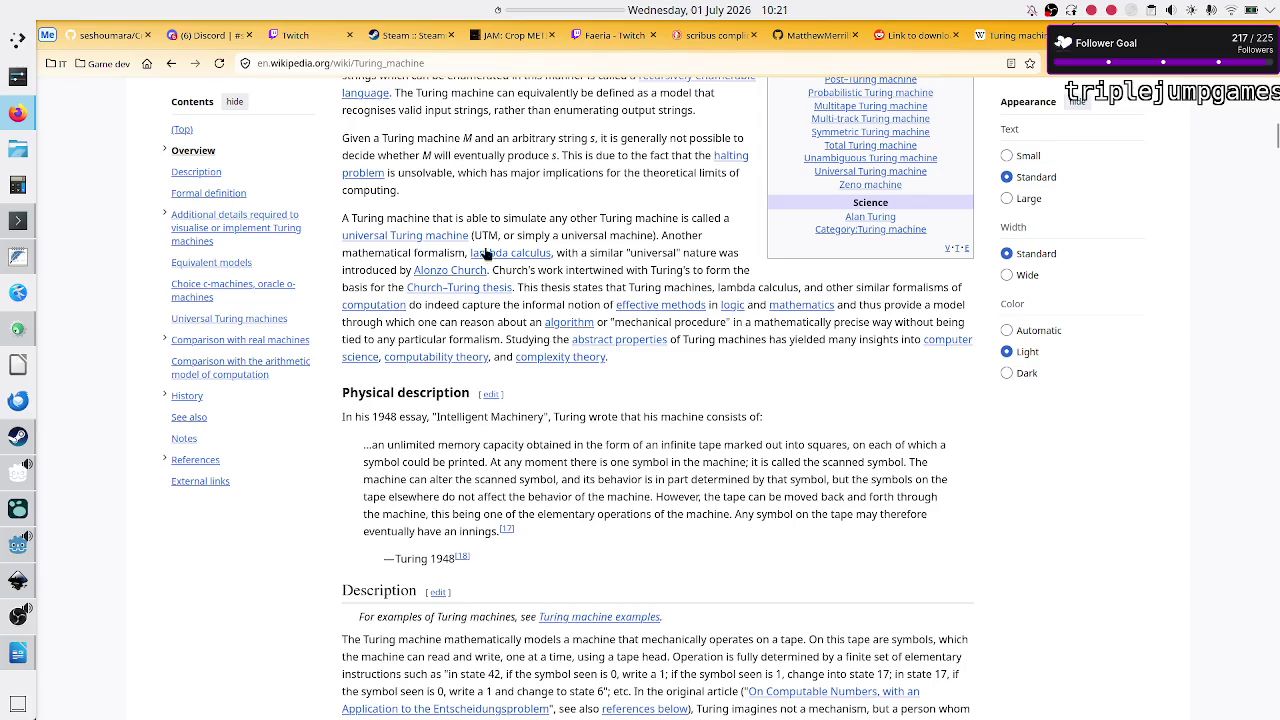
scroll(488, 262, "down", 2)
scroll(488, 266, "down", 3)
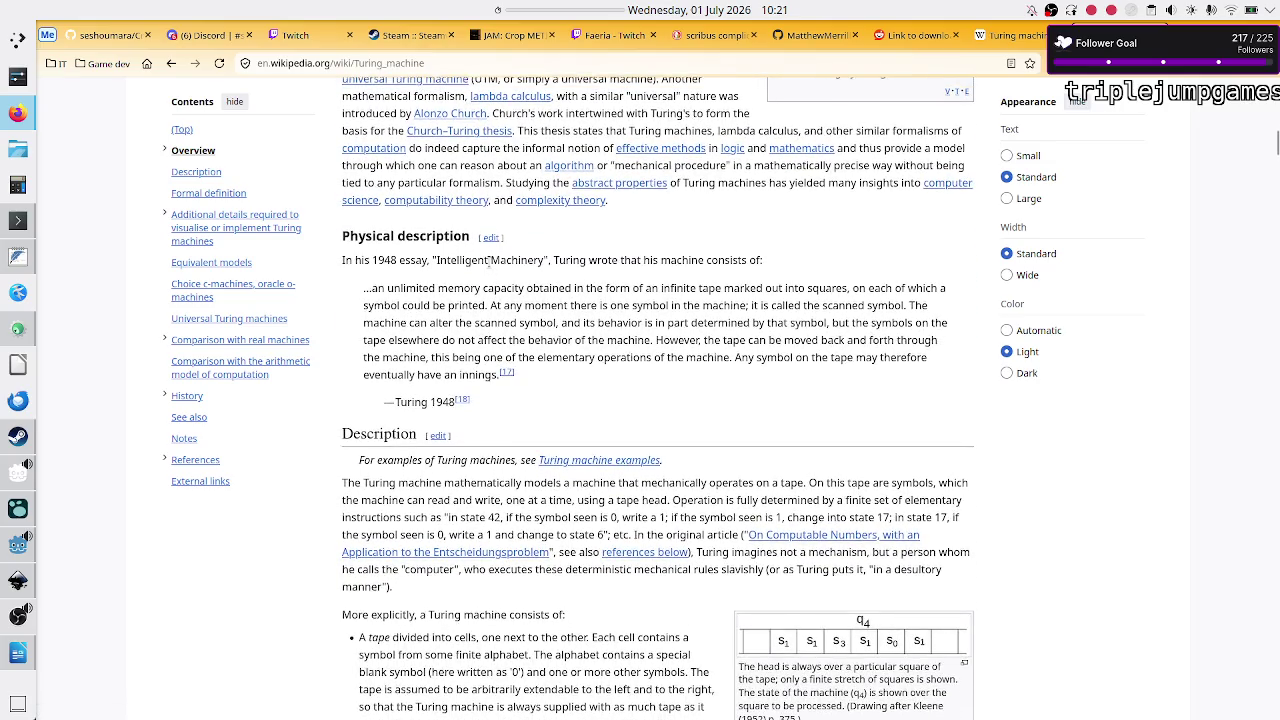
scroll(490, 266, "up", 1)
scroll(490, 266, "down", 2)
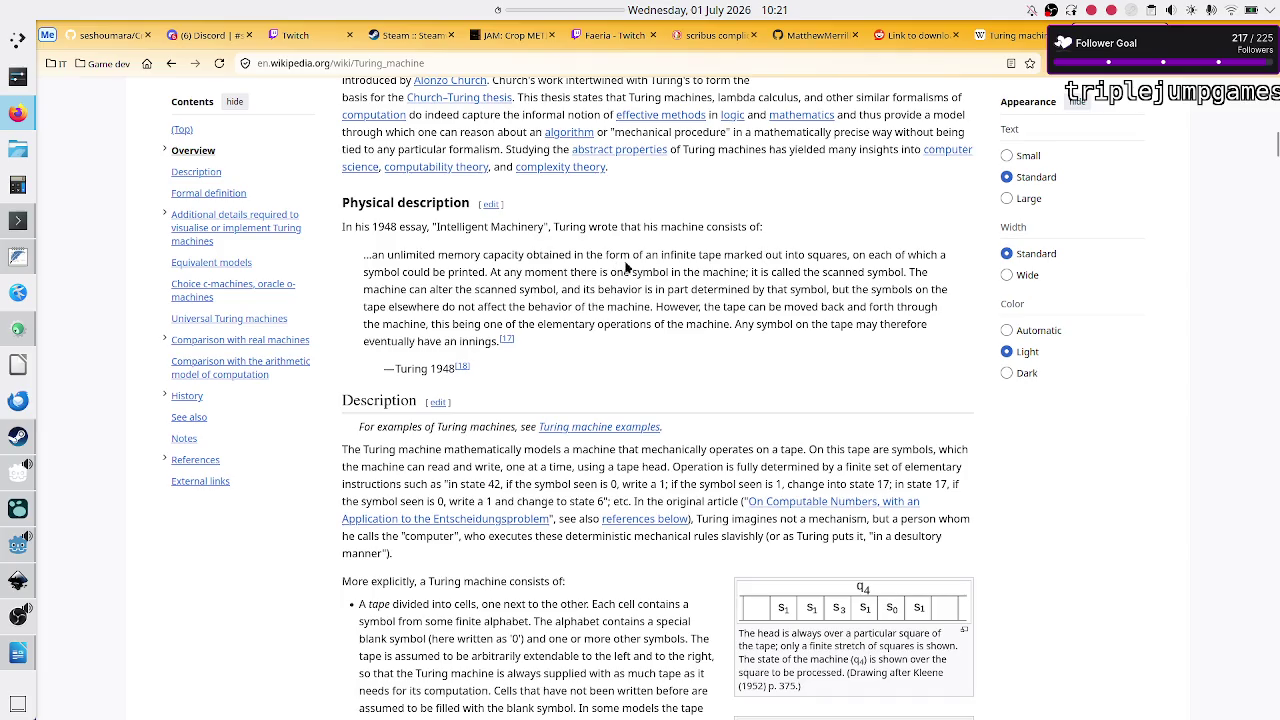
left_click_drag(632, 258, 747, 255)
left_click(747, 254)
Step: Replace 'character' at the end of the Chapter 1 paragraph with 'symbol.', matching Turing's wording
double_click(390, 272)
key("alt+Tab")
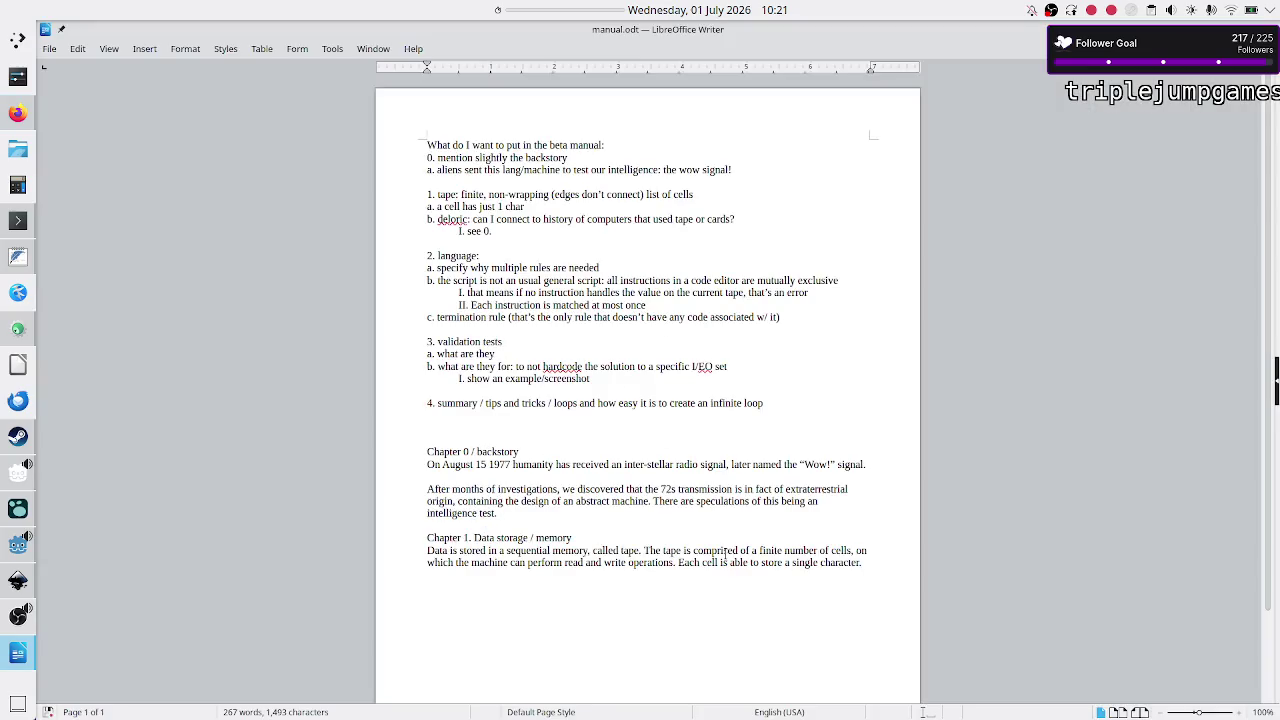
double_click(845, 563)
type("symb")
type("ol.")
Step: Search manual.odt for other occurrences of 'symbol', then clear and close the search
key("ctrl+f")
type("symbol")
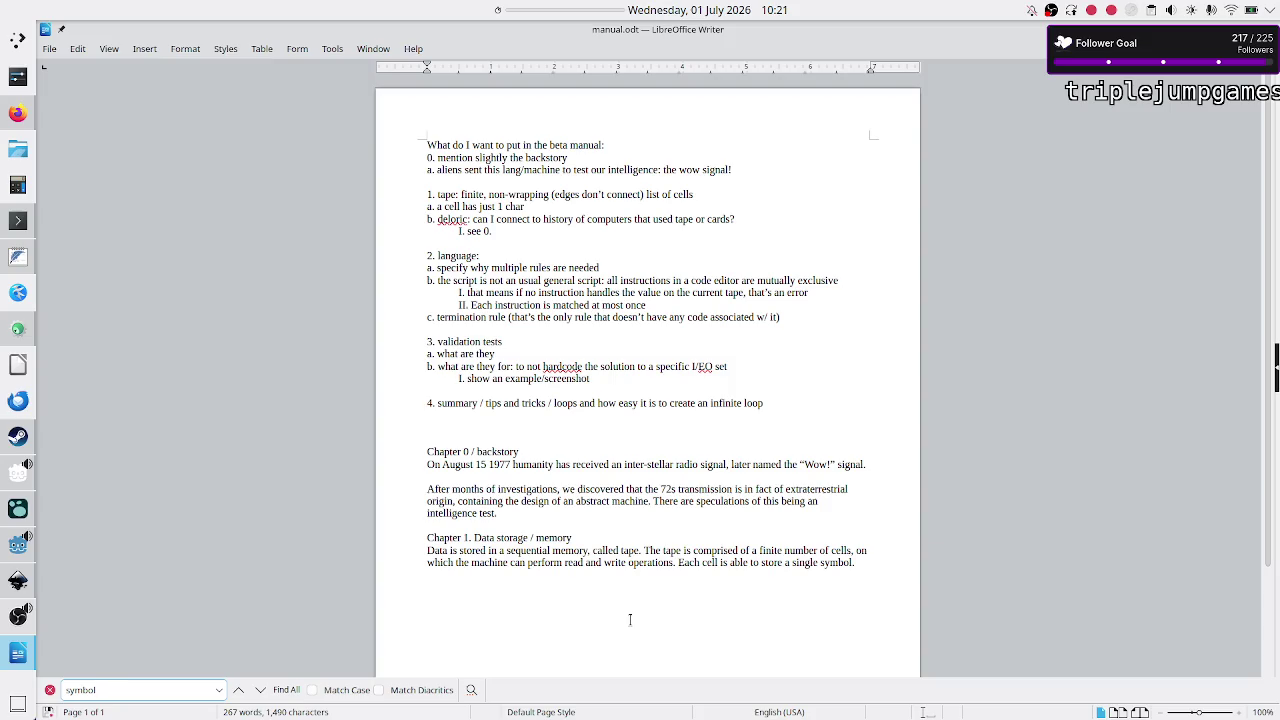
left_click(260, 690)
left_click(260, 690)
left_click(260, 690)
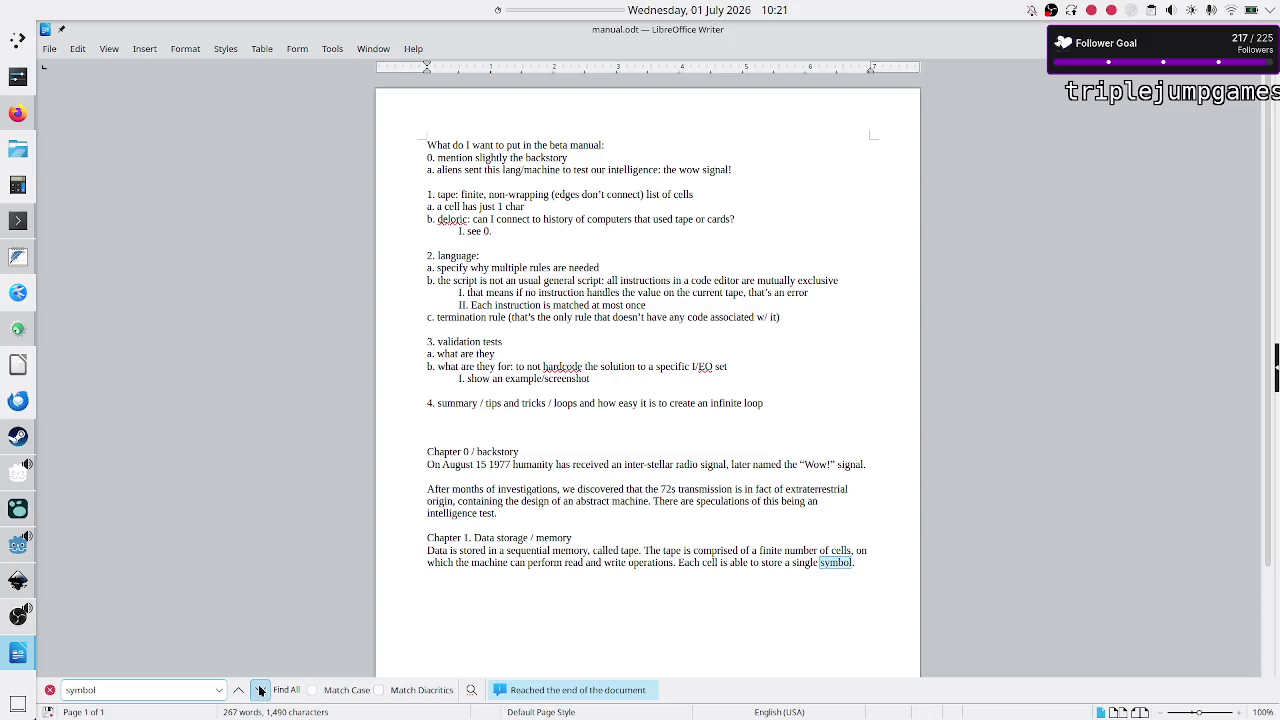
left_click(239, 690)
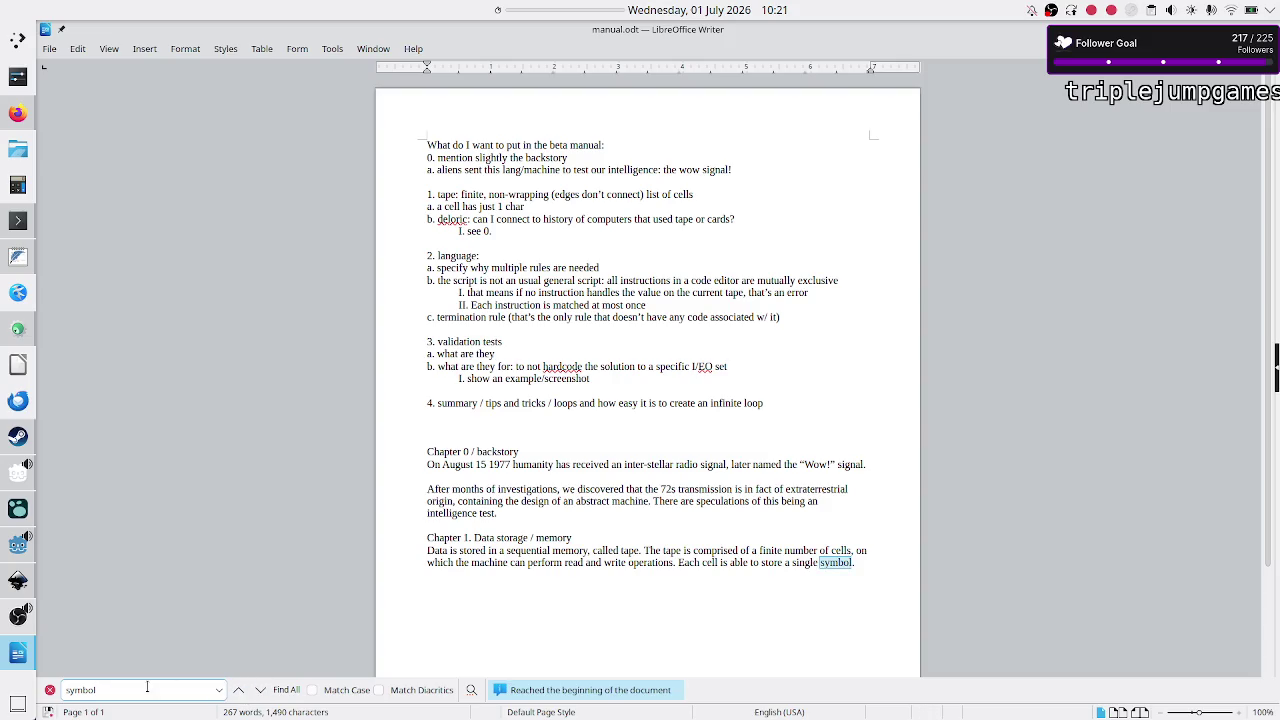
key("BackSpace")
key("BackSpace")
key("BackSpace")
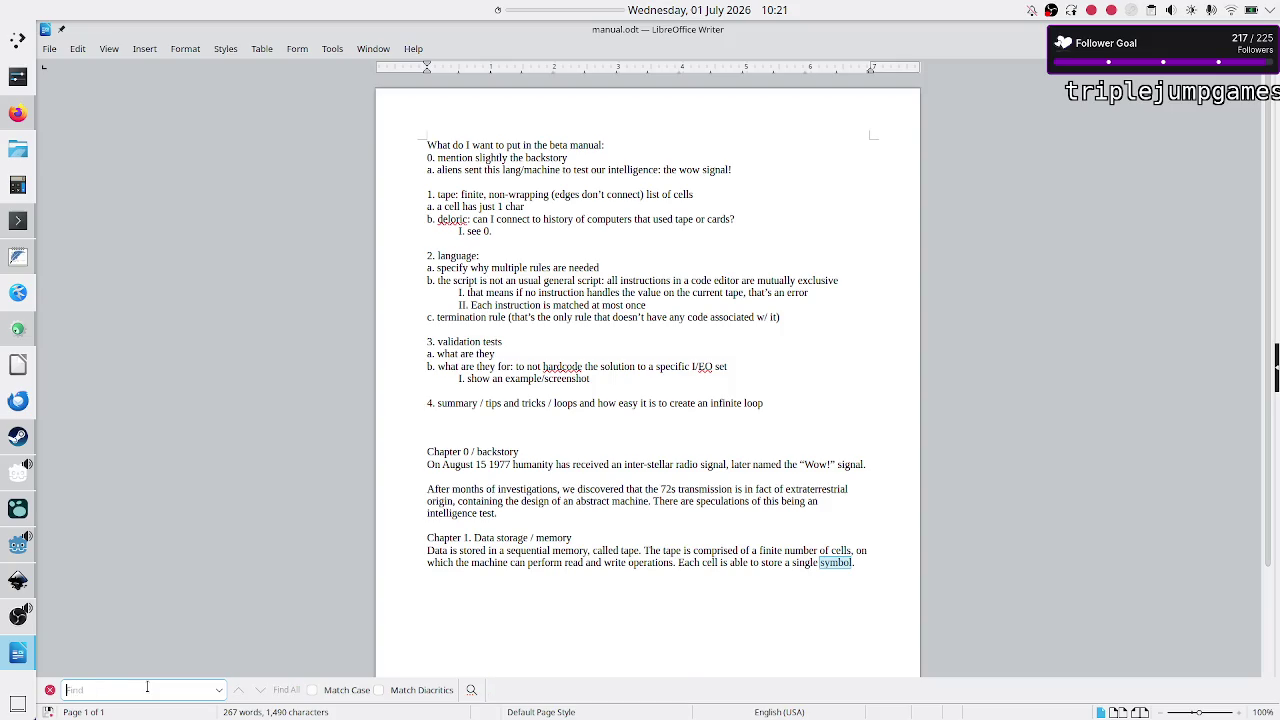
key("Escape")
key("alt+Tab")
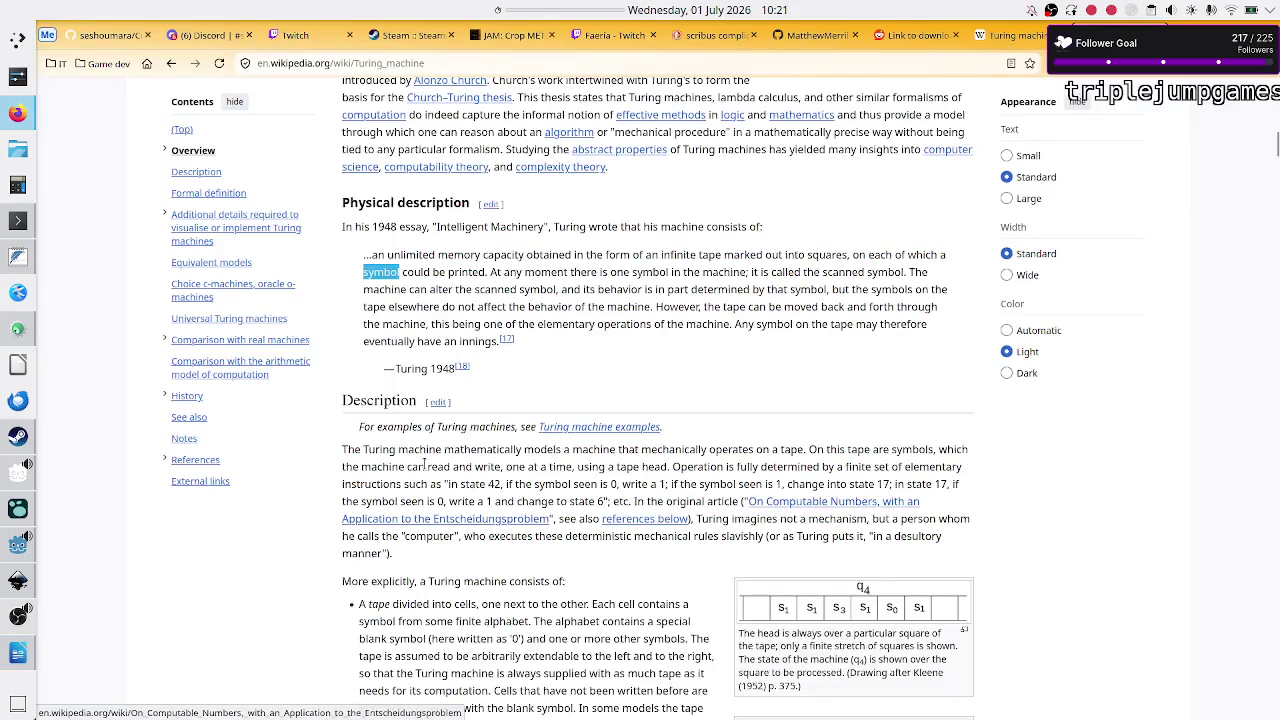
Step: Scroll to the top of the Turing machine article and select its lead phrase, then the word 'rules'
scroll(510, 342, "up", 5)
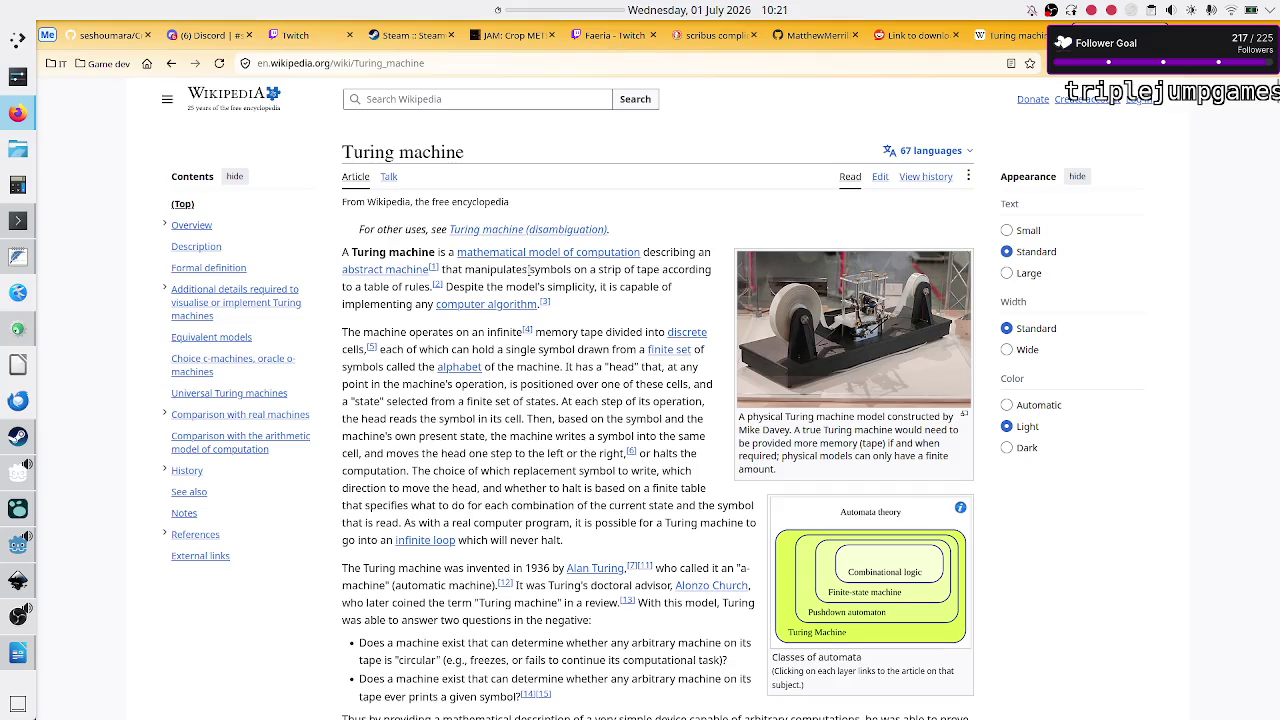
mouse_move(533, 270)
left_mouse_down()
mouse_move(626, 270)
mouse_move(405, 287)
left_mouse_up()
double_click(412, 287)
Step: Rewrite the closing Chapter 1 sentence as 'Each cell stores a symbol', checking the article along the way
key("alt+Tab")
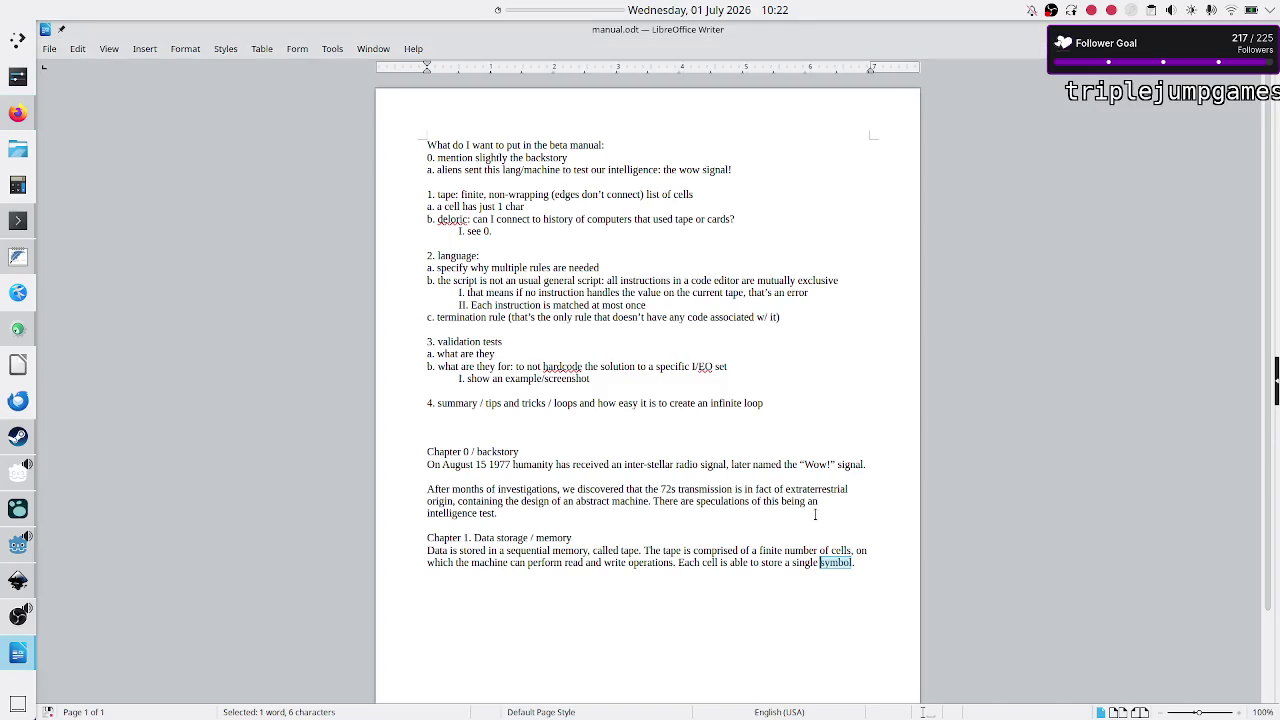
key("alt+Tab")
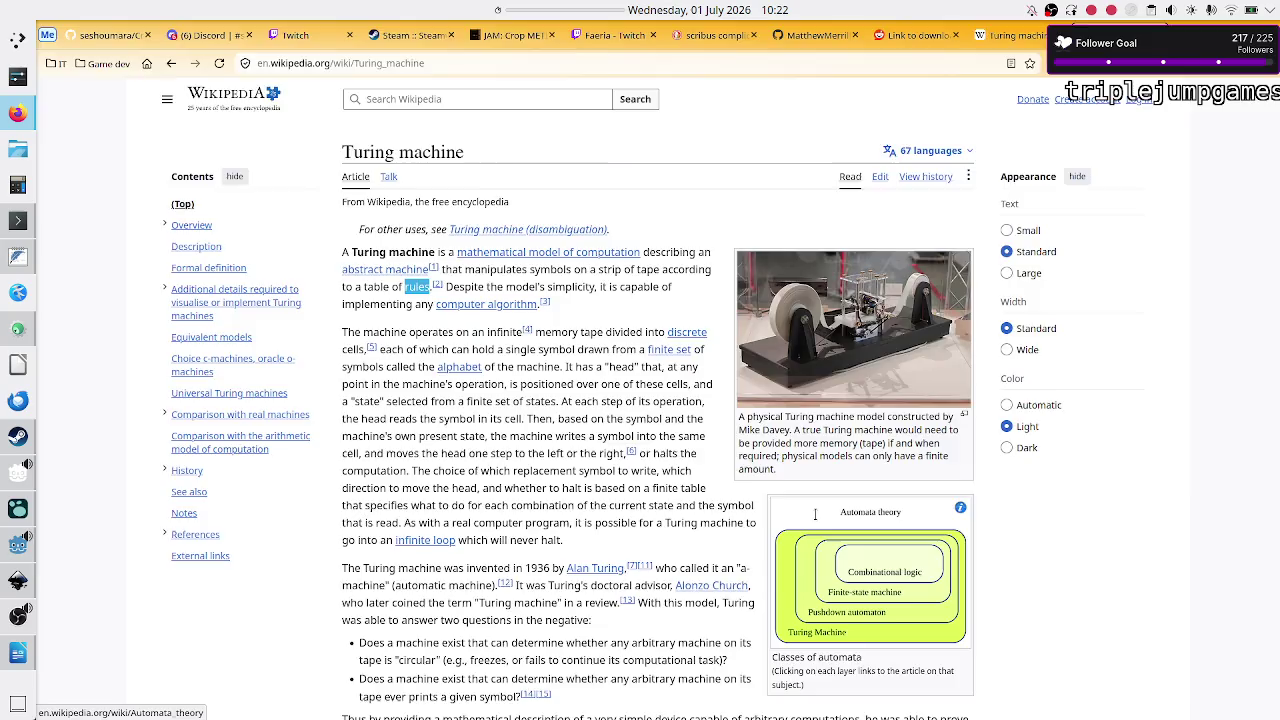
key("alt+Tab")
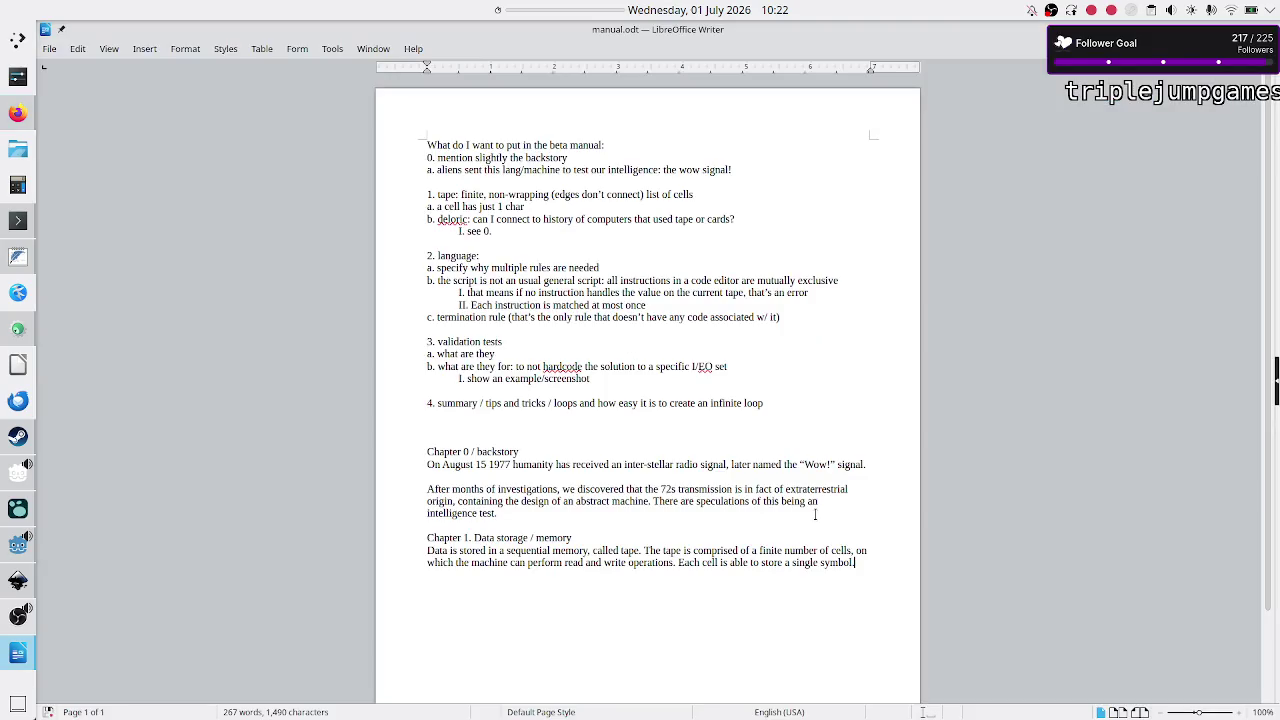
key("ctrl+BackSpace")
key("ctrl+BackSpace")
key("ctrl+BackSpace")
type("Cells can ")
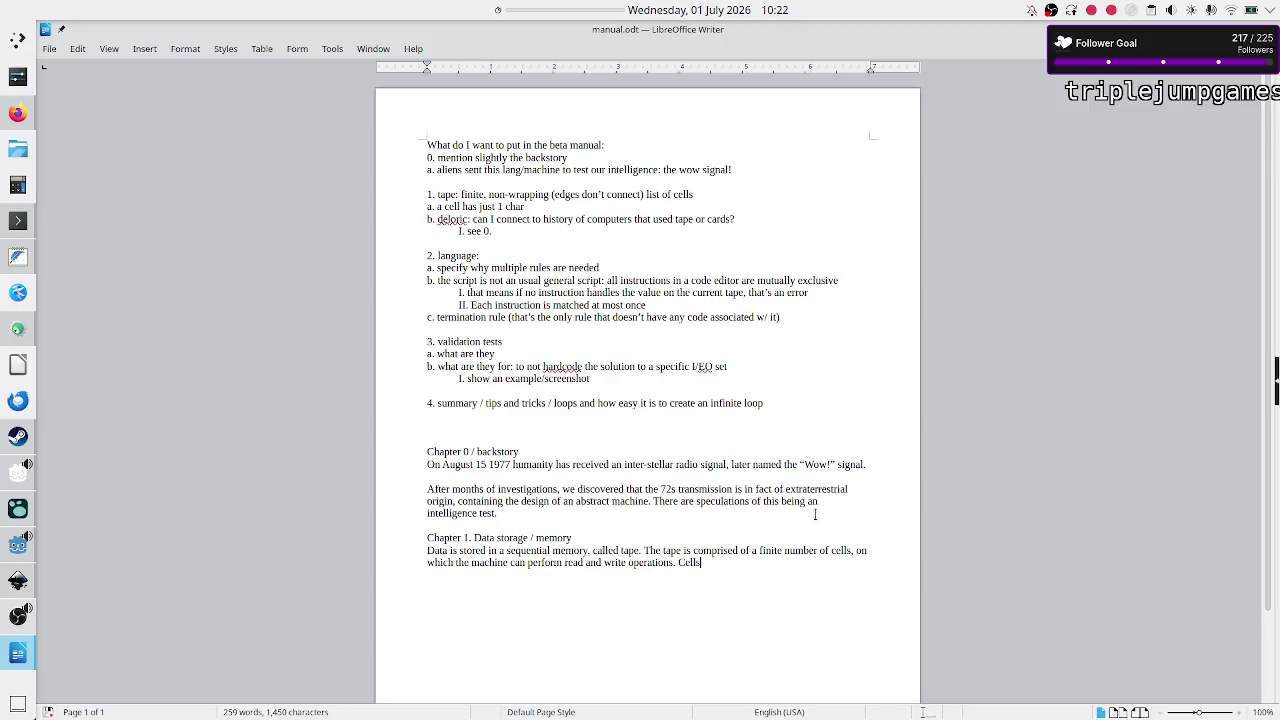
type("store")
key("BackSpace")
key("BackSpace")
key("BackSpace")
key("BackSpace")
type("Each cell is a")
type("ble")
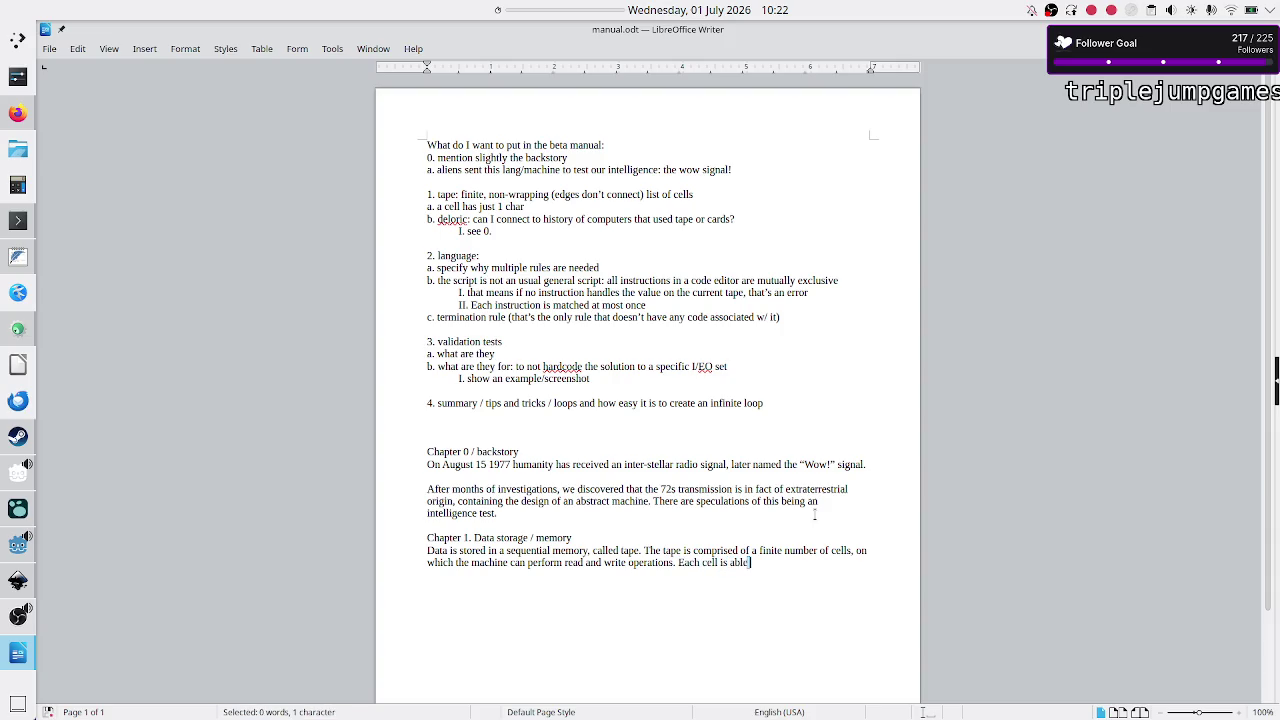
key("BackSpace")
key("BackSpace")
key("BackSpace")
key("BackSpace")
key("BackSpace")
key("BackSpace")
key("BackSpace")
type("stores a")
type(" s")
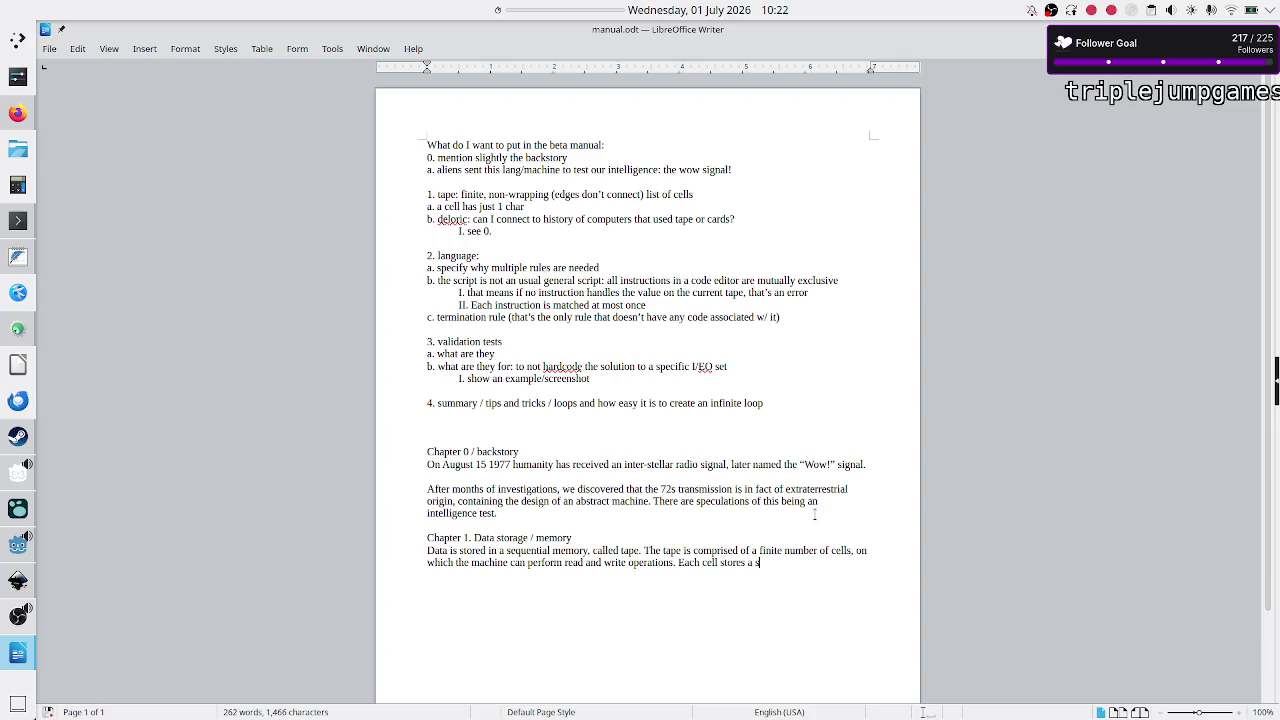
type("ymbol")
key("alt+Tab")
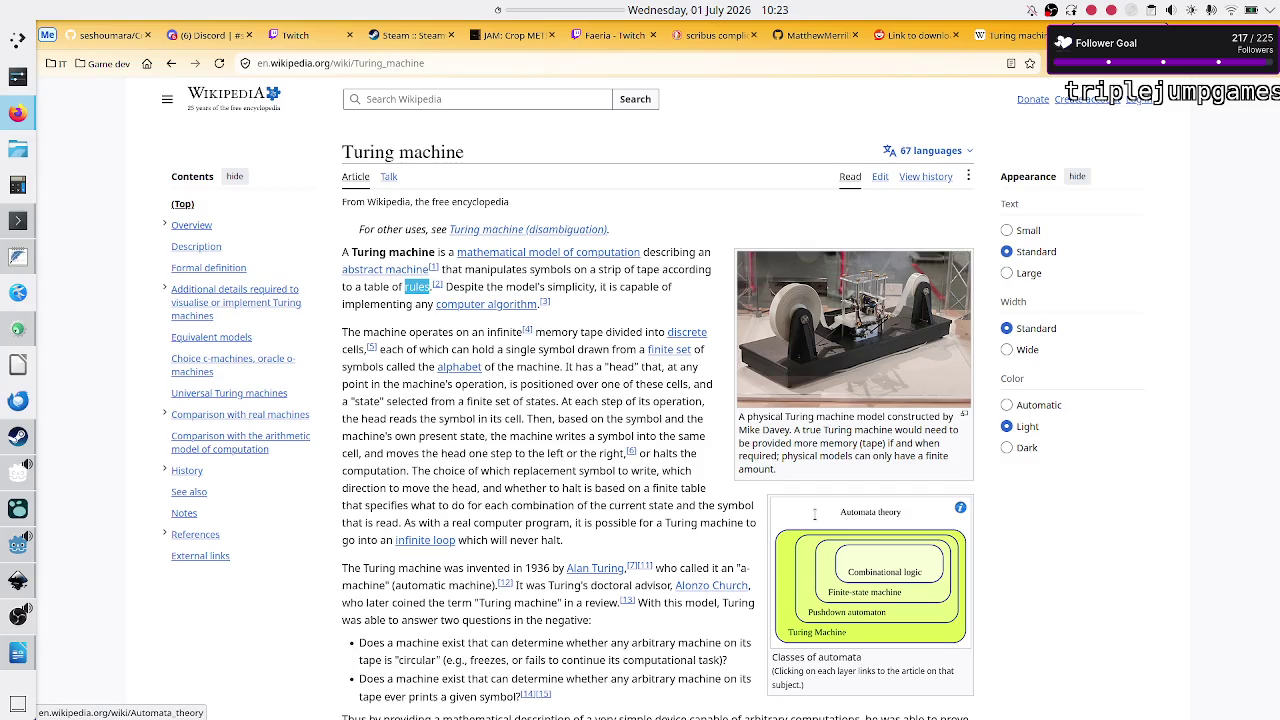
Step: Append 'The machine manipulates these symbols according to instructions grouped by rules.' to Chapter 1, consulting the article
key("alt+Tab")
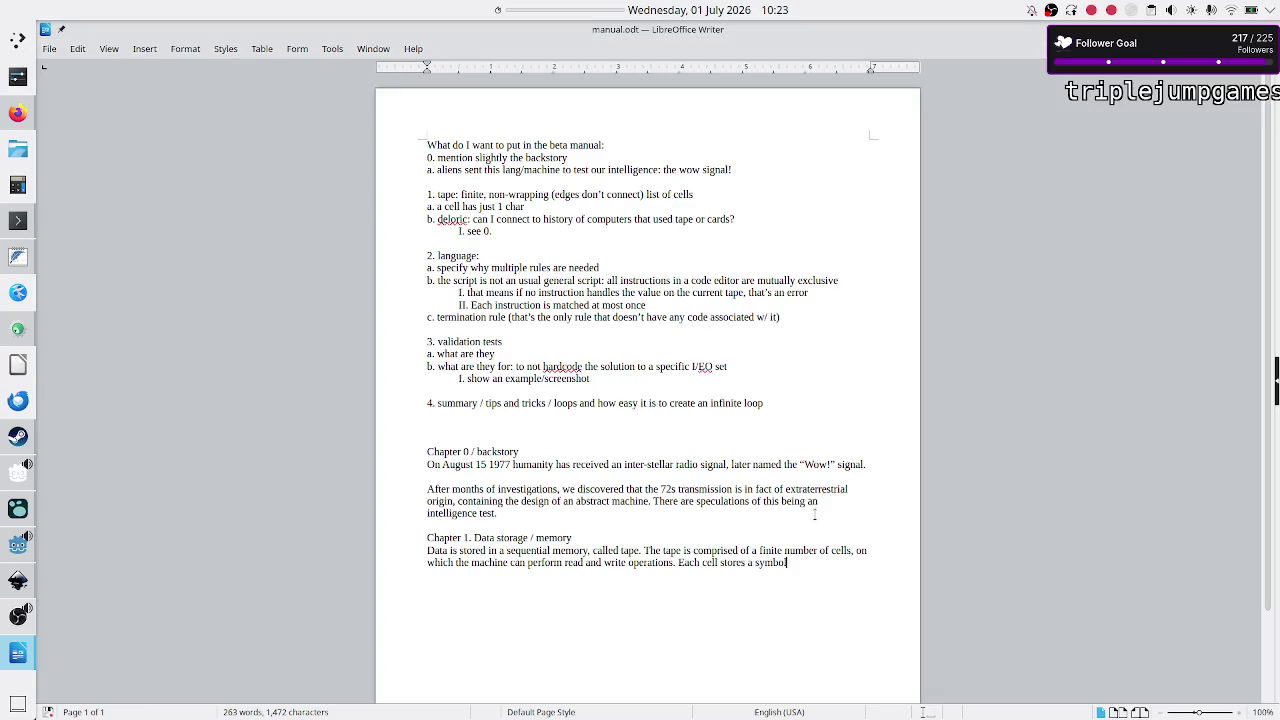
type(". The")
type(" machine")
key("alt+Tab")
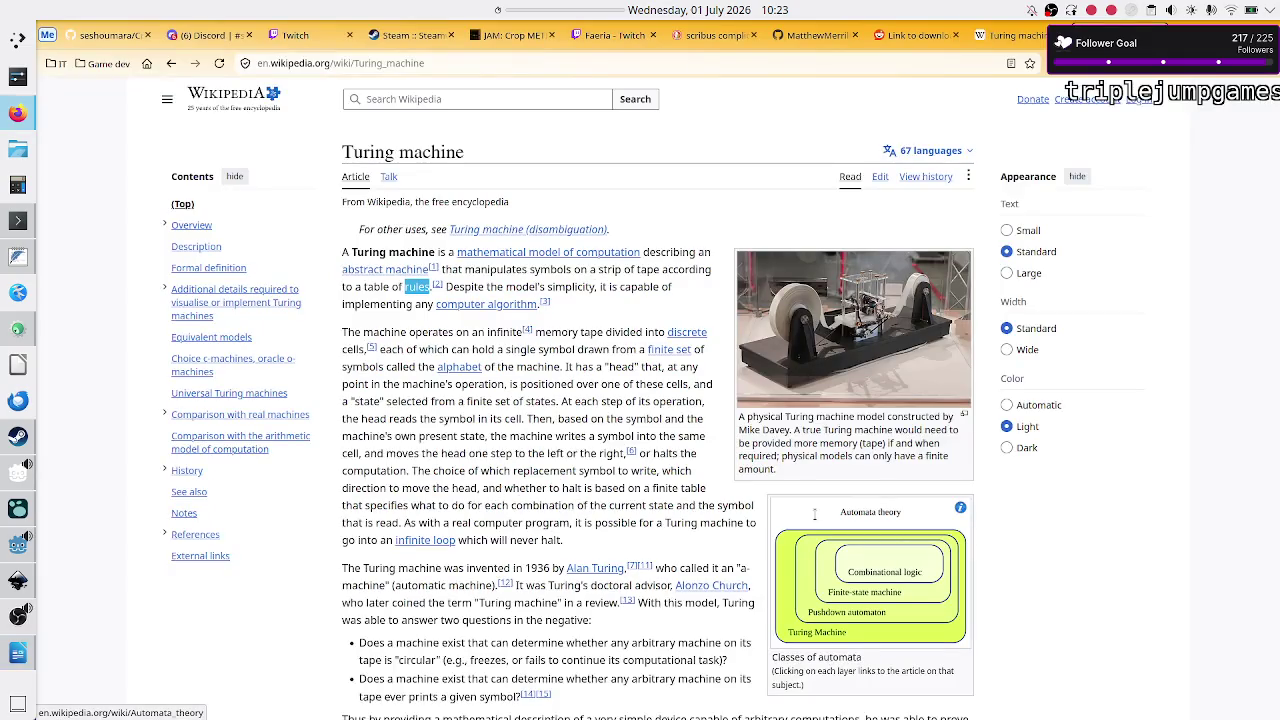
key("alt+Tab")
key("alt+Tab")
key("alt+Tab")
type("man")
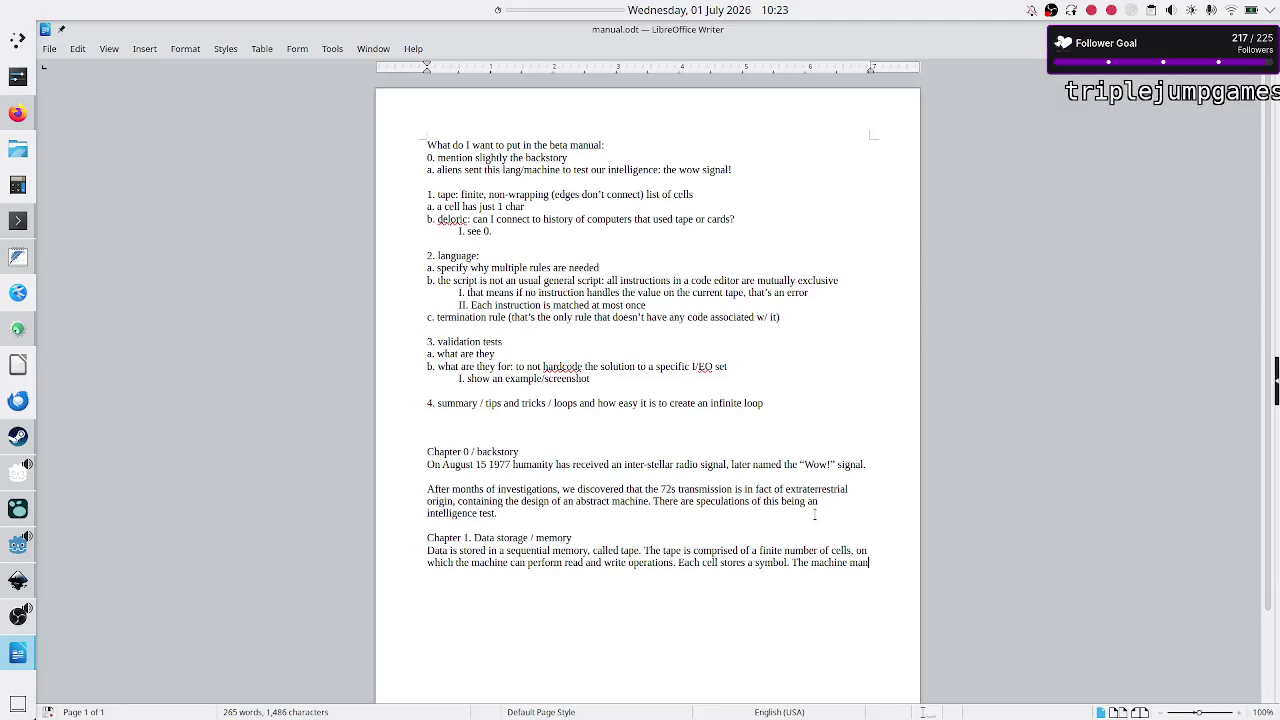
type("ipulates the")
type("se symbols")
key("alt+Tab")
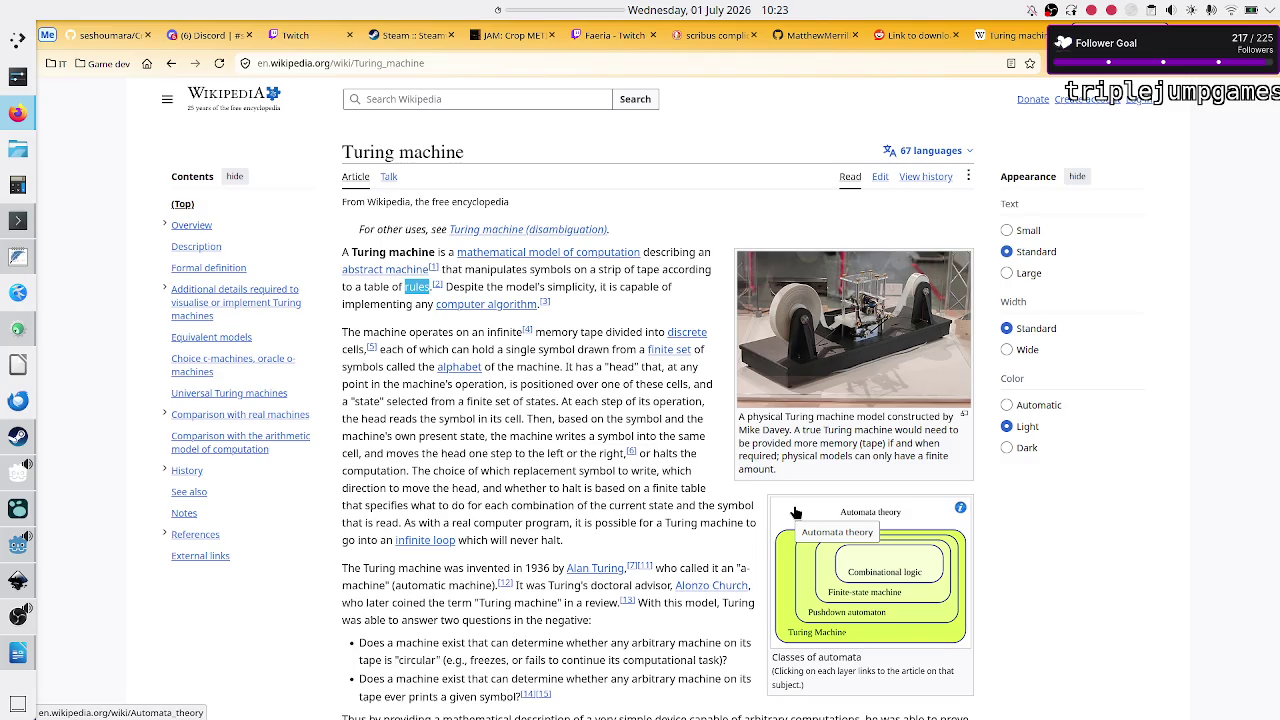
key("alt+Tab")
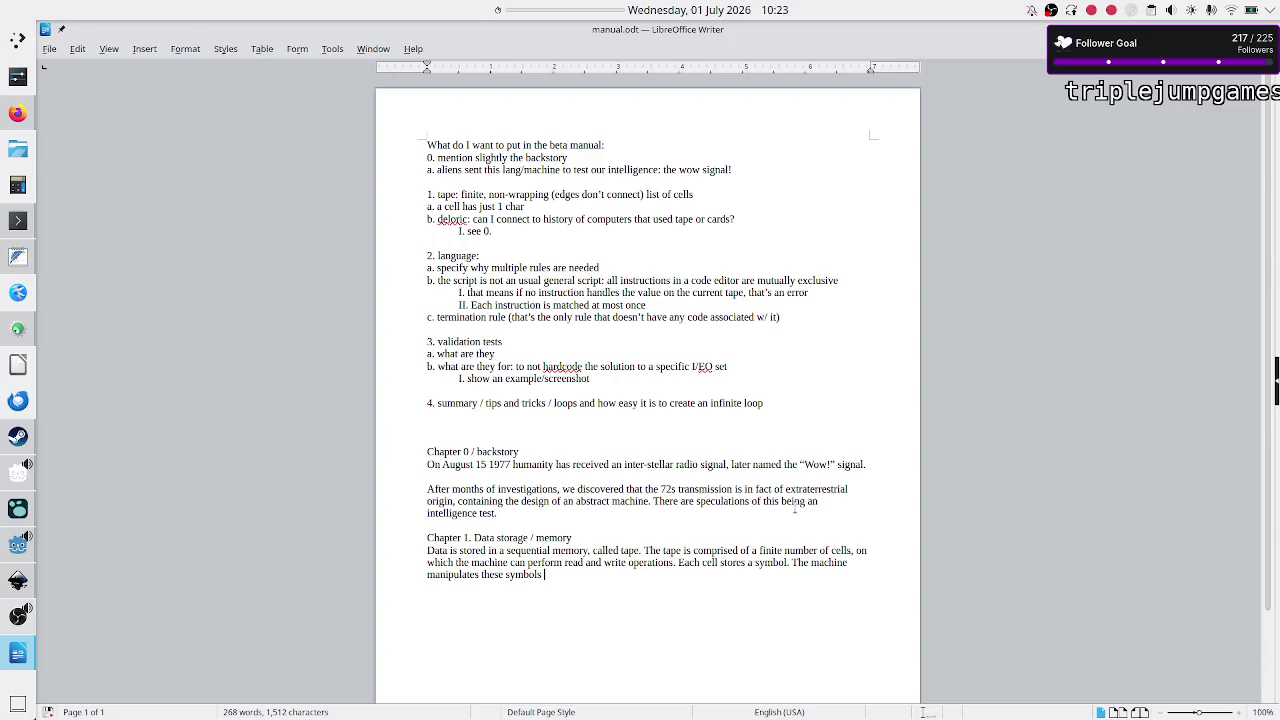
key("alt+Tab")
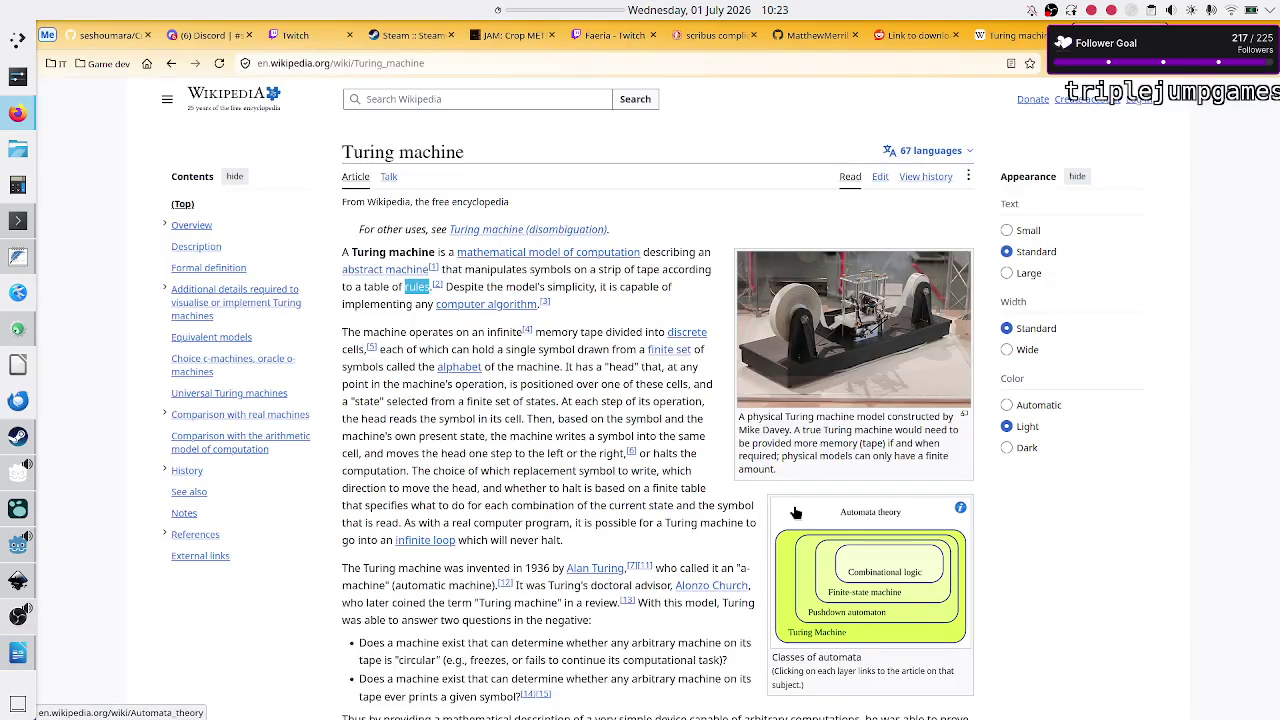
key("alt+Tab")
type("according to instructions")
key("alt+Tab")
key("alt+Tab")
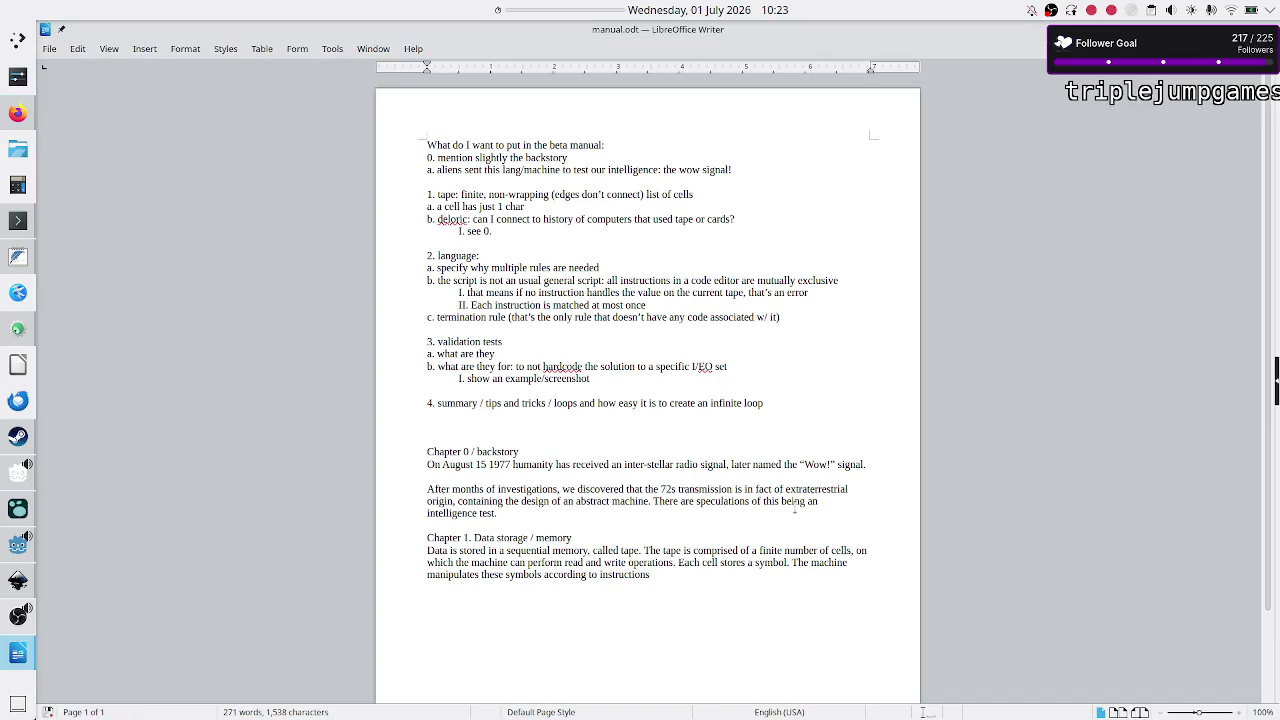
type("rouped by rules.")
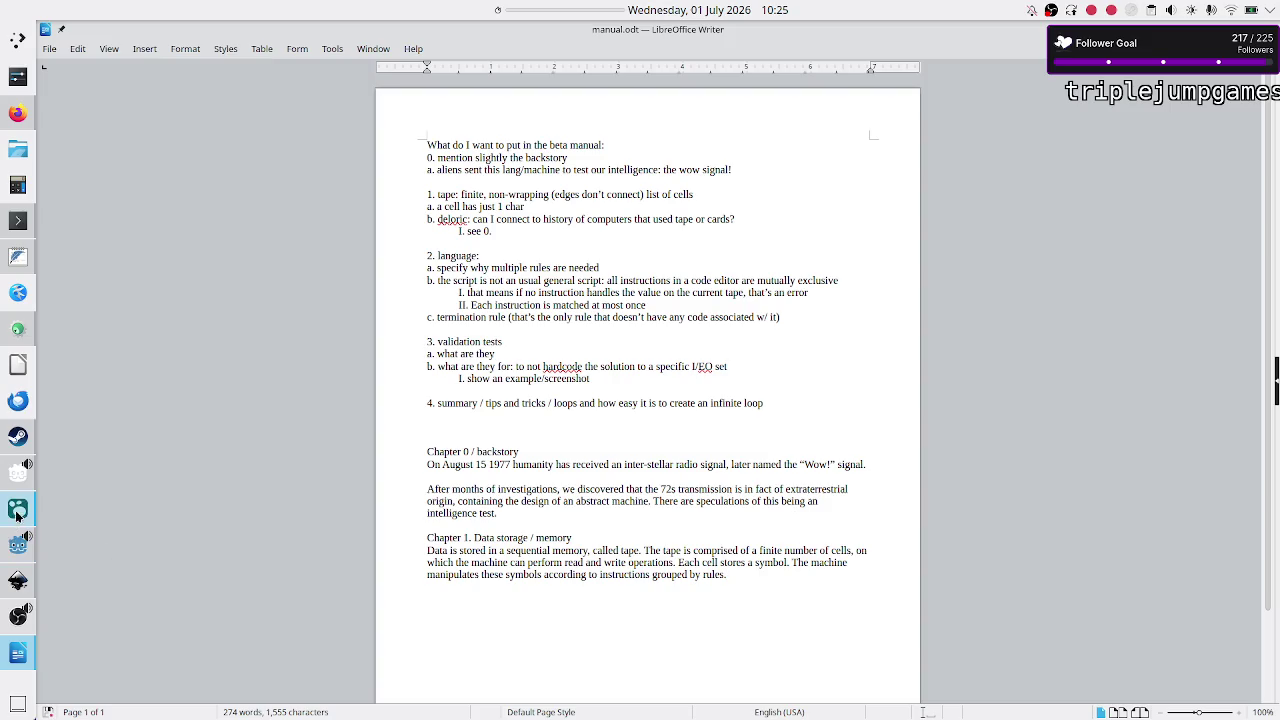
Step: Leave Chapter 1 ending with 'according to instructions grouped by rules.' in manual.odt
mouse_move(18, 508)
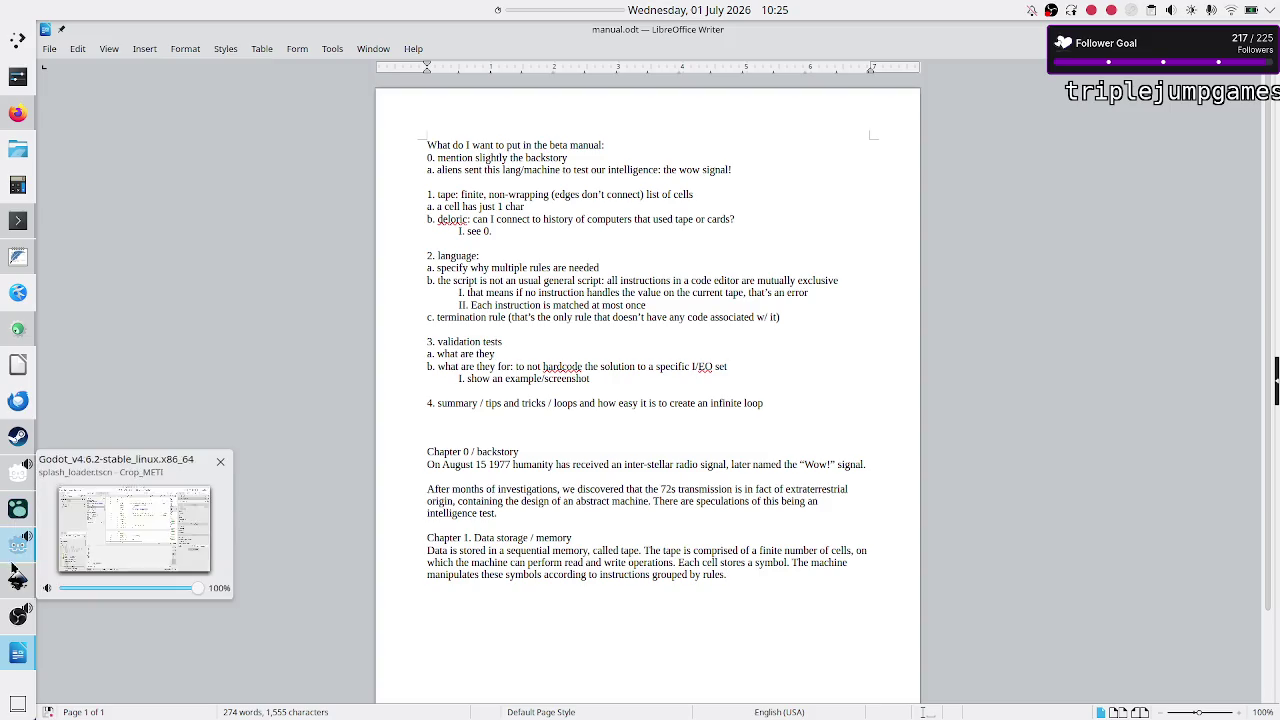
Step: Launch Crop_METI from the Godot editor, press Play and pick the Decimal data module
mouse_move(18, 622)
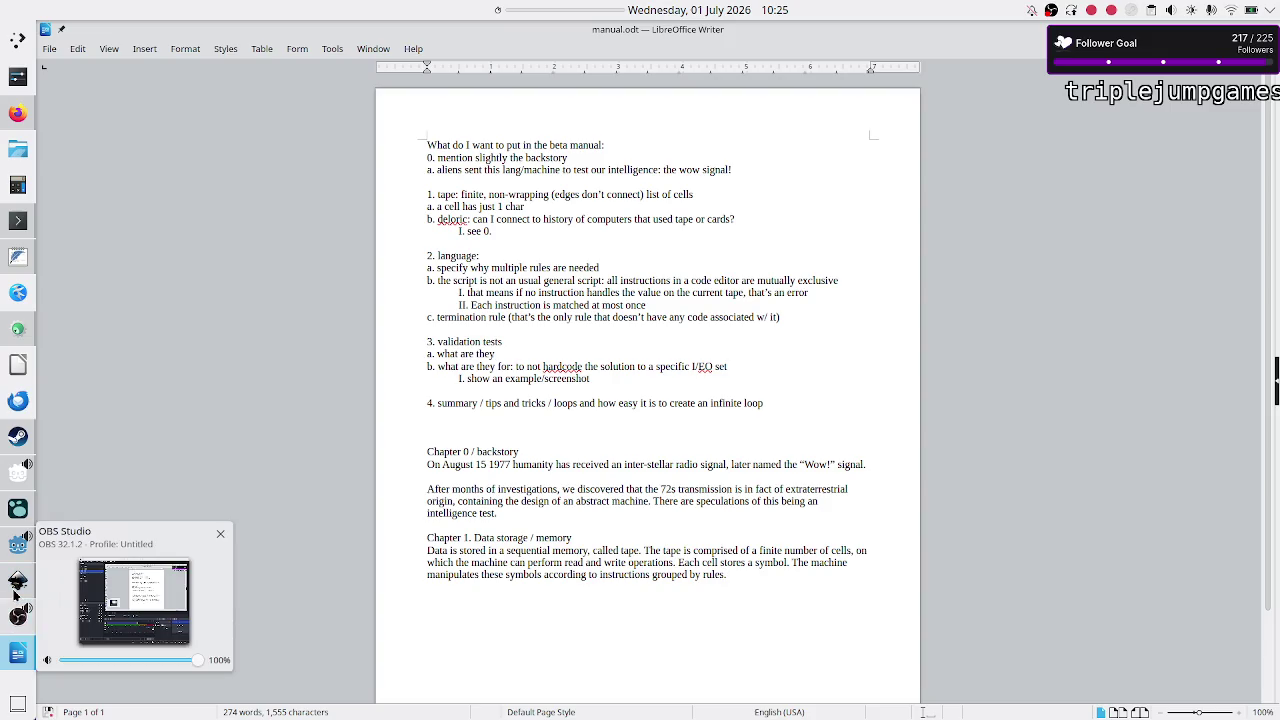
mouse_move(10, 553)
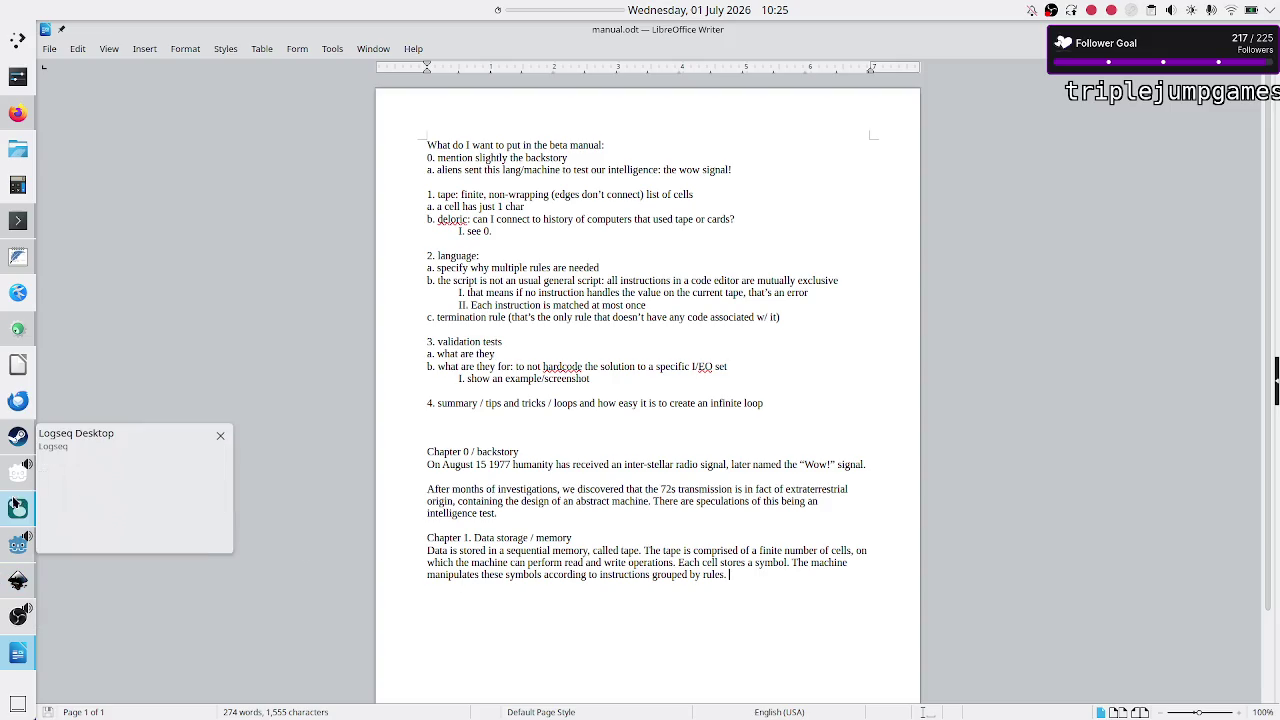
left_click(10, 553)
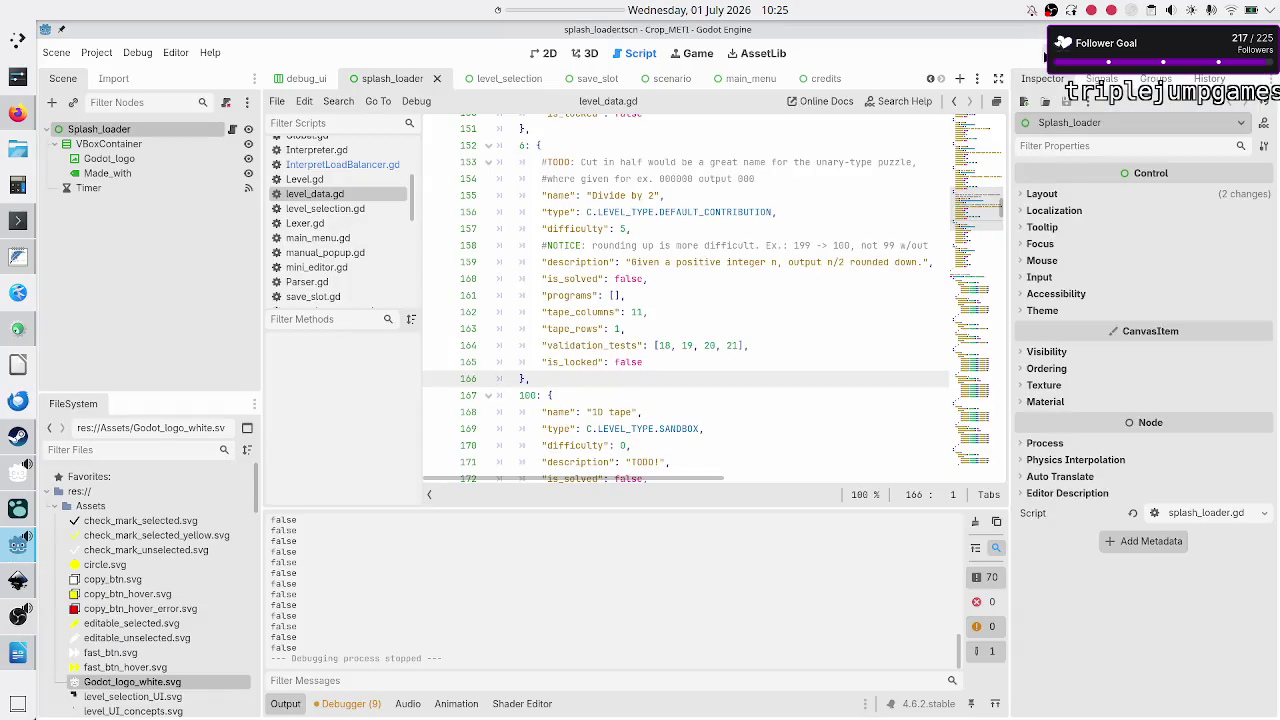
left_click(1045, 55)
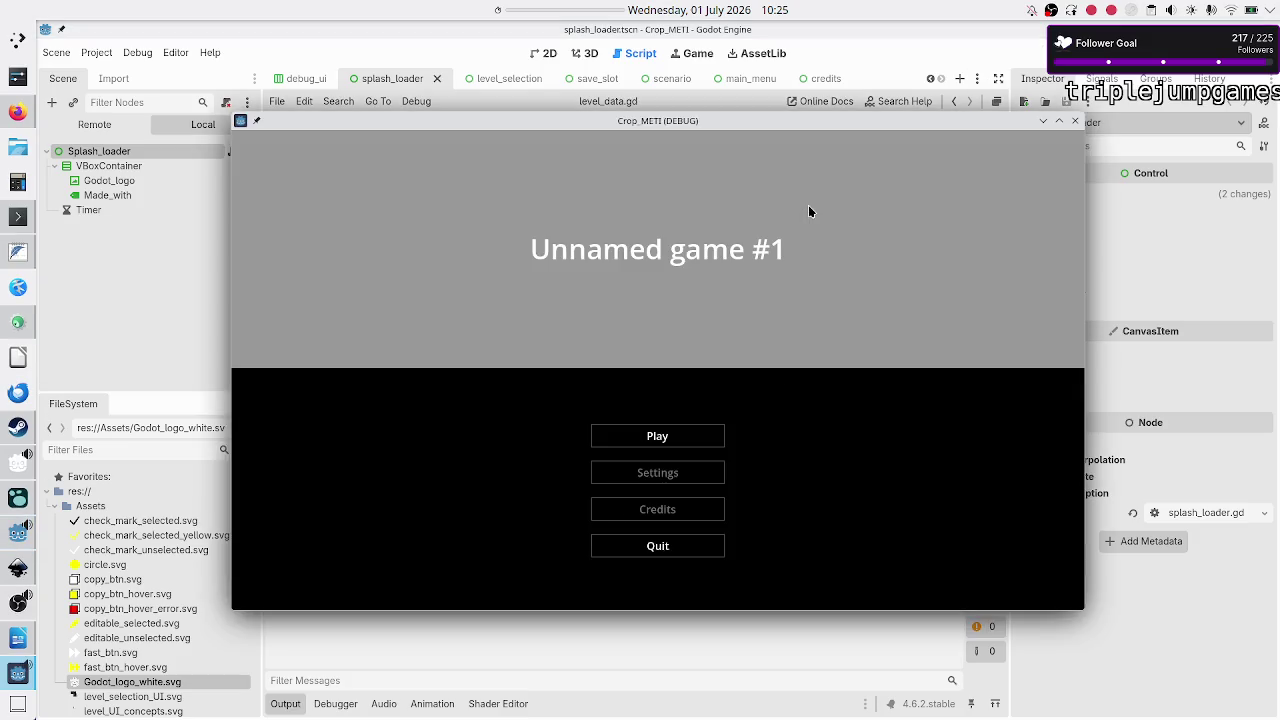
left_click(657, 437)
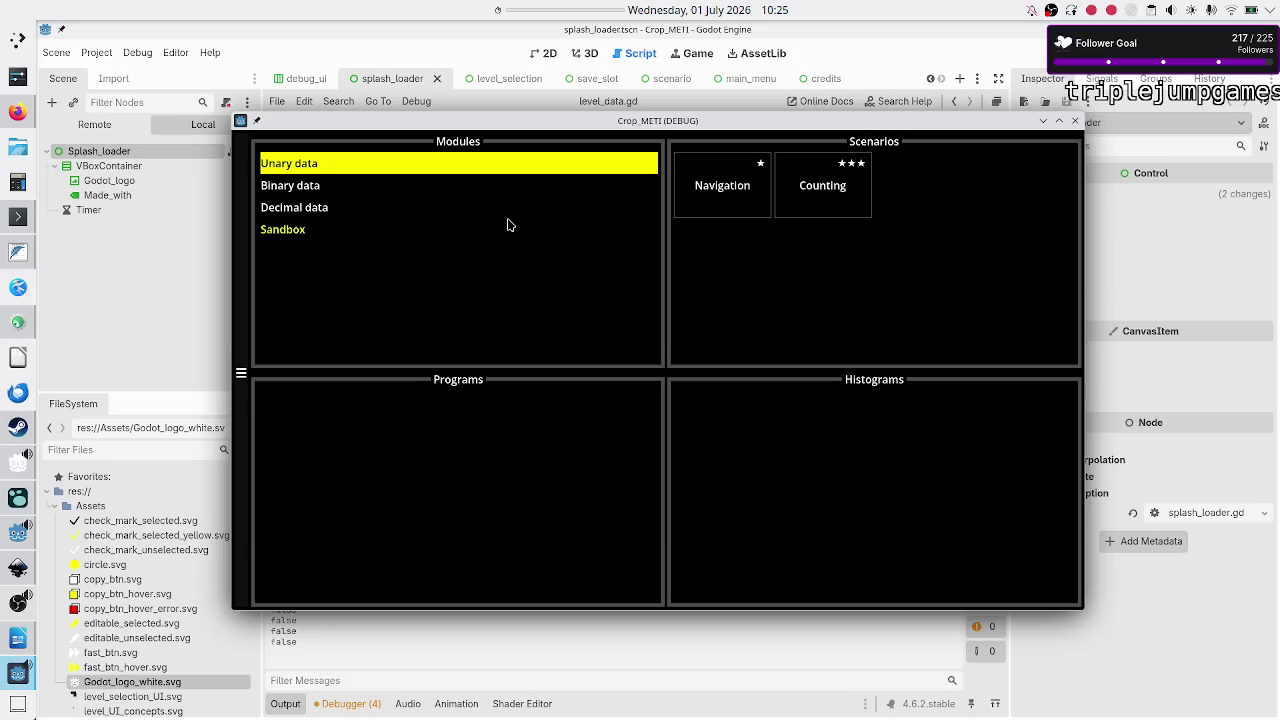
left_click(297, 210)
Step: Open the Divide by 2 'Cut in half' program and flip through validation tests up to 4/4 and back
left_click(936, 200)
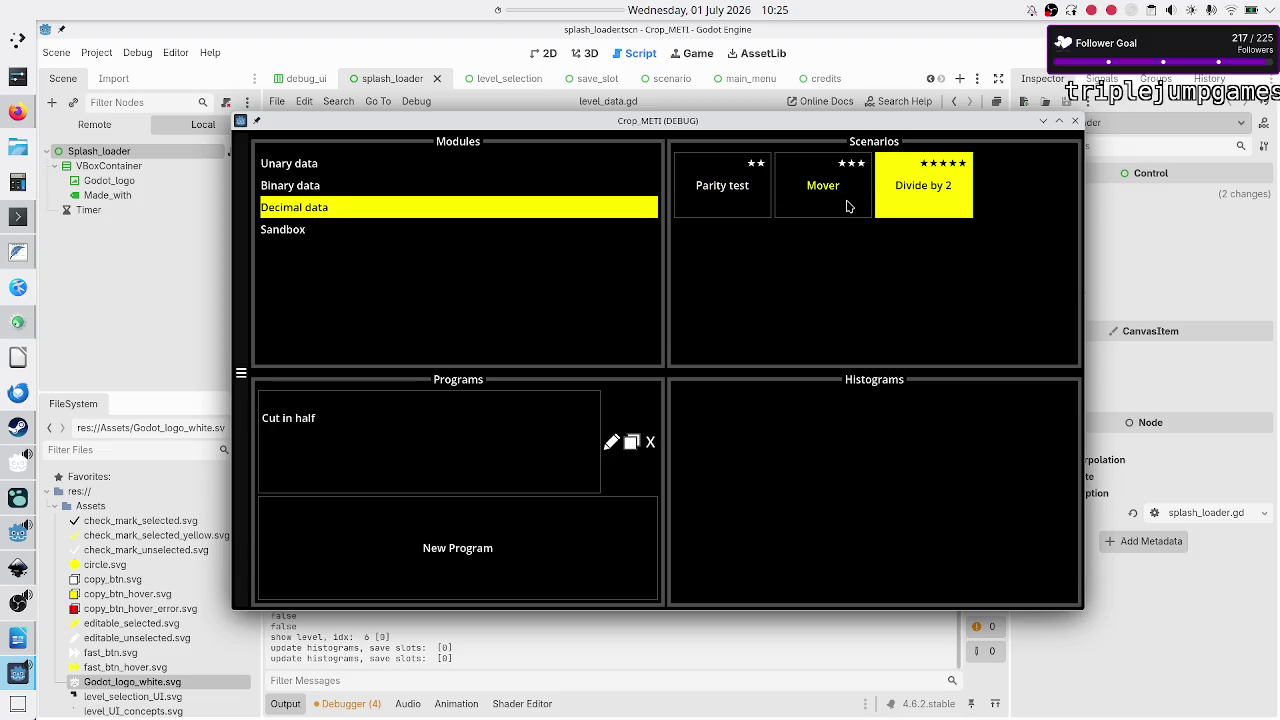
left_click(455, 443)
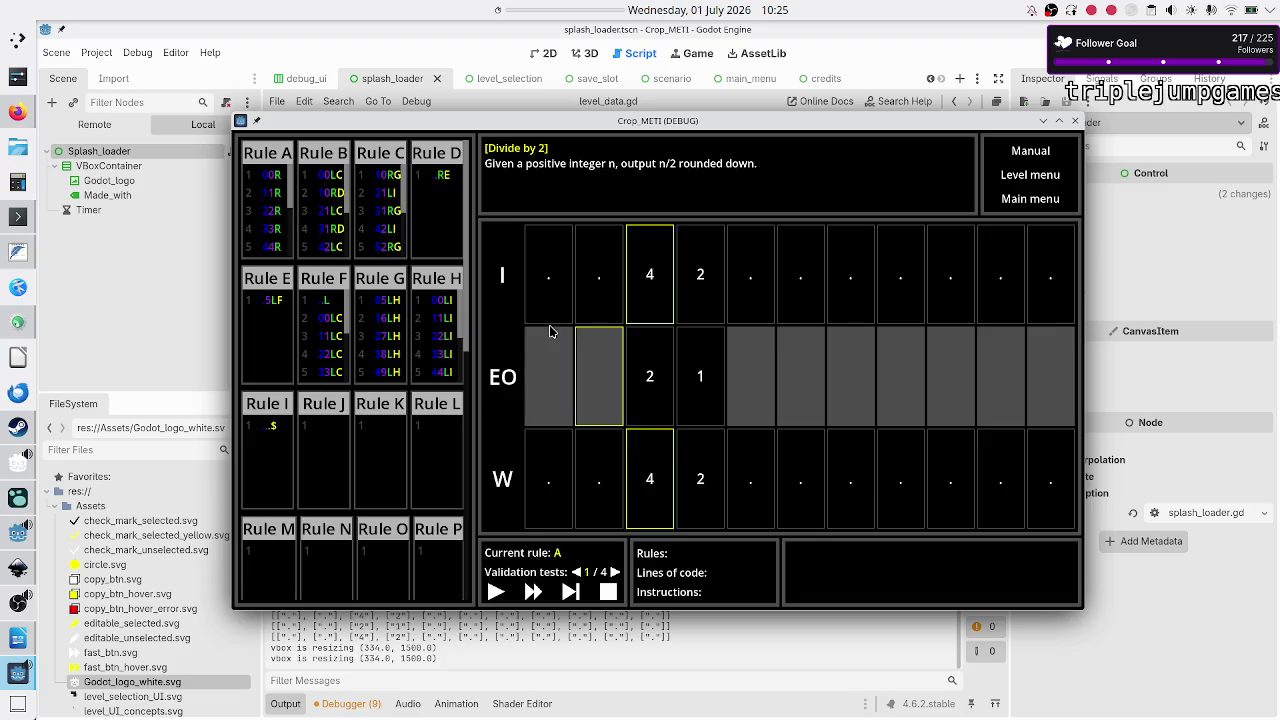
left_click(615, 572)
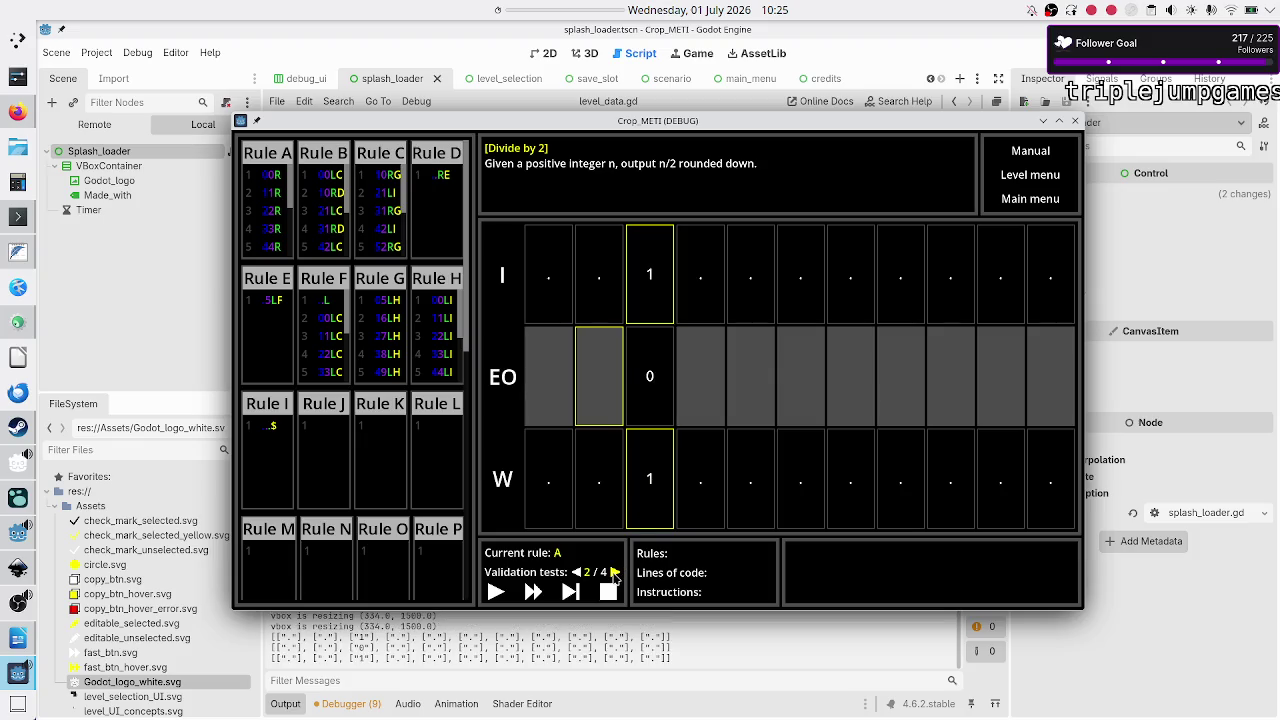
left_click(615, 572)
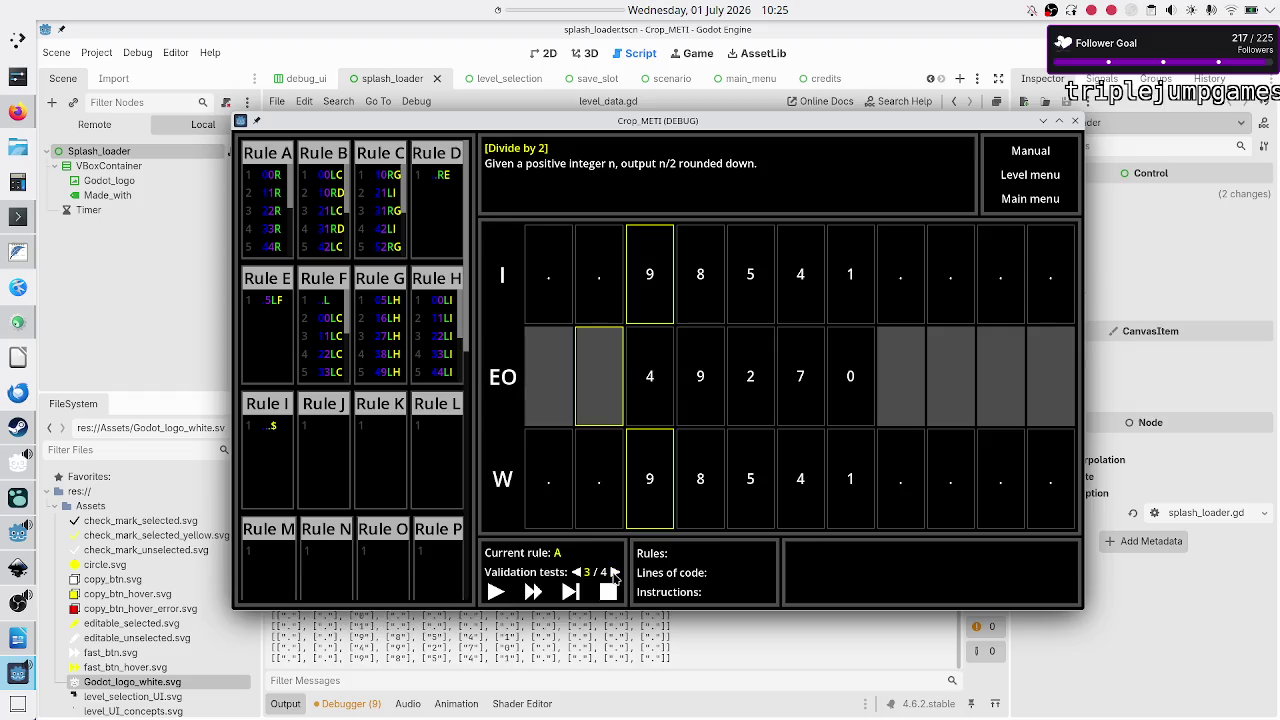
left_click(615, 572)
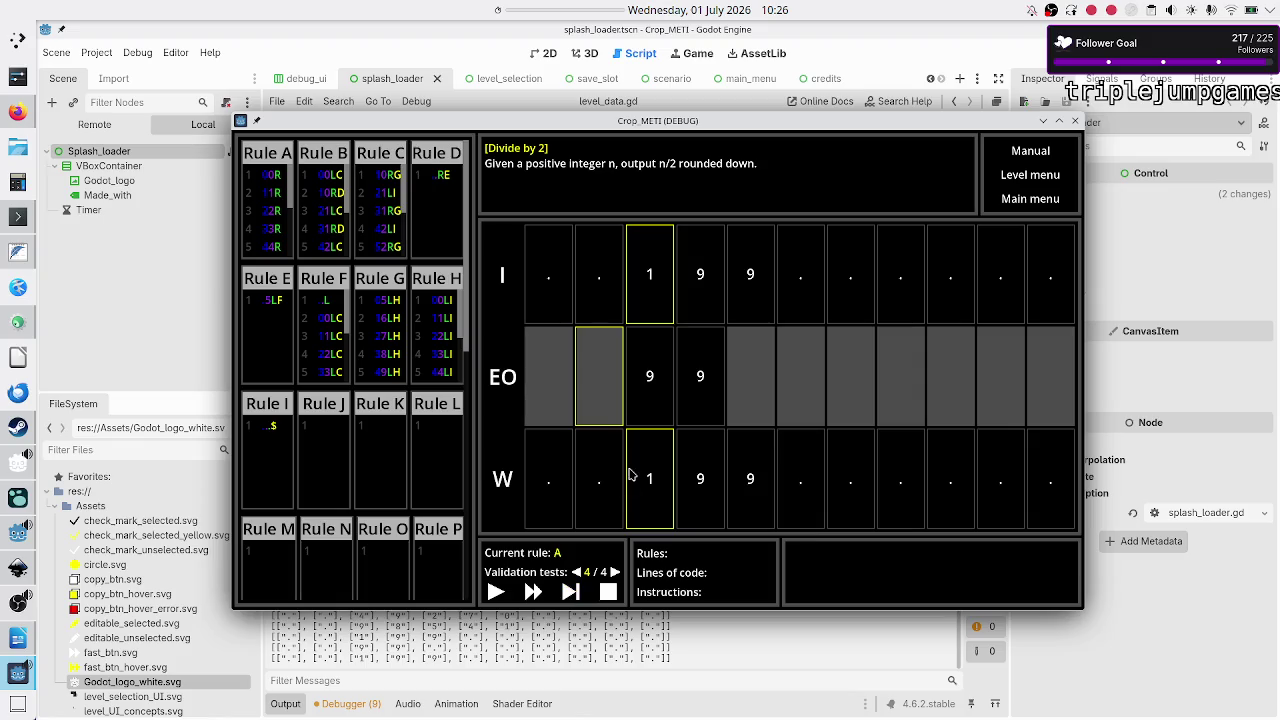
left_click(577, 572)
Step: On validation test 2/4, run then pause the program and single-step into Rule B
left_click(577, 572)
left_click(577, 572)
left_click(496, 593)
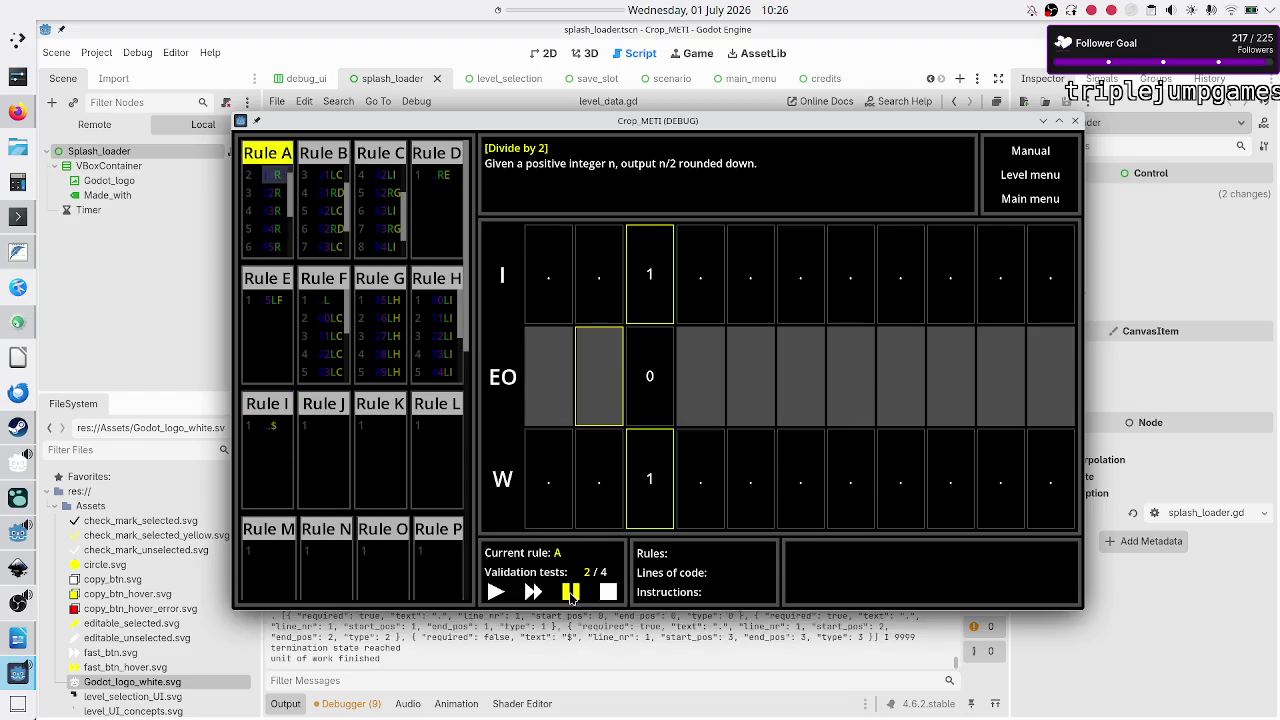
left_click(571, 593)
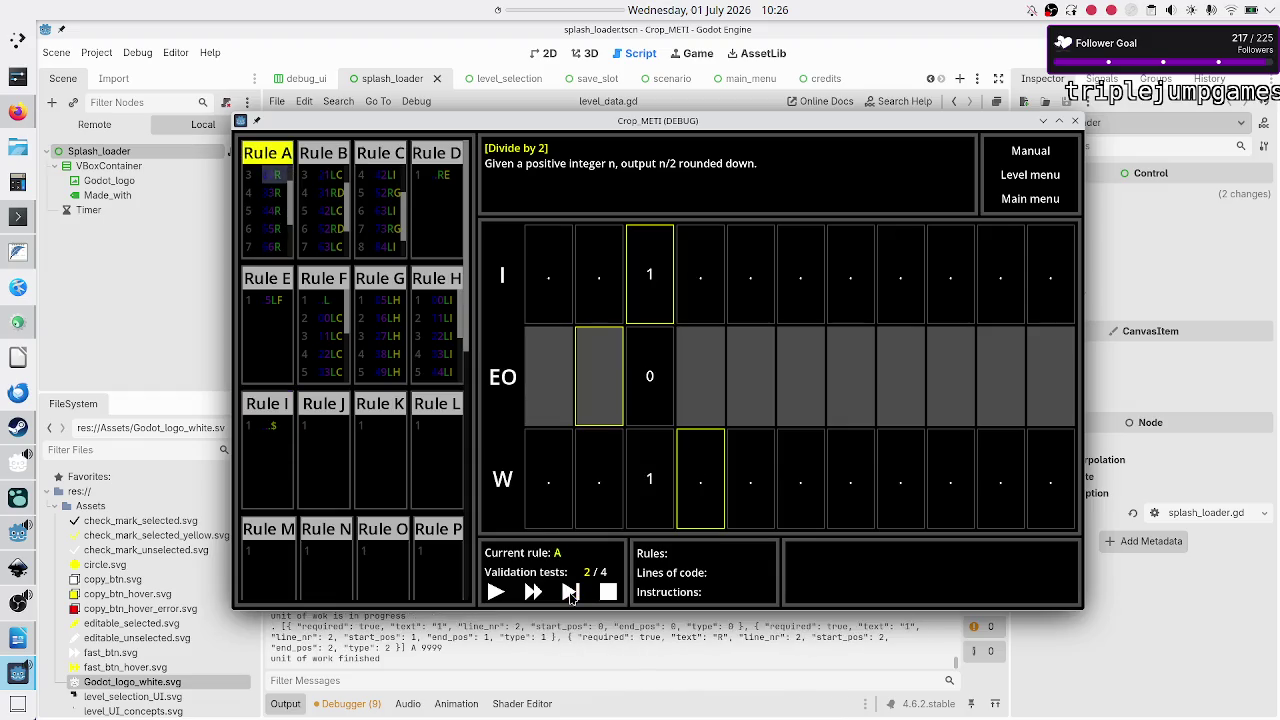
left_click(571, 593)
left_click(571, 593)
left_click(571, 593)
left_click(571, 593)
left_click(571, 593)
left_click(571, 593)
left_click(571, 593)
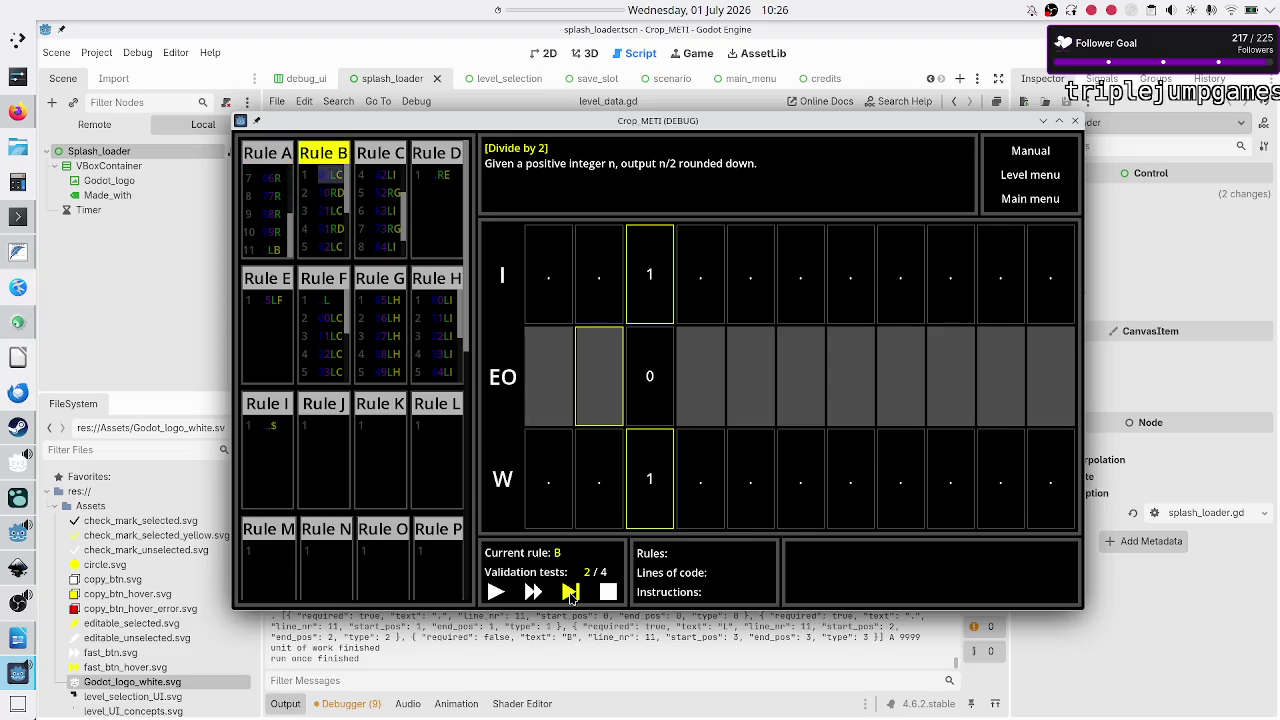
Step: Keep stepping through Rules D and F until execution reaches Rule C
left_click(571, 593)
left_click(571, 593)
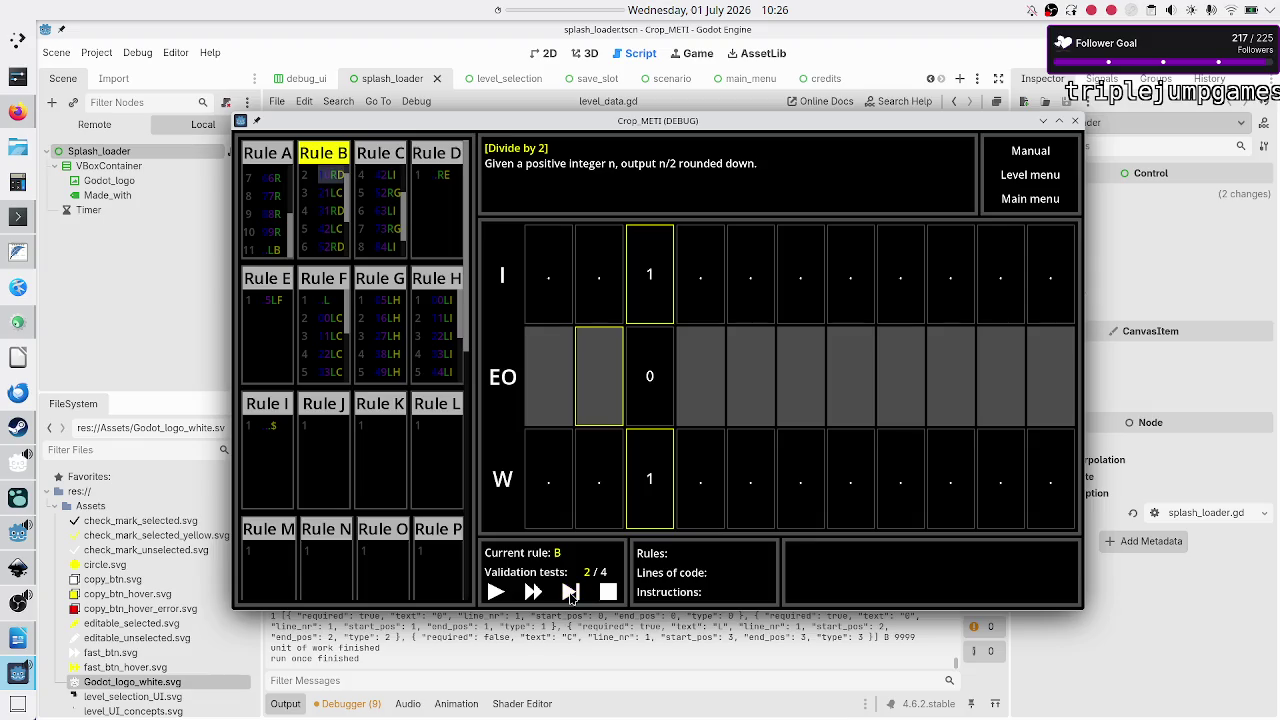
left_click(571, 593)
left_click(571, 593)
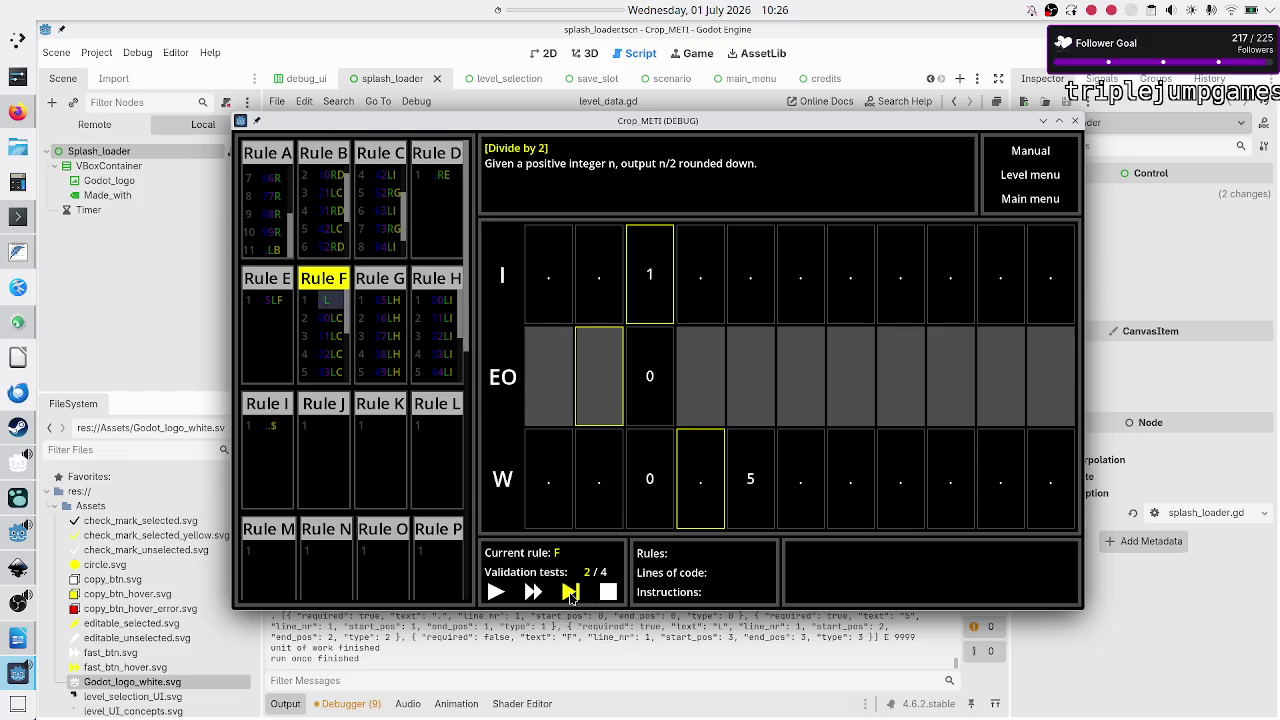
left_click(571, 593)
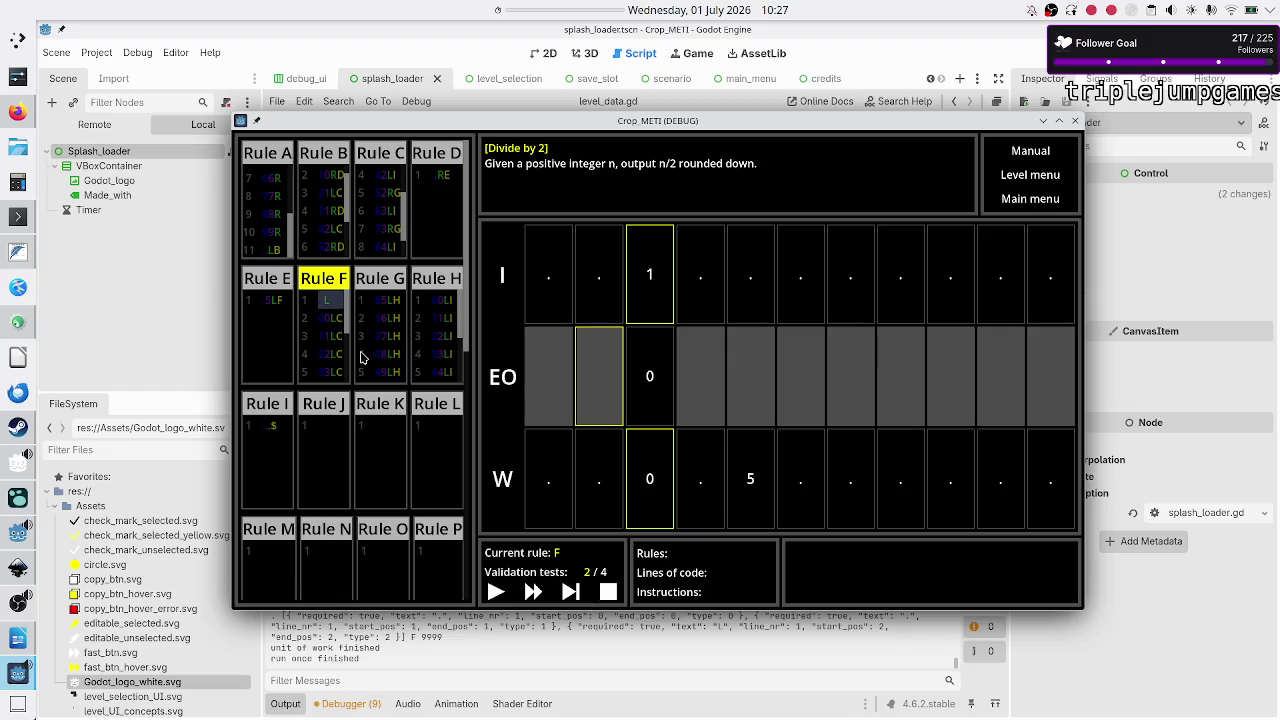
left_click(571, 593)
left_click(571, 593)
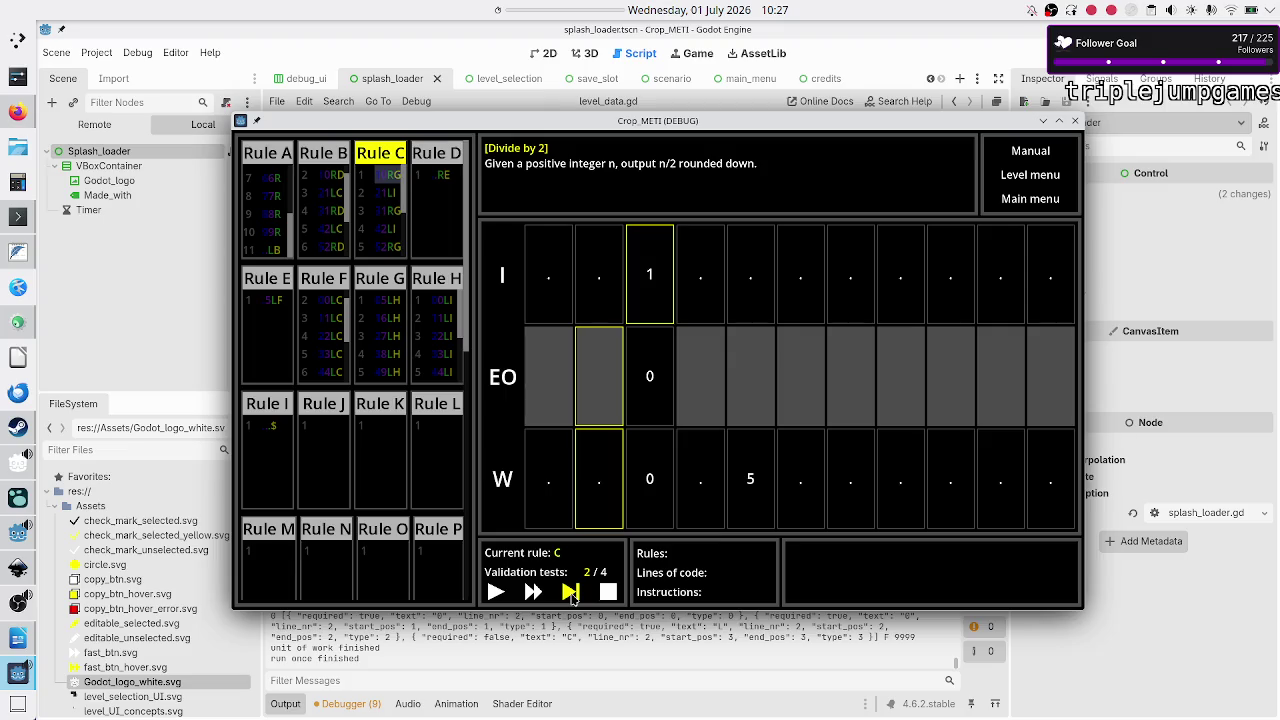
scroll(392, 205, "down", 3)
scroll(392, 205, "up", 3)
Step: Step through Rule C's lines until the program terminates on the current test
left_click(568, 593)
left_click(568, 593)
left_click(568, 593)
left_click(569, 593)
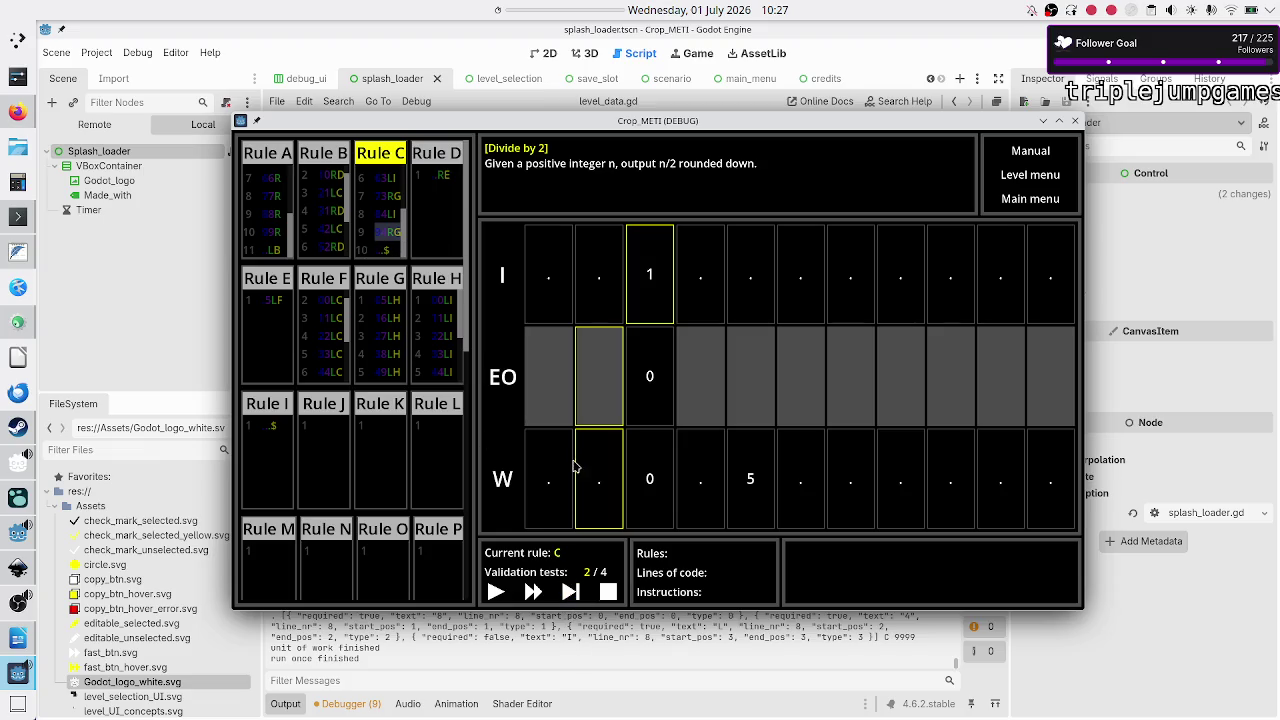
left_click(572, 592)
left_click(572, 592)
left_click(572, 592)
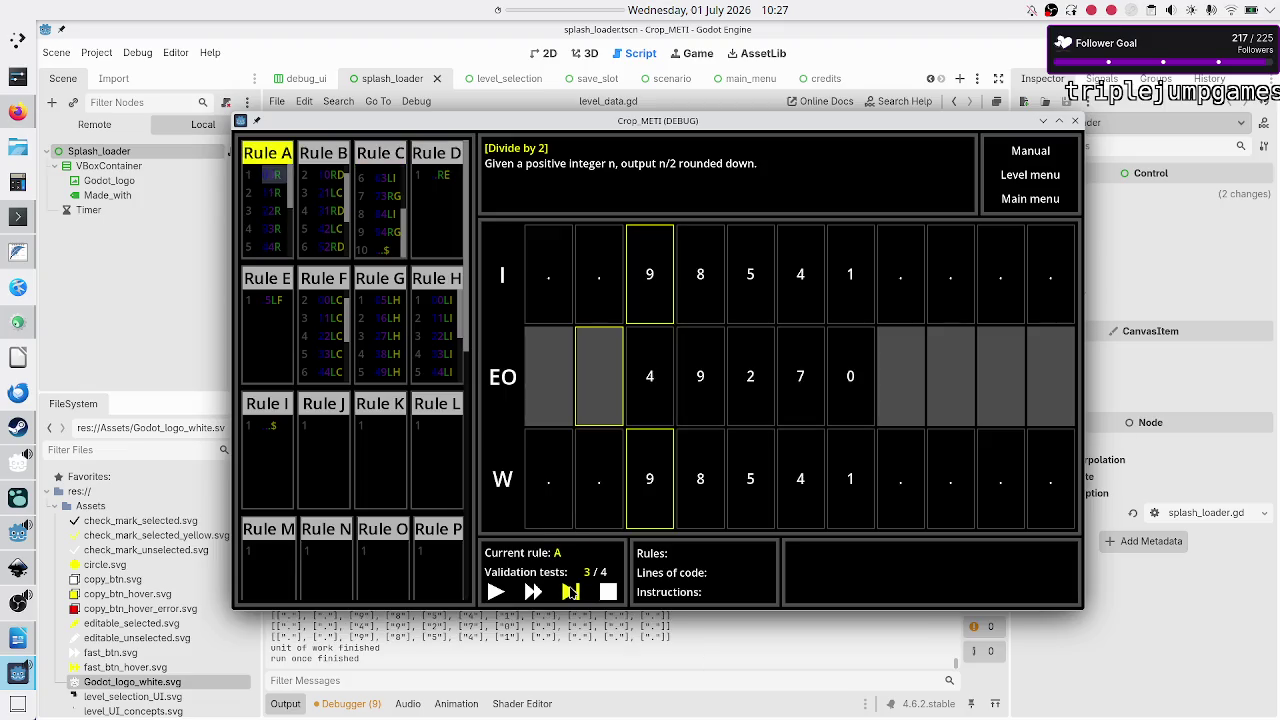
Step: Step, fast-forward and pause until the Rule I no-matching-command error, then view tests 2 and 3 of 4
left_click(572, 592)
left_click(572, 592)
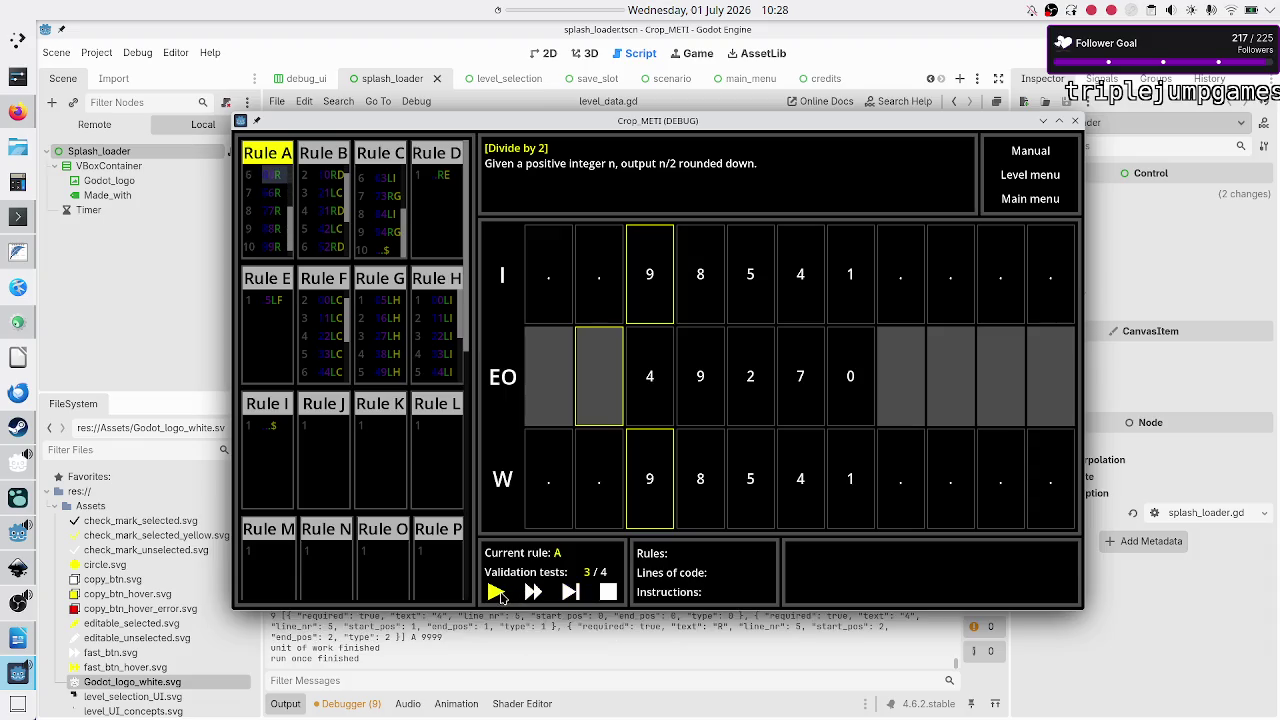
left_click(533, 592)
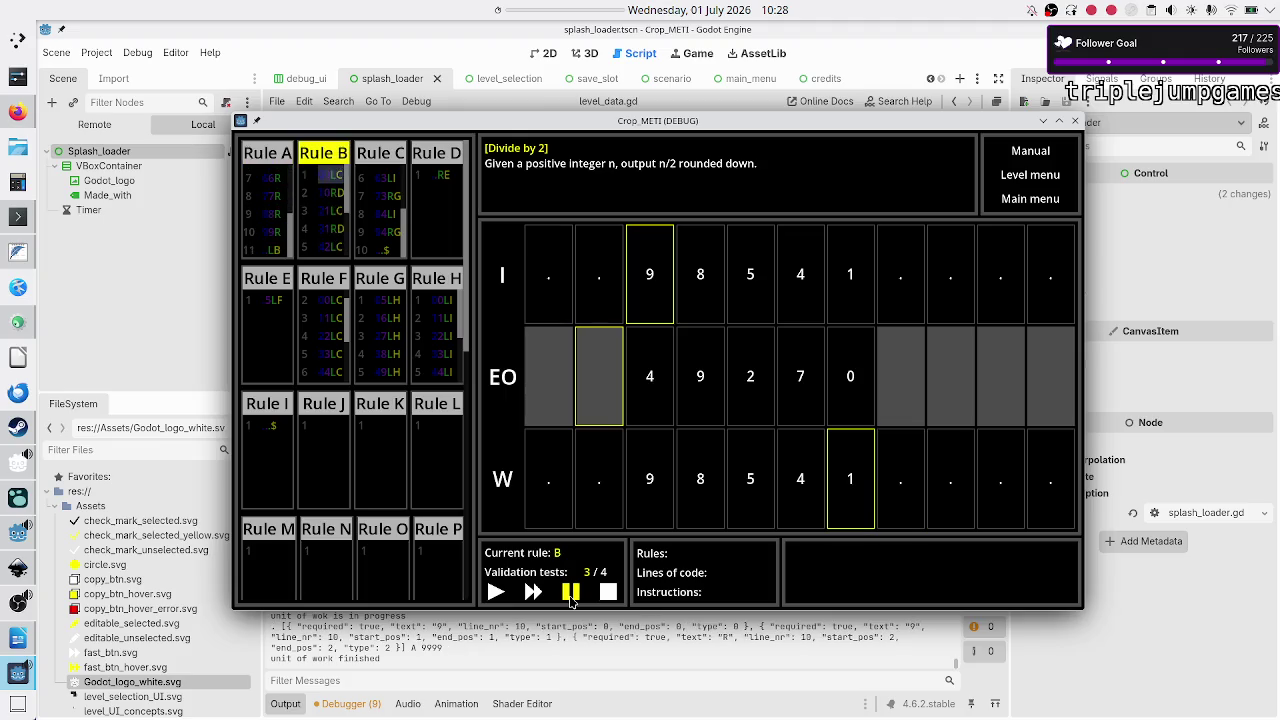
left_click(570, 594)
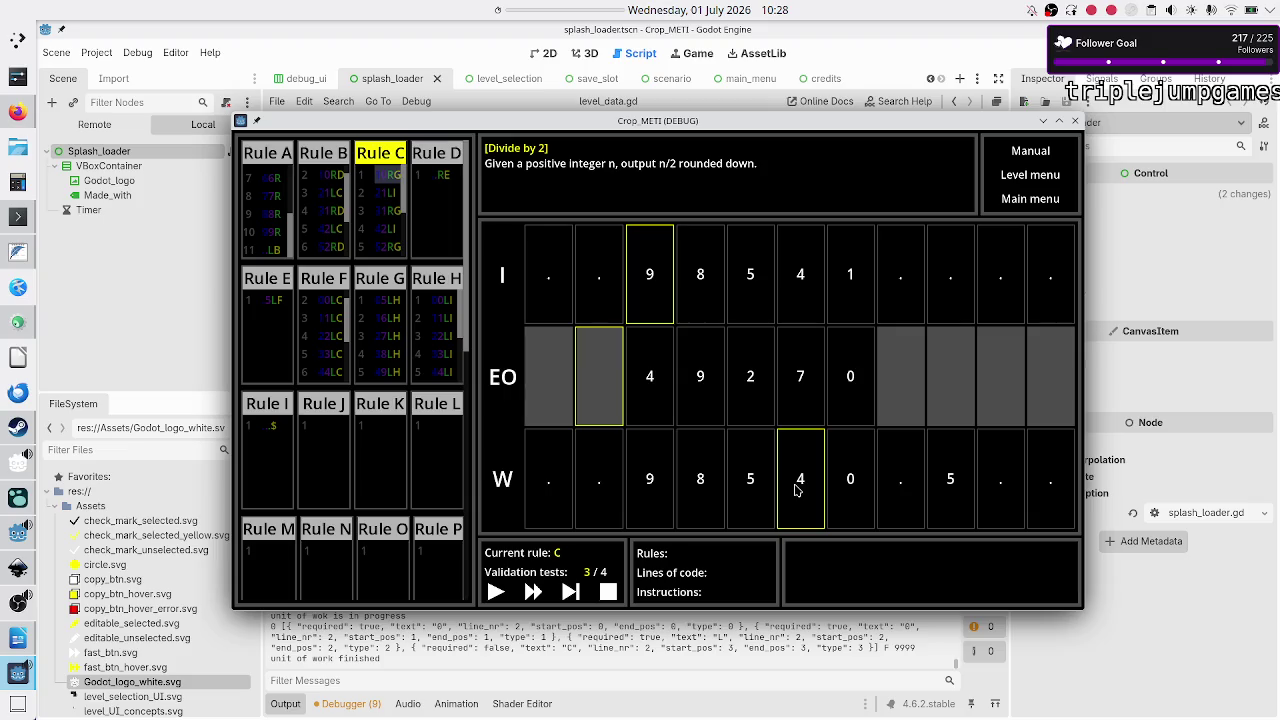
left_click(570, 596)
left_click(573, 594)
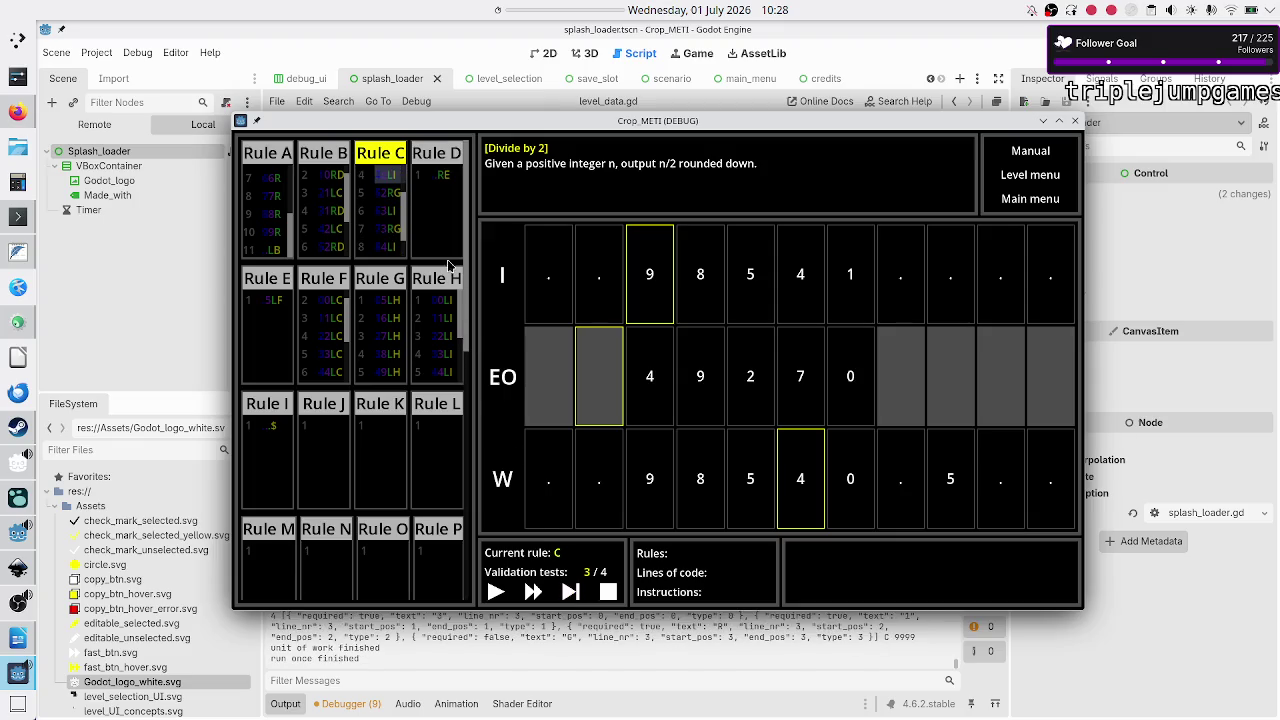
left_click(570, 594)
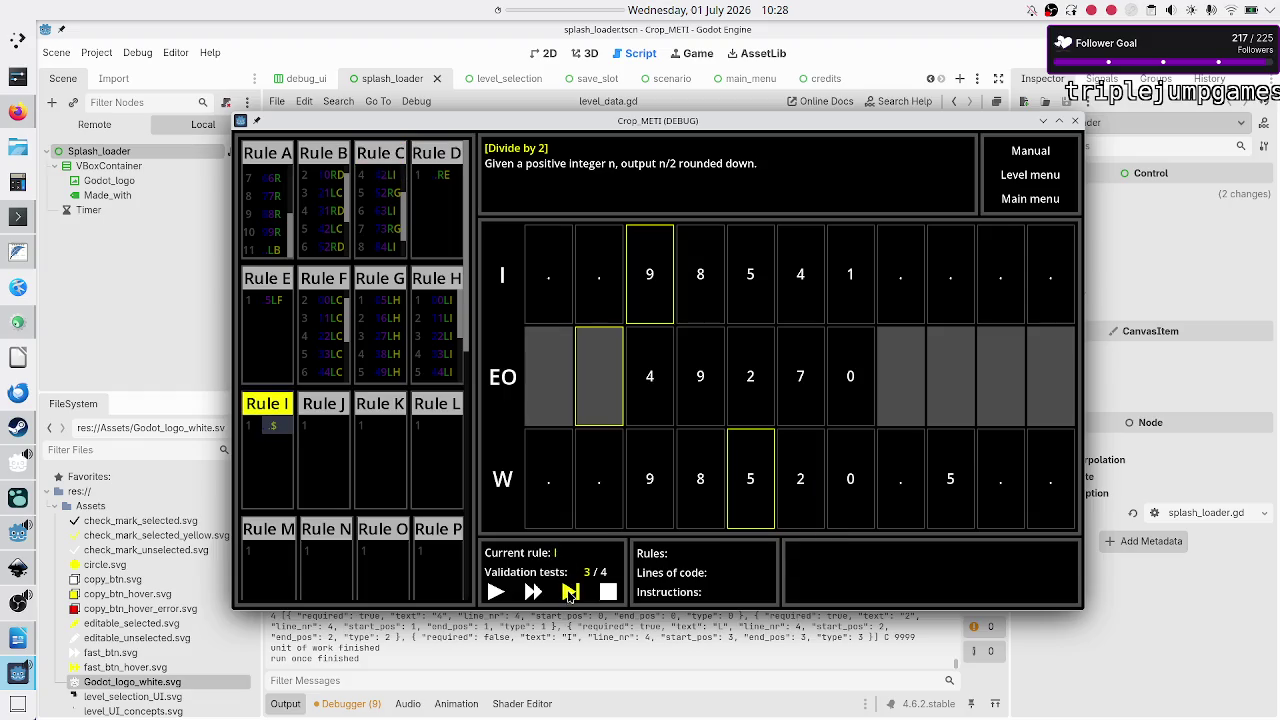
left_click(570, 594)
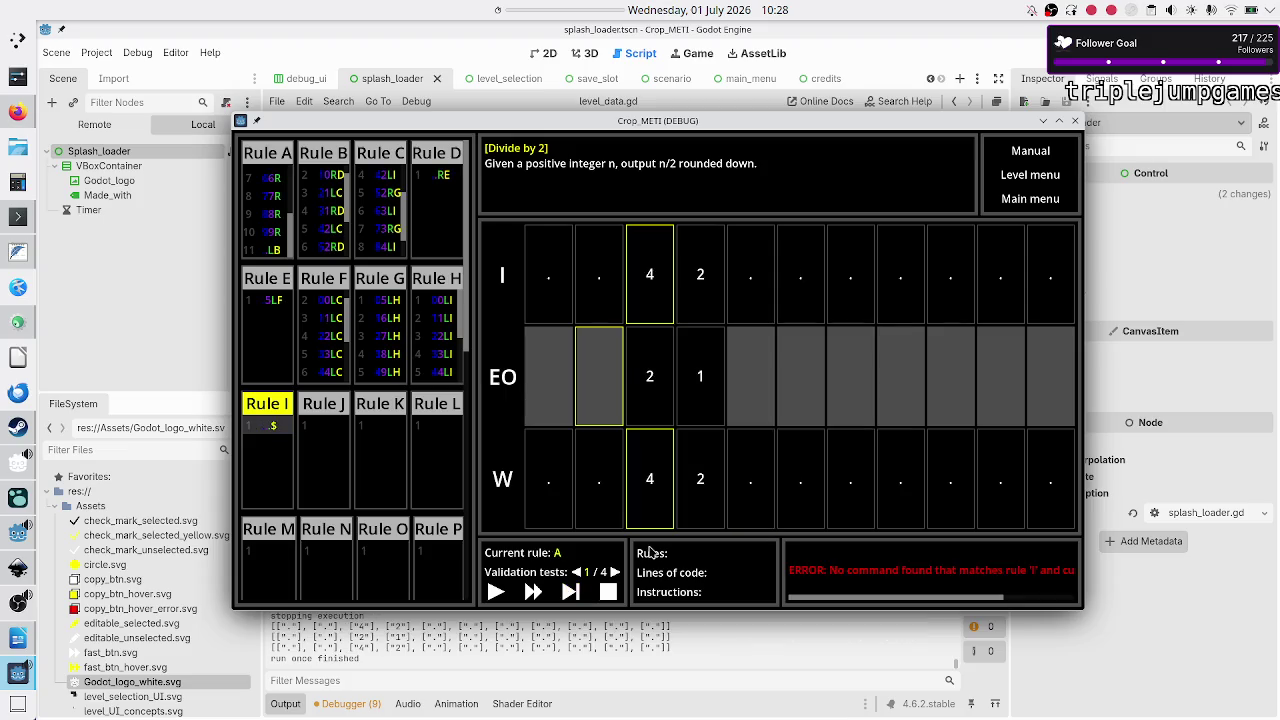
left_click(615, 571)
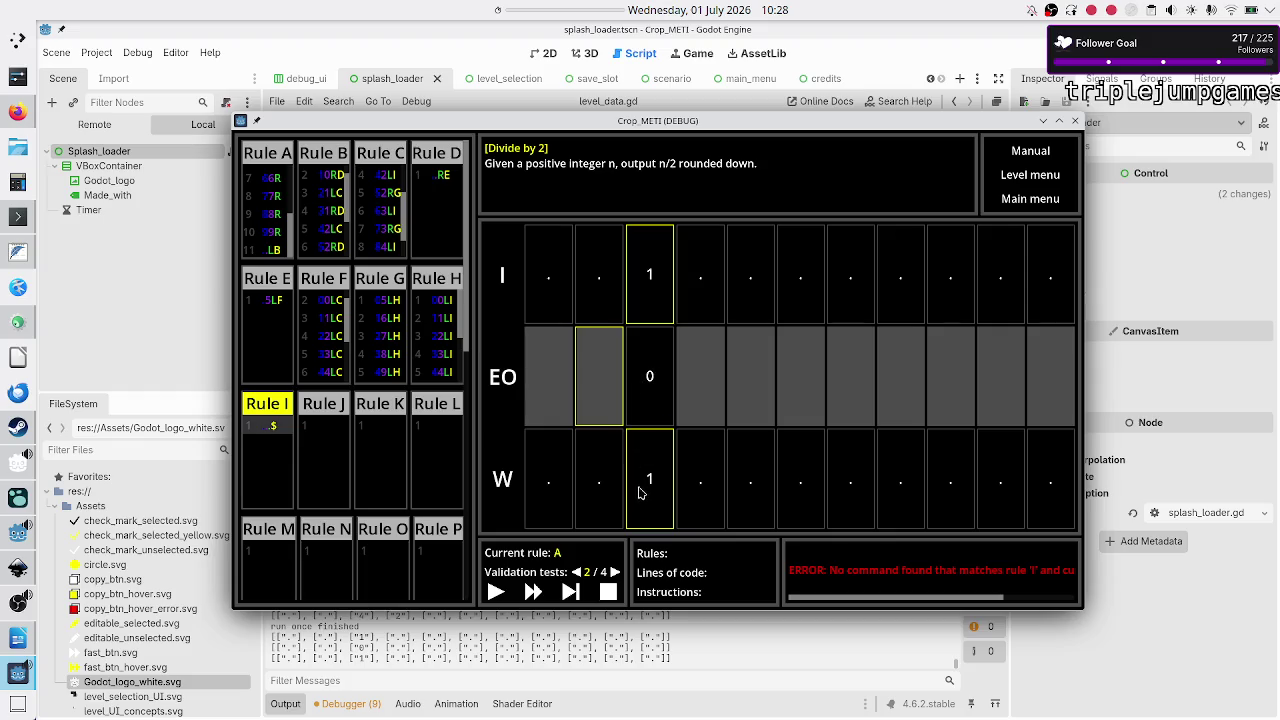
left_click(616, 572)
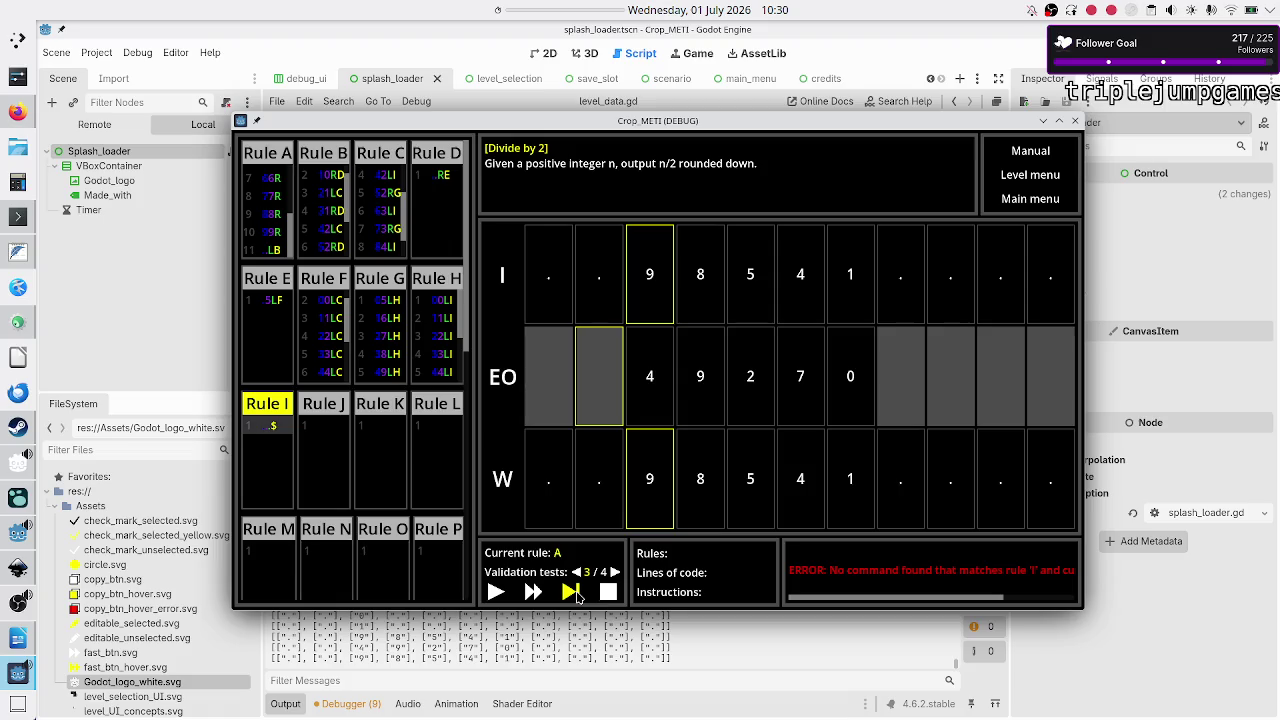
Step: Switch to the puzzle_design.txt notes listing Crop_METI's rules through Rule I
left_click(12, 254)
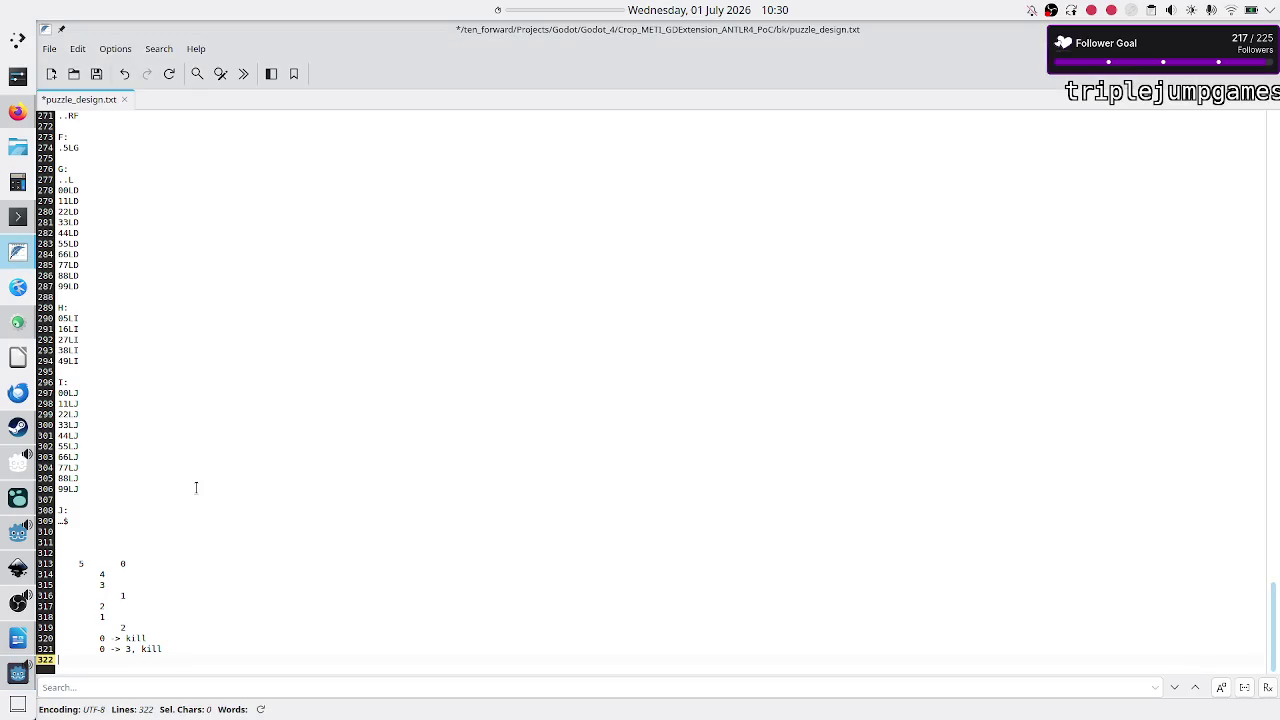
Step: Step through the halving trace on lines 313–319, marking the 4, 3, 1 and 2 values
left_click(101, 563)
key("Down")
key("shift+Right")
key("Down")
key("shift+Right")
key("Down")
key("shift+Right")
key("Right")
key("Down")
key("shift+Right")
key("shift+Down")
key("Down")
key("Right")
Step: Check the 0 and '0 -> 3' entries on lines 320–321, then add an empty line 323
key("Down")
key("shift+Right")
key("Right")
key("Right")
key("Down")
key("shift+Right")
key("shift+Right")
key("shift+Right")
key("Right")
key("Up")
key("Up")
key("Up")
key("Down")
key("Down")
key("Down")
key("shift+Right")
key("Left")
key("Up")
key("Up")
key("Up")
key("Down")
key("Down")
key("Down")
key("shift+Right")
key("Right")
key("shift+Right")
key("shift+Right")
key("shift+Right")
key("Down")
key("Down")
key("Return")
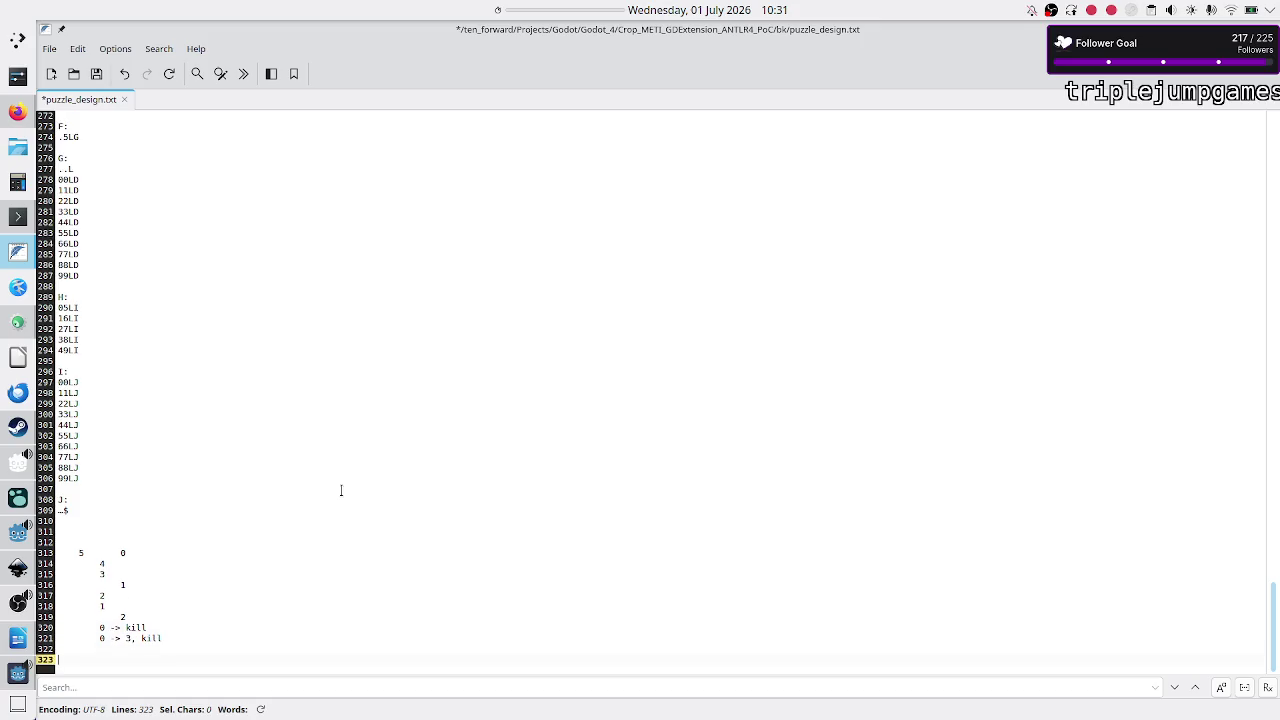
Step: Write the note '100k -> 100k decrements, 50k increments' on line 323
type("99")
type("k")
key("BackSpace")
key("BackSpace")
key("BackSpace")
type("10")
type("0")
type("-> 100")
type("decrements")
type(" t")
type("50k in")
type("crements")
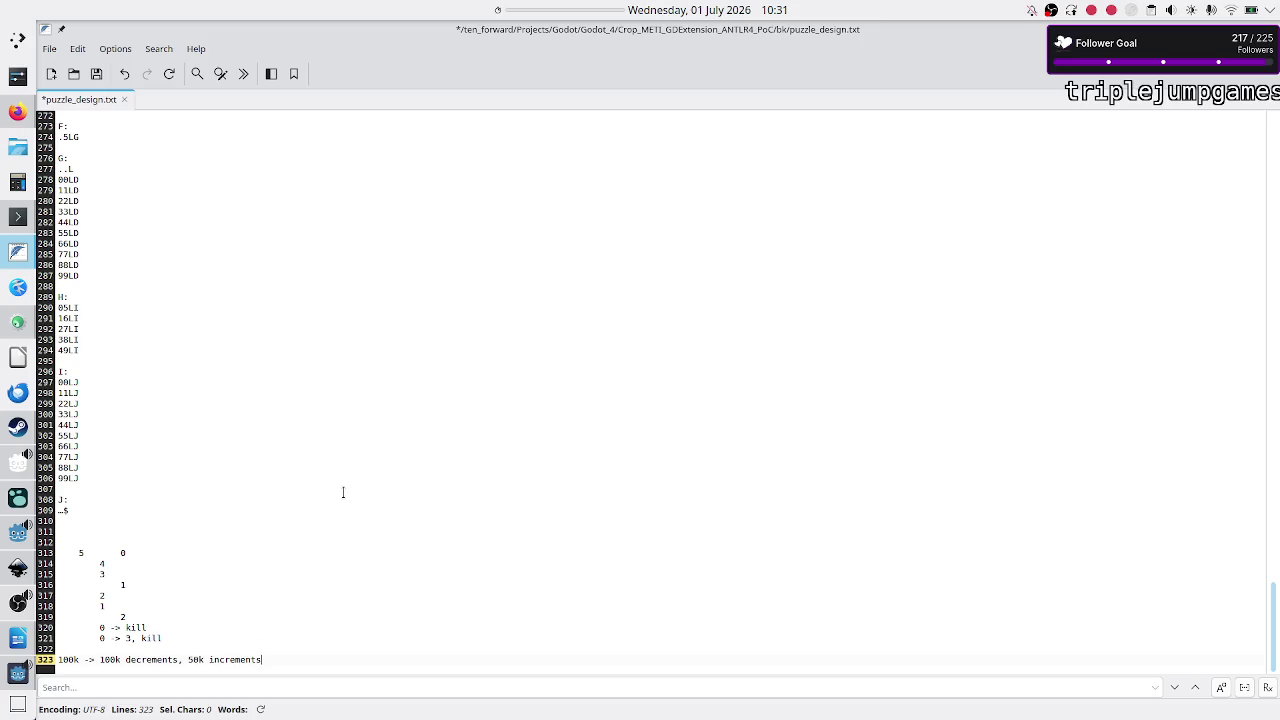
Step: Select the trace lines 313–321 above the new note
key("Up")
key("Up")
key("Up")
key("Down")
key("Down")
key("Down")
key("End")
key("Up")
key("Up")
key("Up")
key("Up")
key("Up")
key("Up")
key("shift+Down")
key("shift+Down")
key("shift+Down")
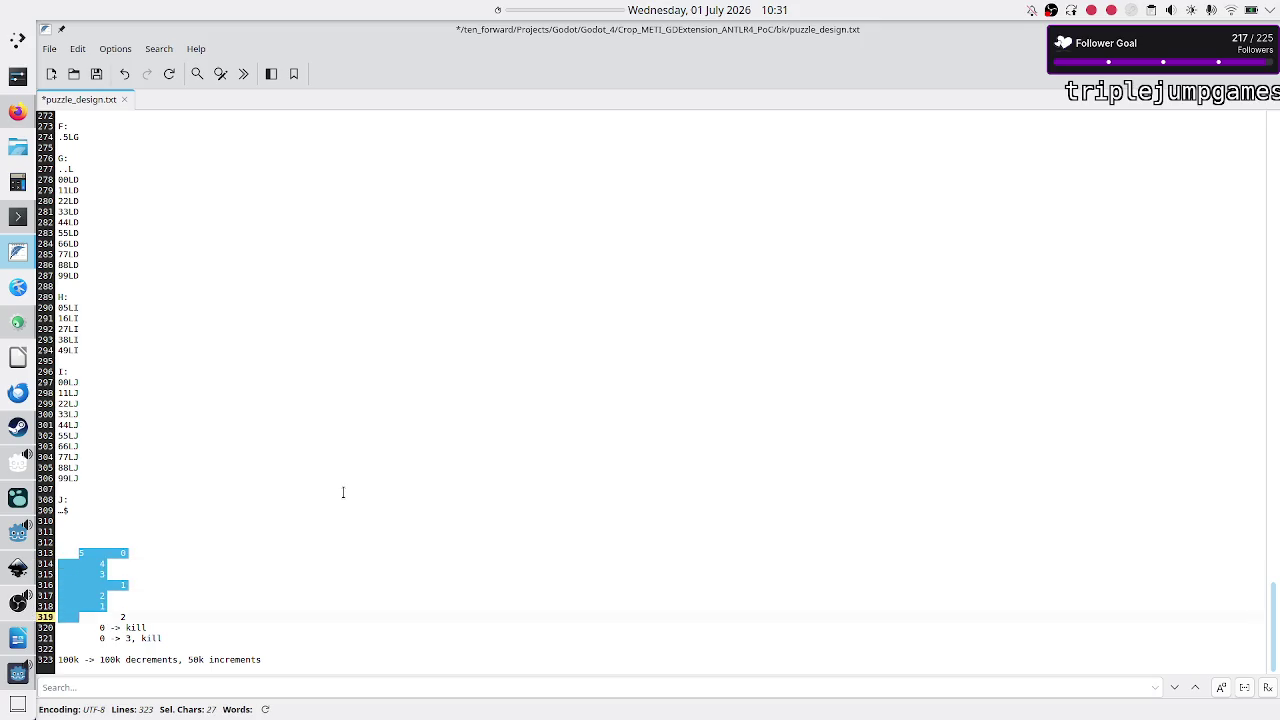
key("shift+Left")
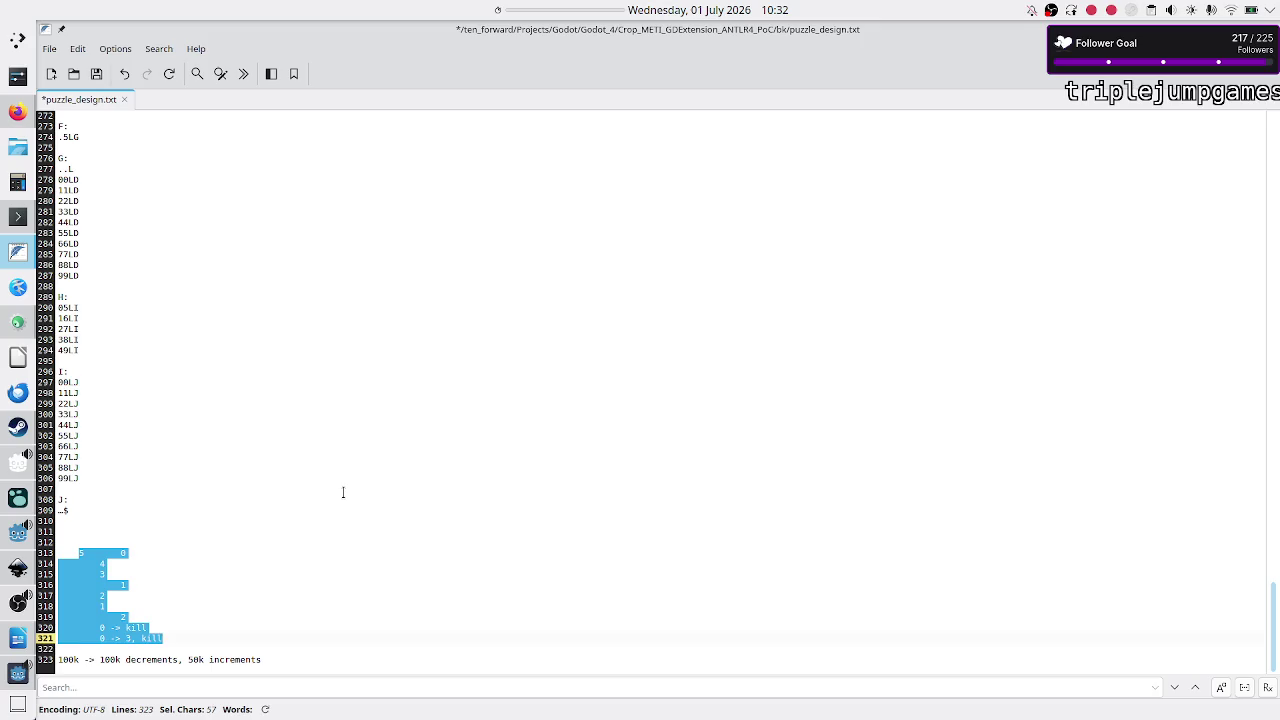
Step: From the game's level menu, browse Decimal data and open Divide by 2's Cut in half program
left_click(18, 680)
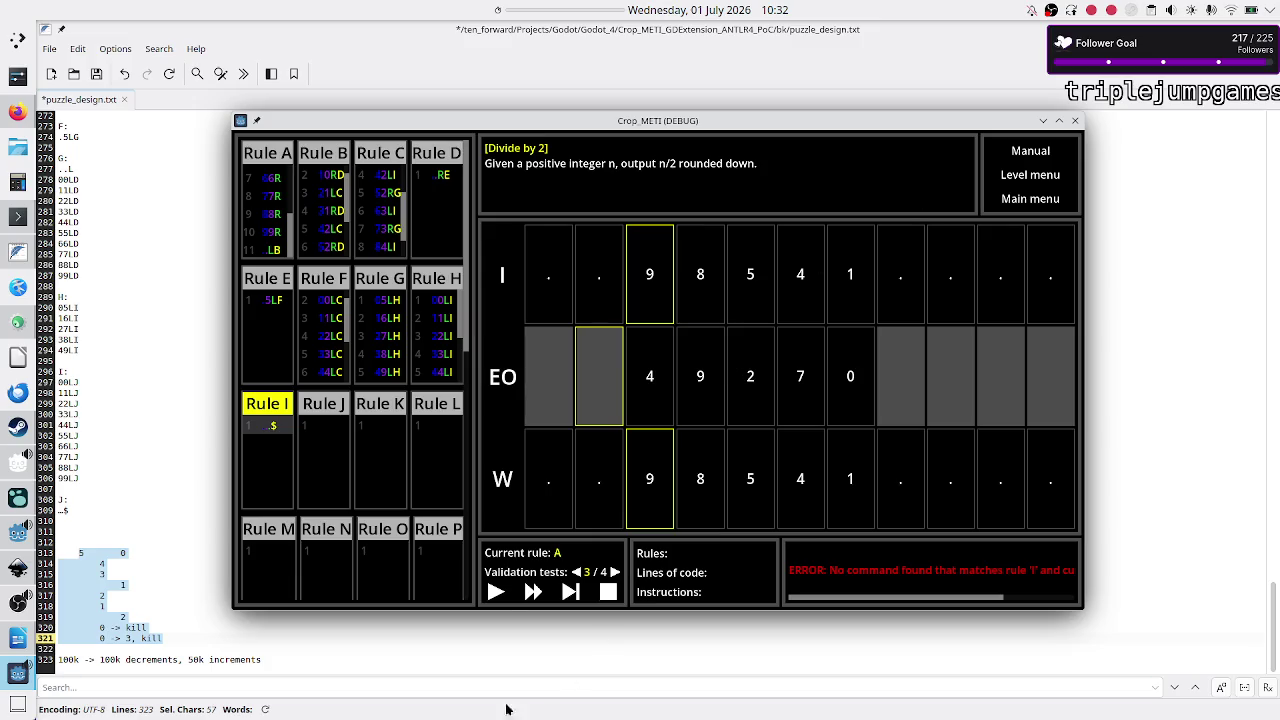
left_click(1032, 176)
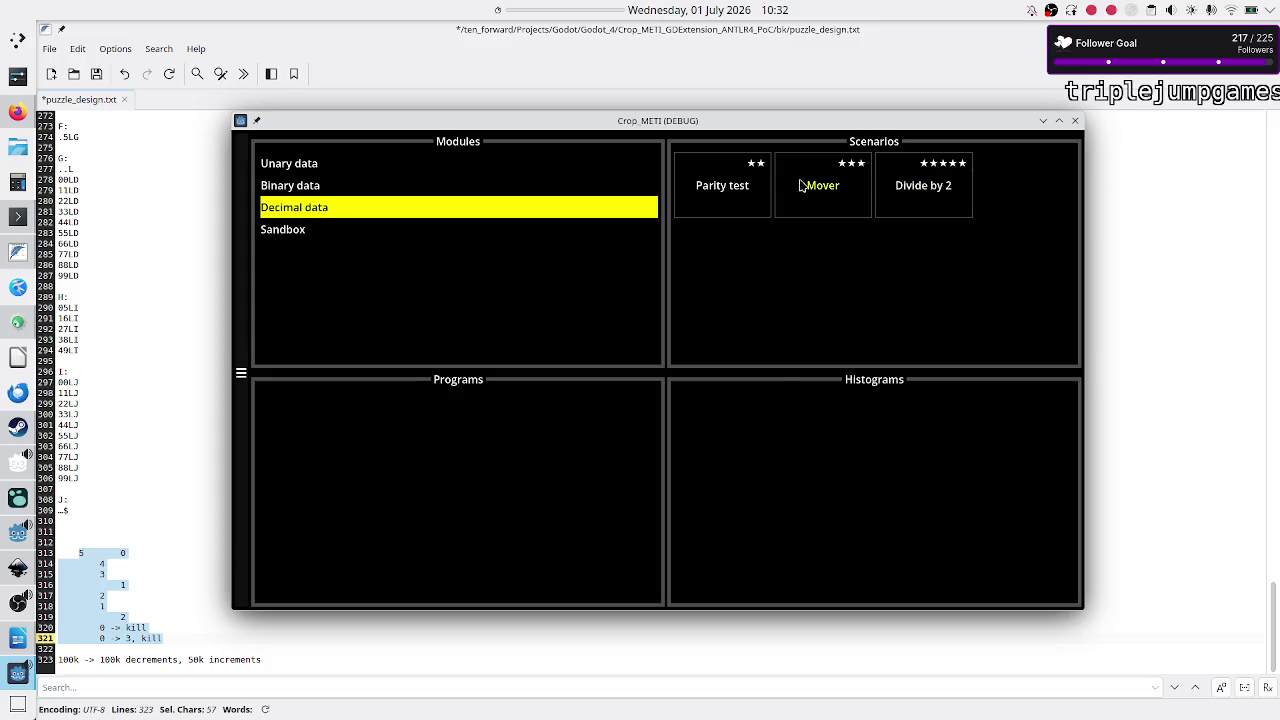
left_click(375, 170)
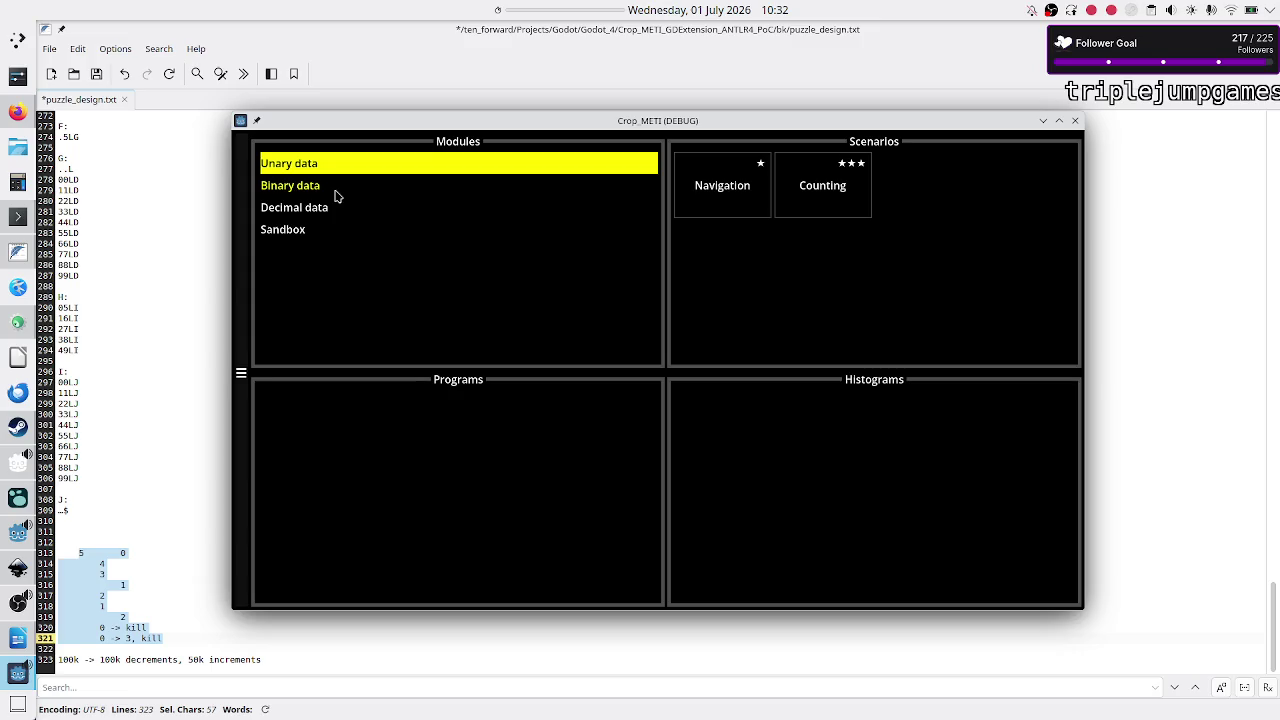
left_click(337, 194)
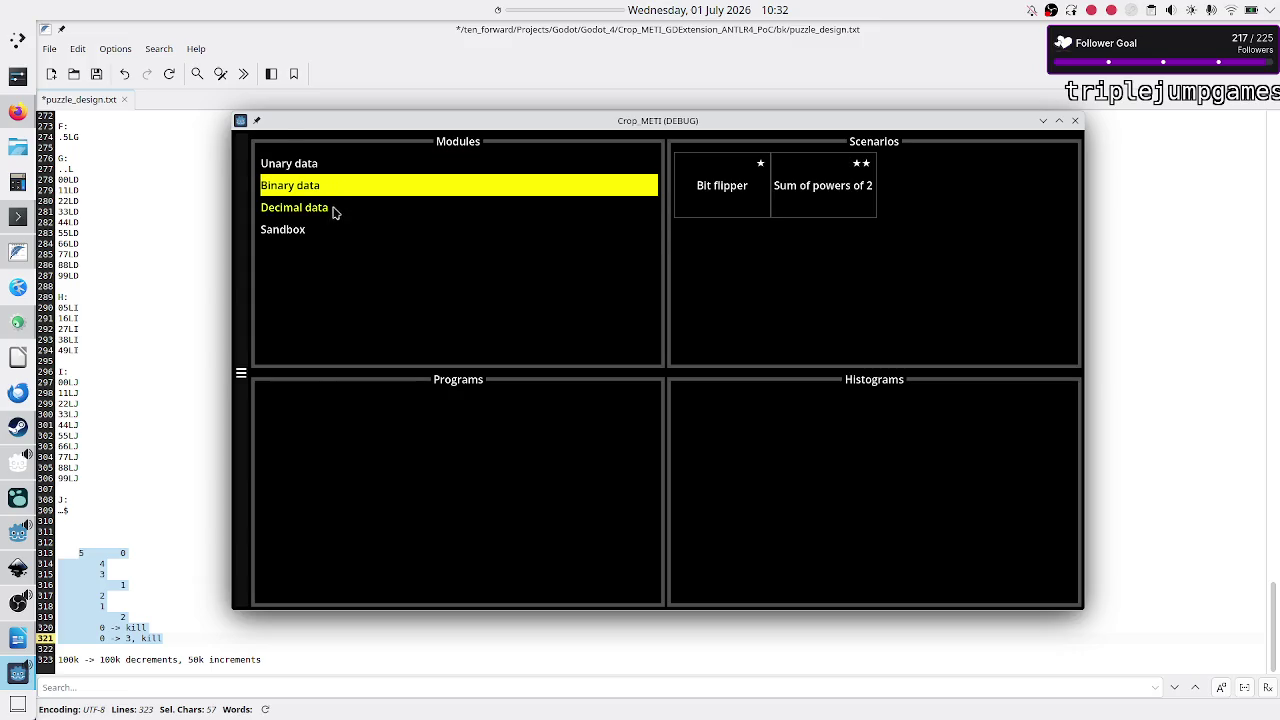
left_click(337, 211)
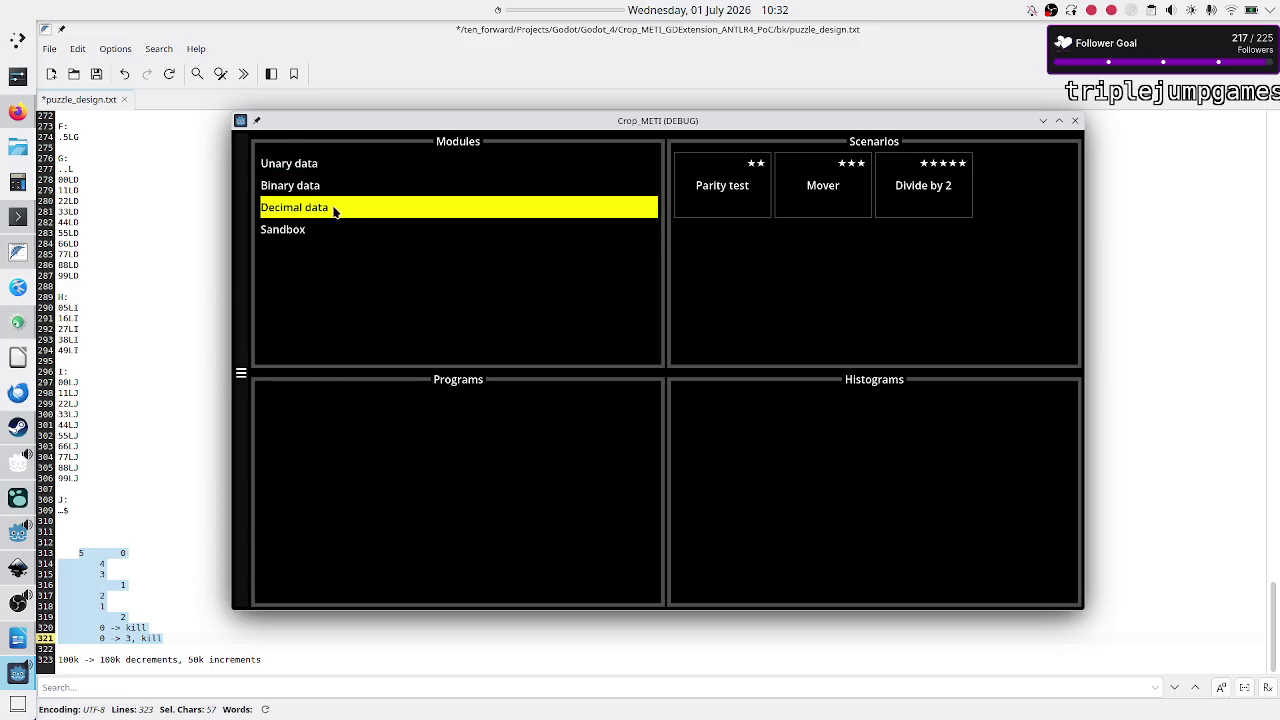
left_click(947, 197)
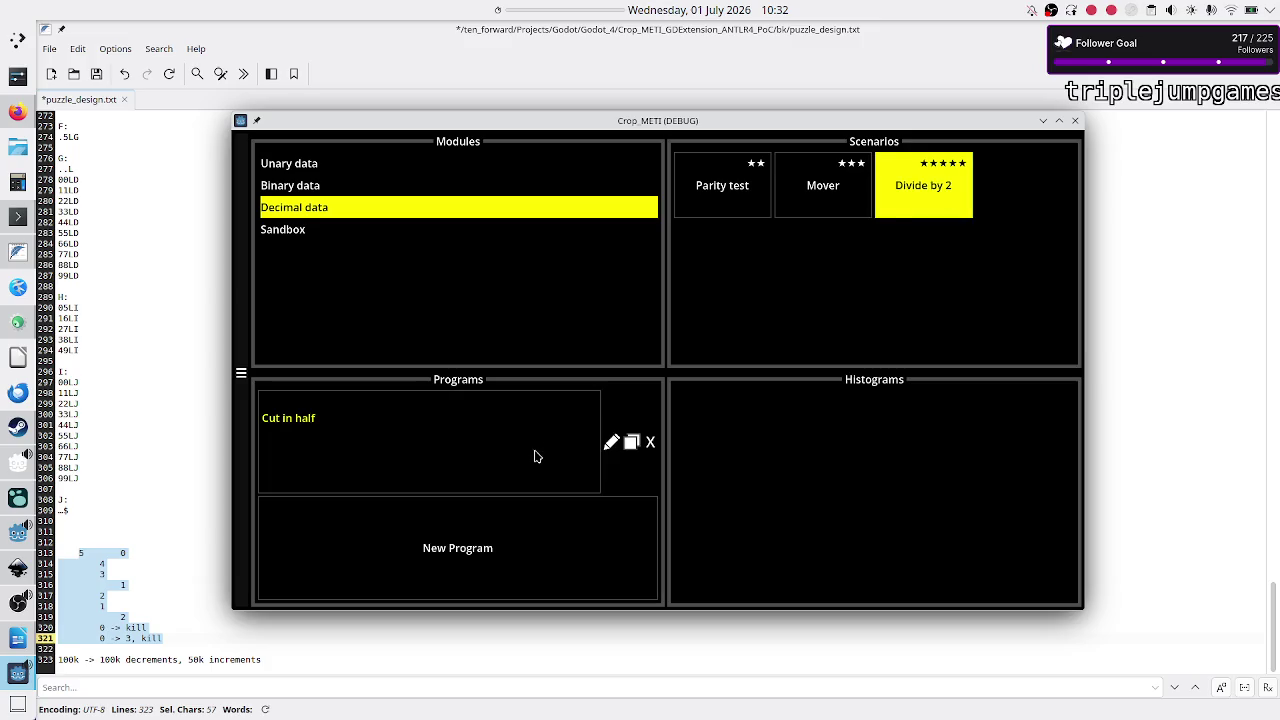
left_click(525, 458)
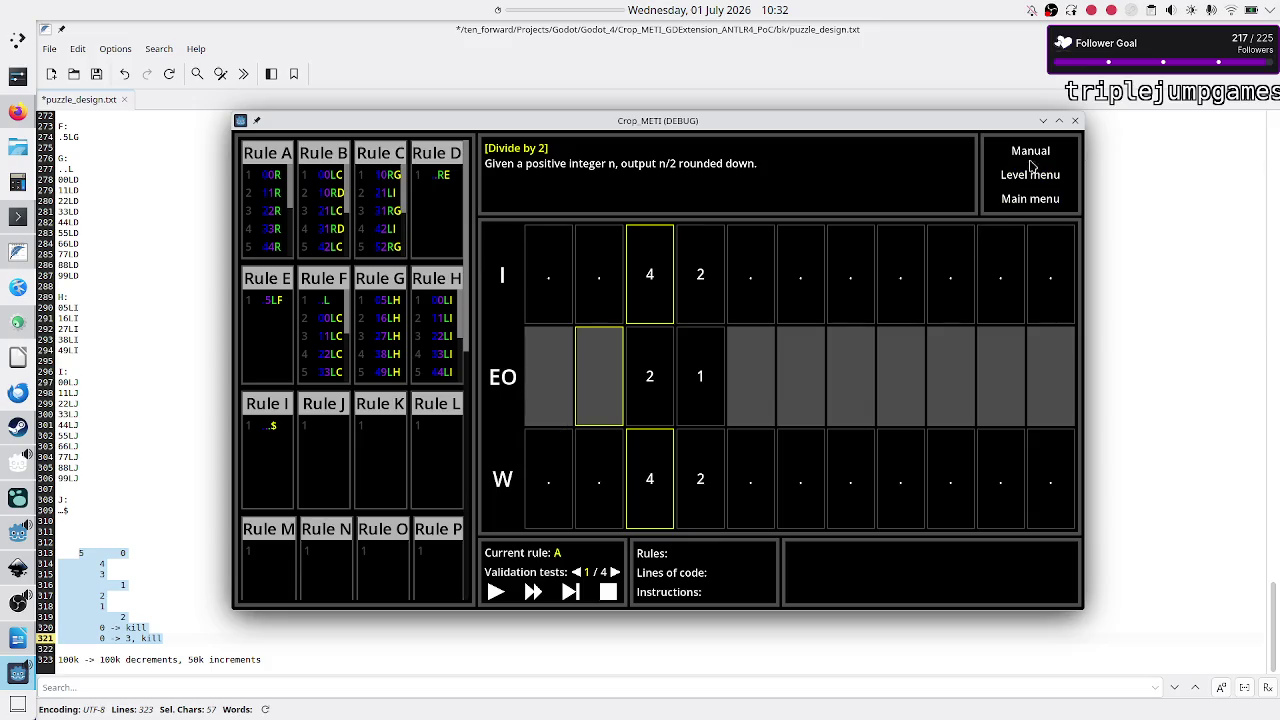
Step: Return to the game's main menu, close the game, and click back into the notes
left_click(1020, 199)
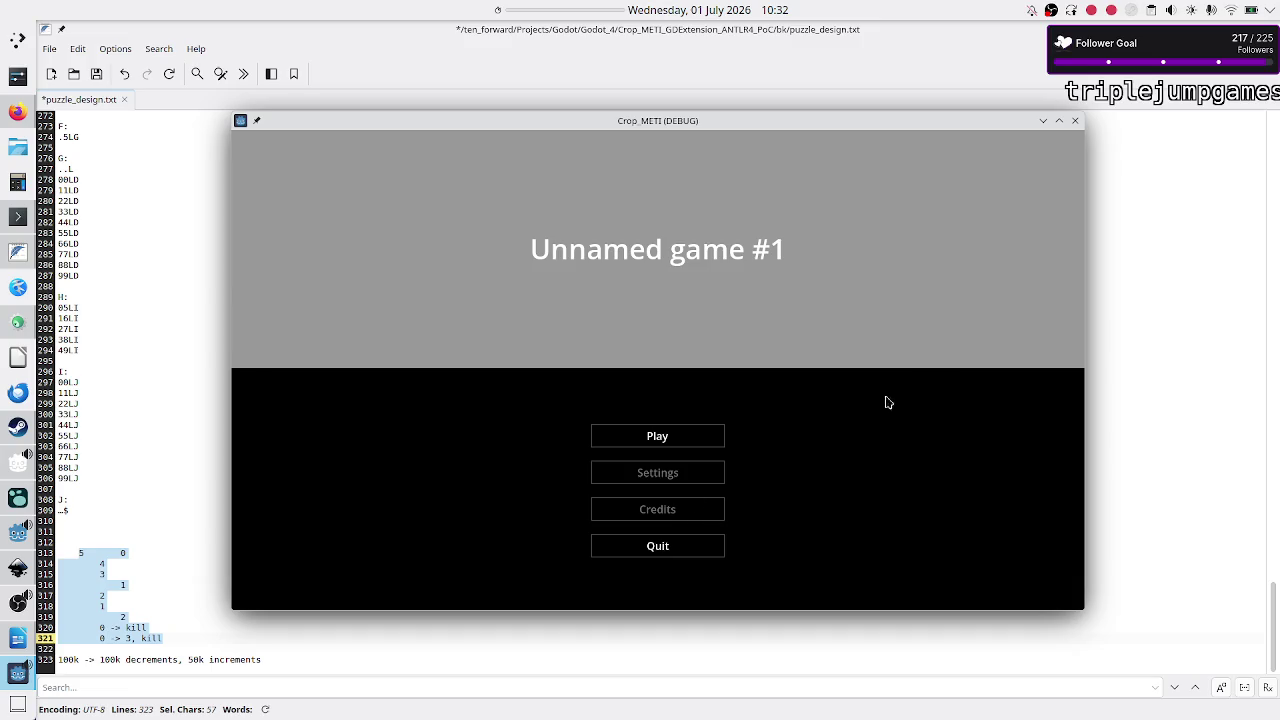
left_click(1081, 124)
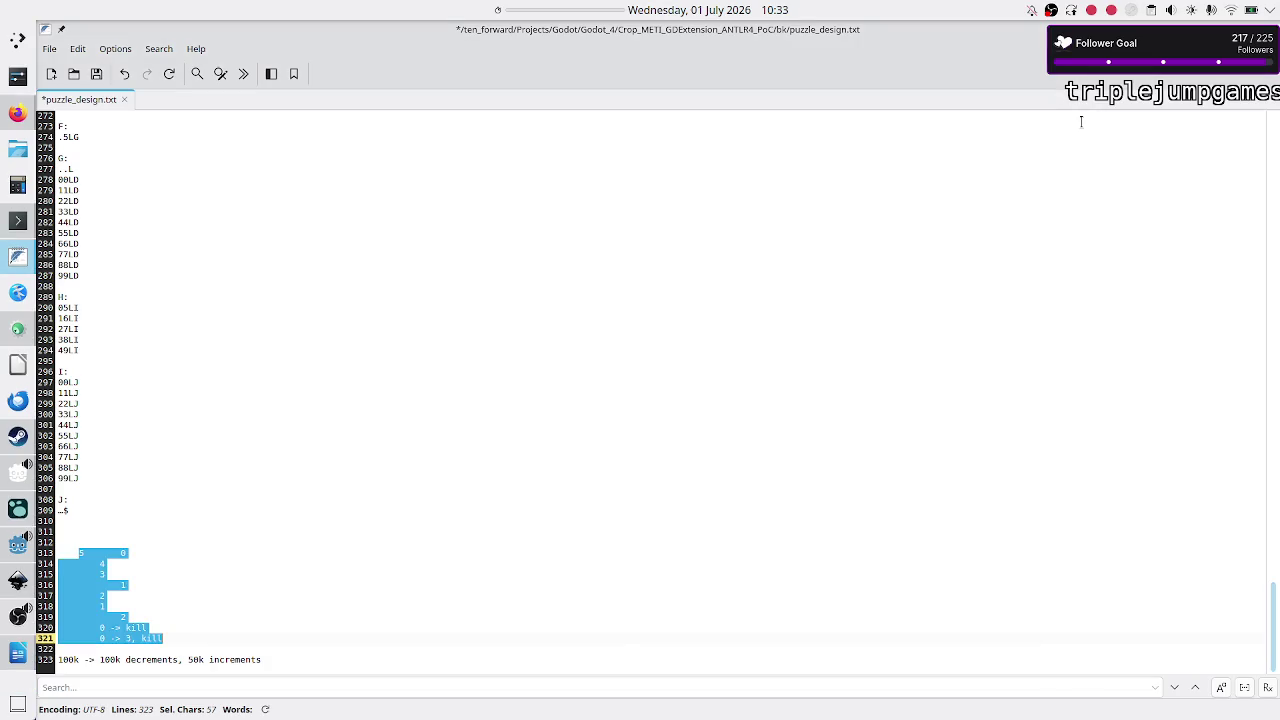
left_click(307, 542)
key("Down")
key("Down")
key("Down")
key("Down")
key("Down")
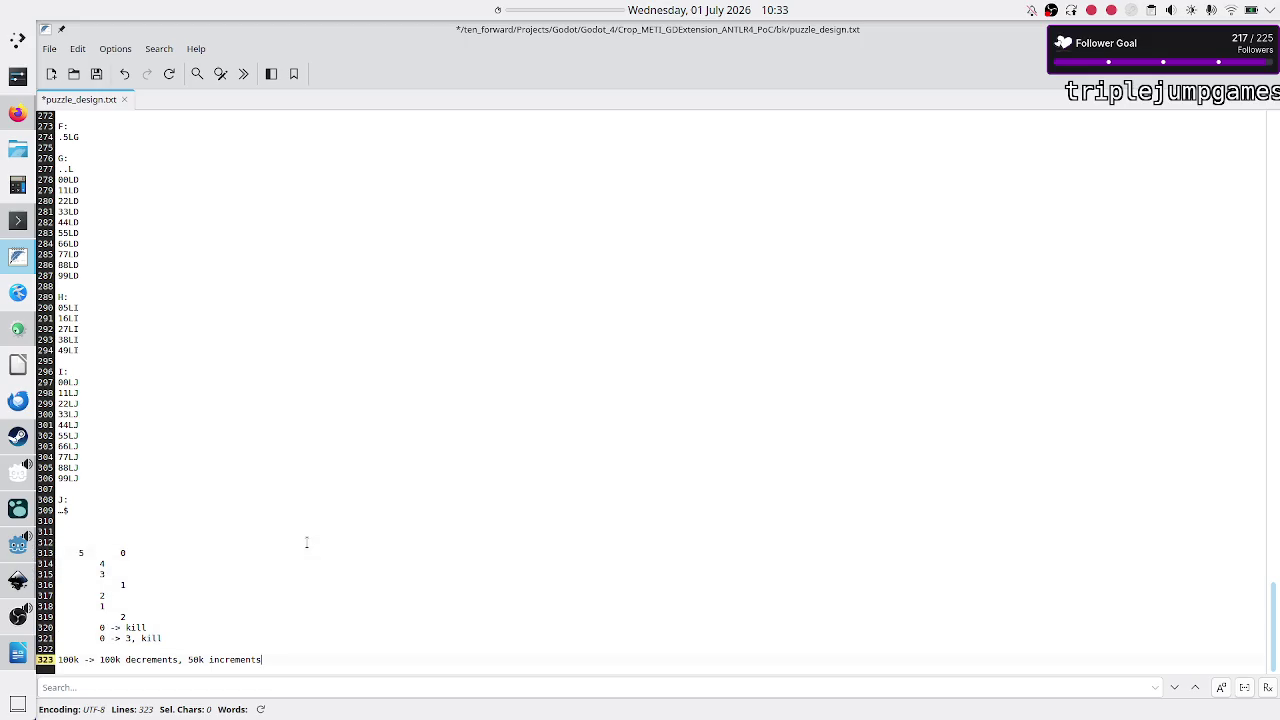
Step: Open main_menu in the 2D view, enable the Credits button, and run the project with F5
left_click(18, 544)
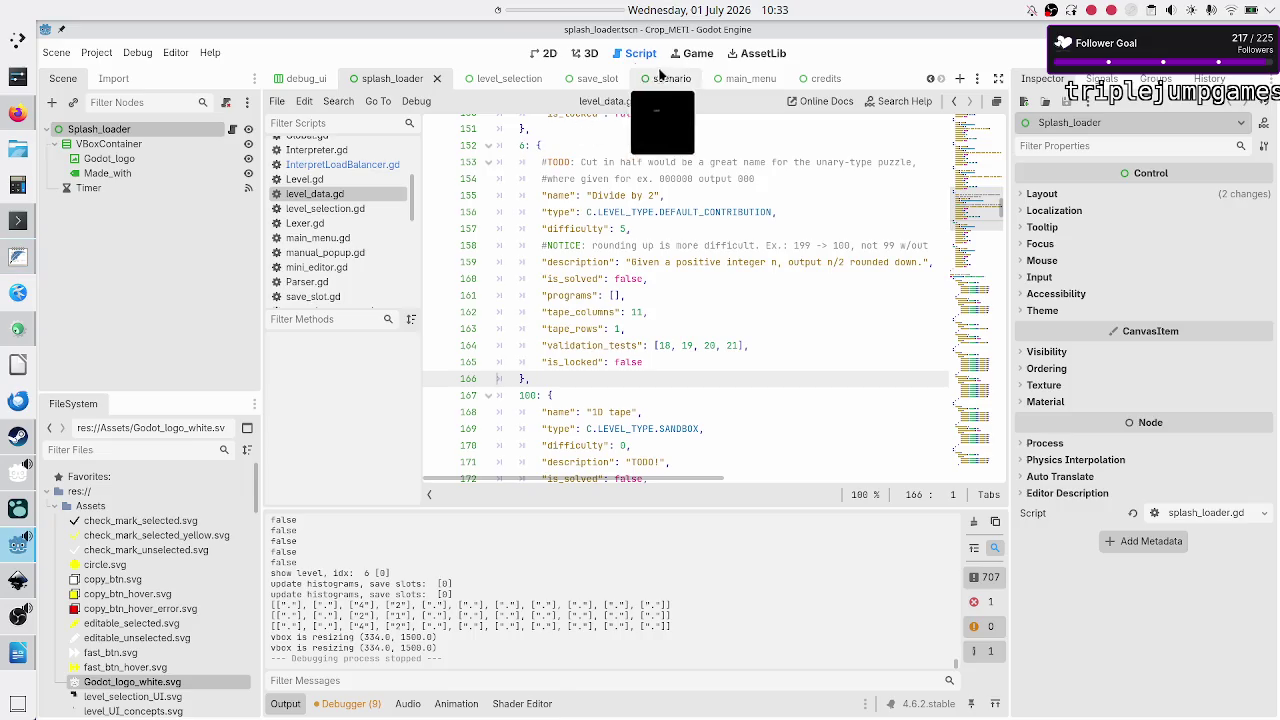
left_click(539, 56)
left_click(722, 82)
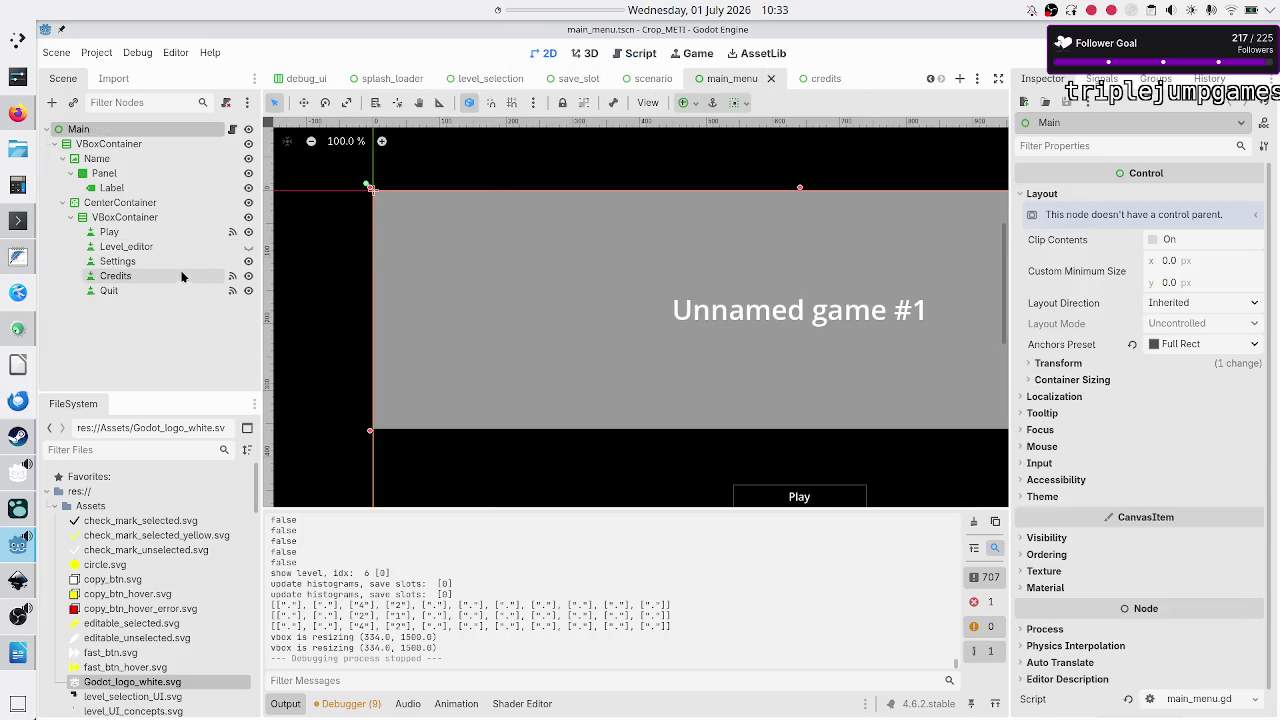
left_click(176, 276)
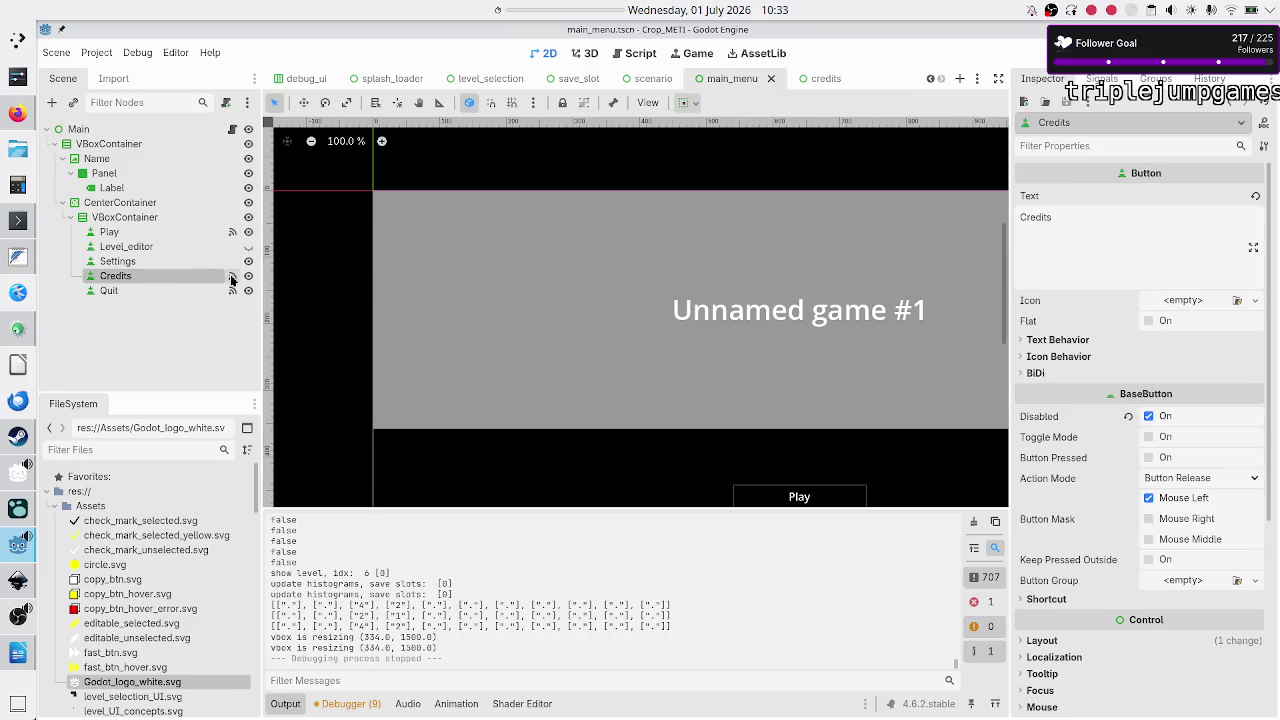
left_click(1129, 416)
key("F5")
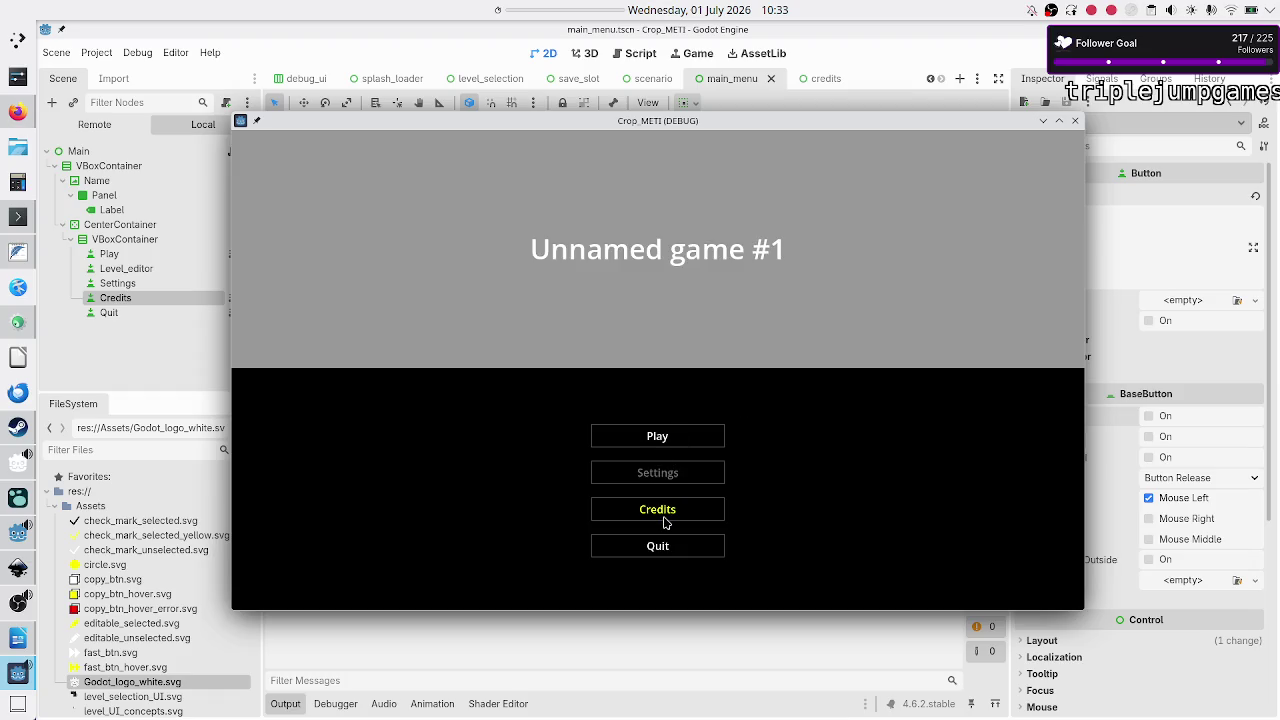
Step: View the in-game credits screen, stop the game, then select the title Label and Credits nodes
left_click(665, 520)
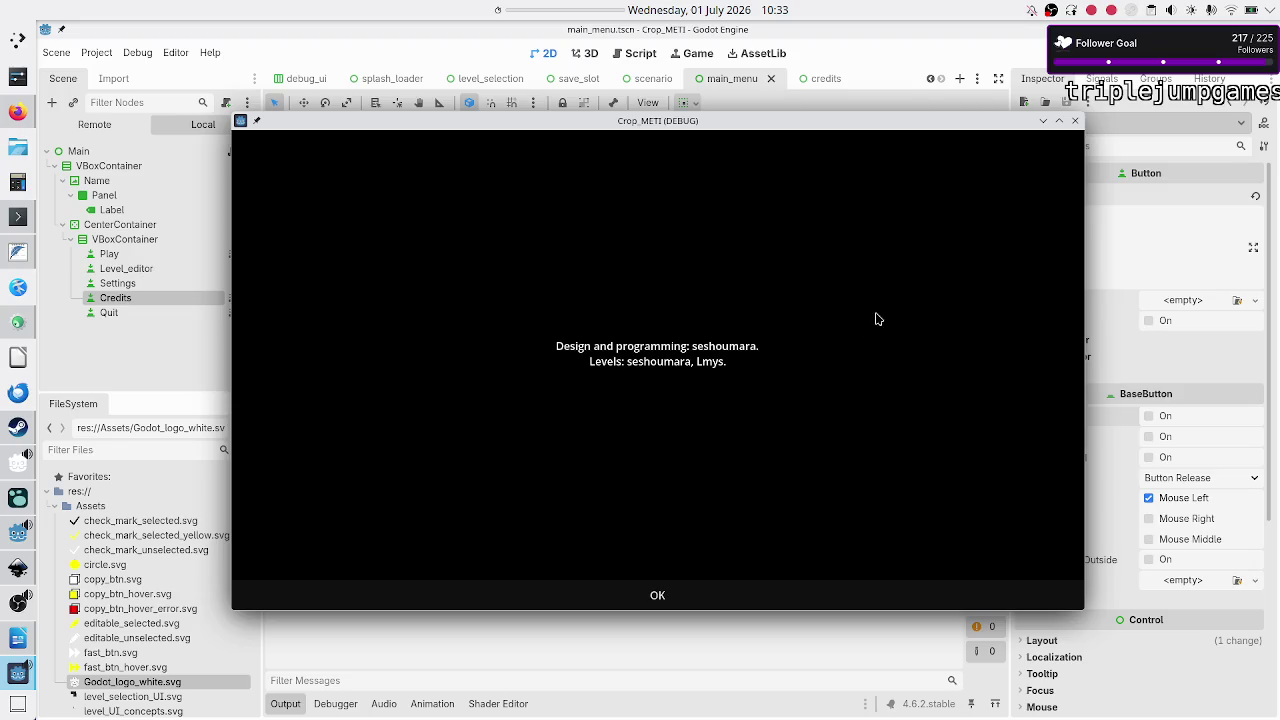
left_click(1074, 122)
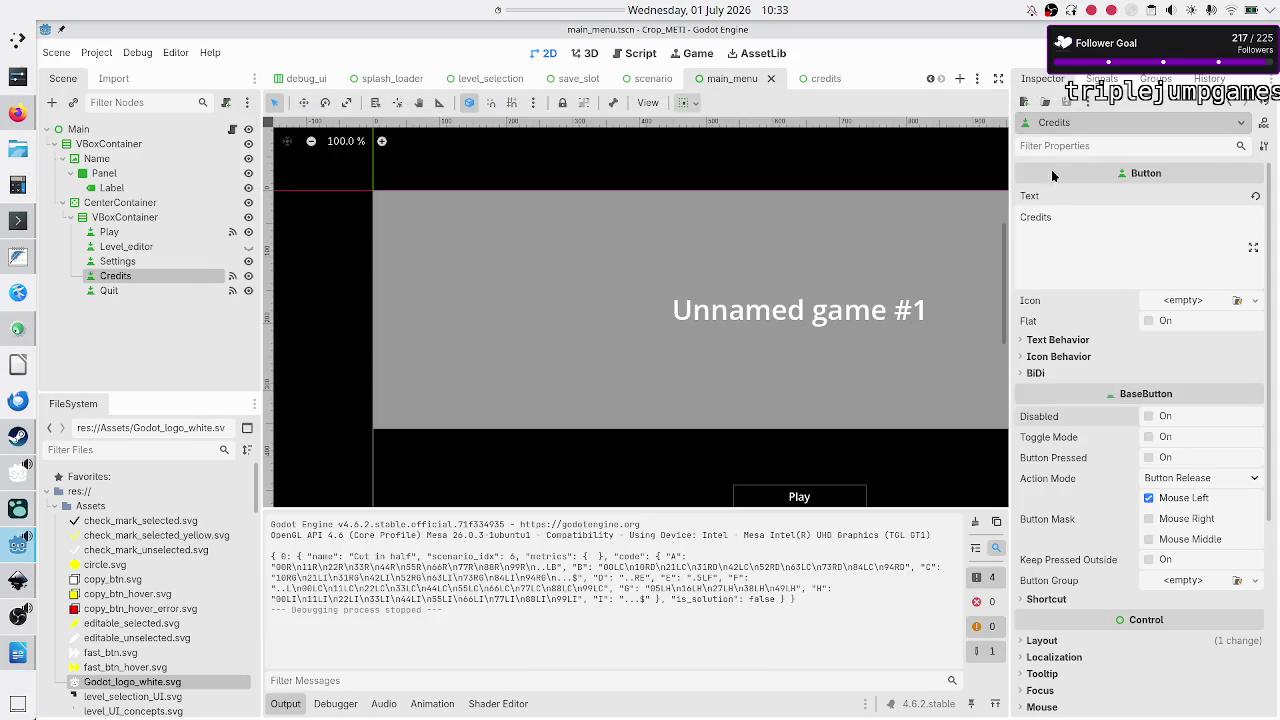
left_click(127, 187)
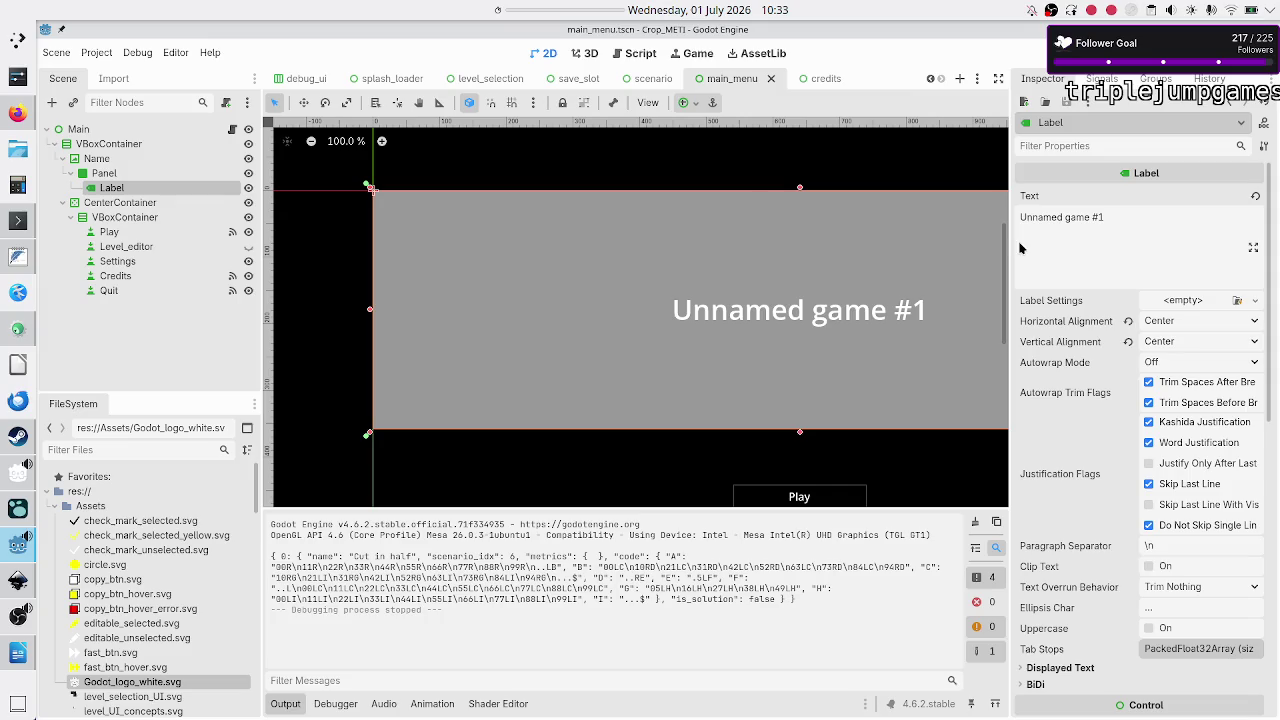
left_click(133, 275)
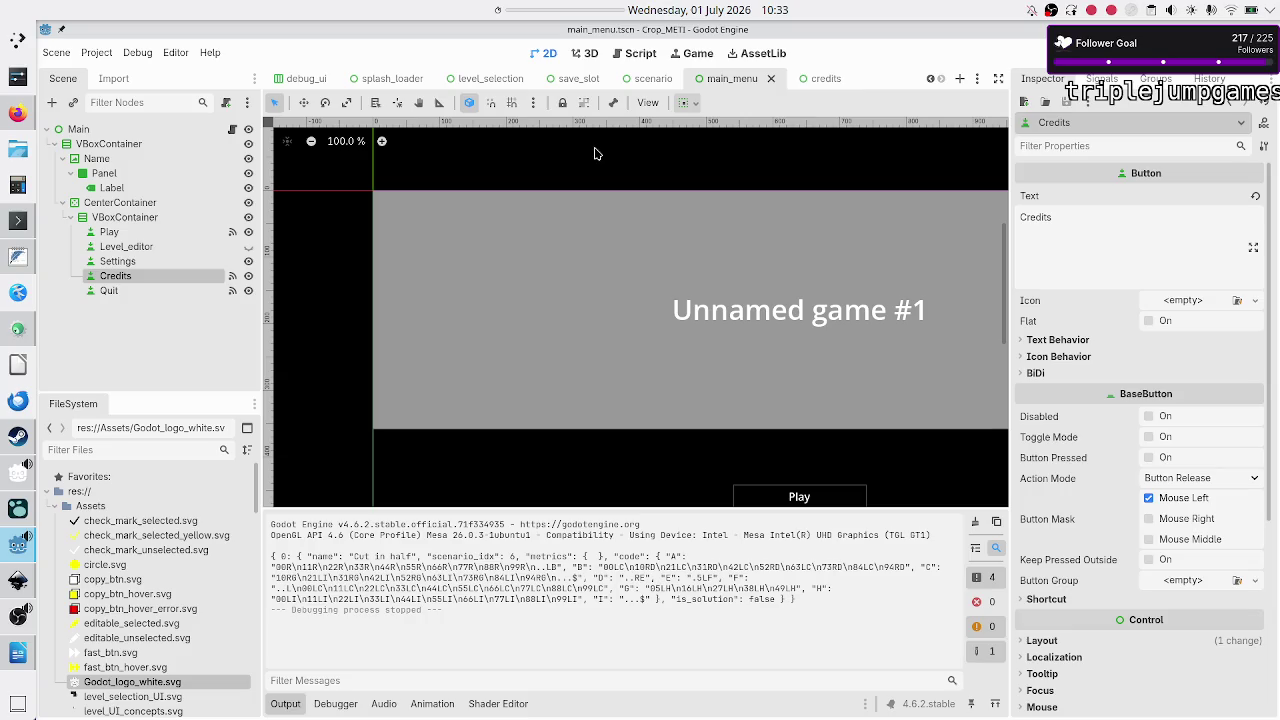
Step: Tick BBCode Enabled on the Credits_text label in credits.tscn, then switch to Firefox
left_click(826, 79)
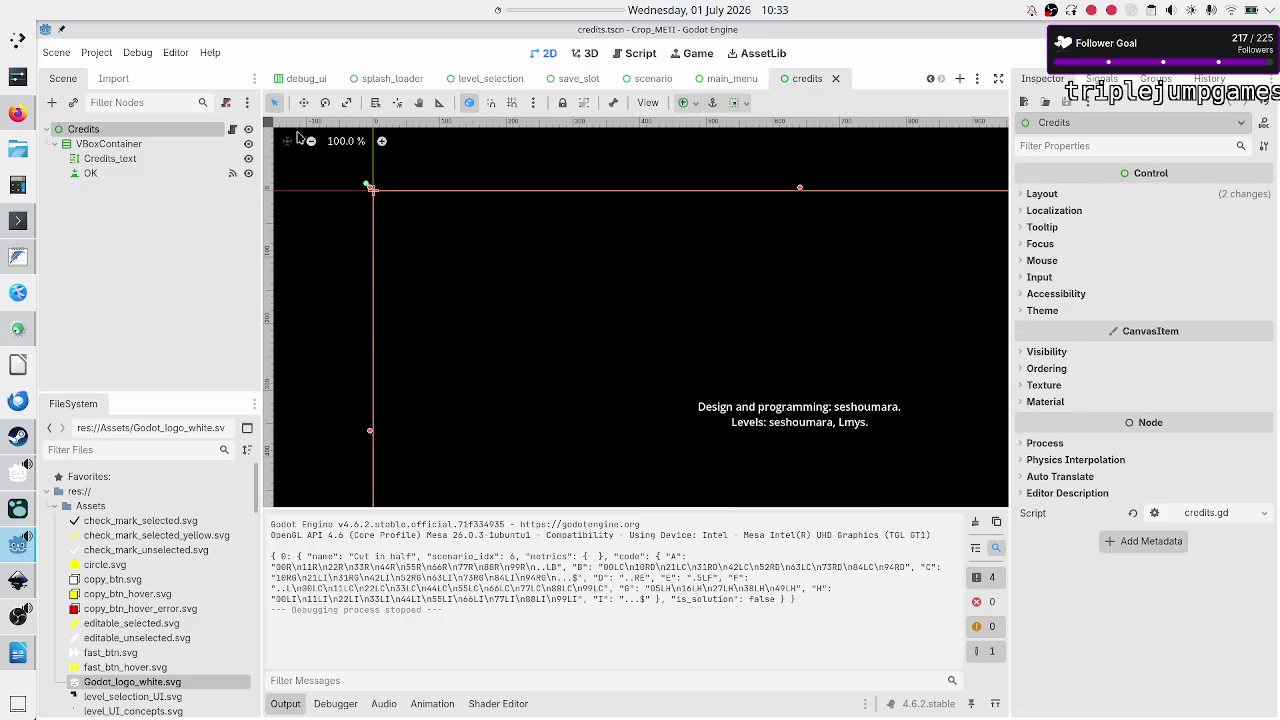
left_click(137, 157)
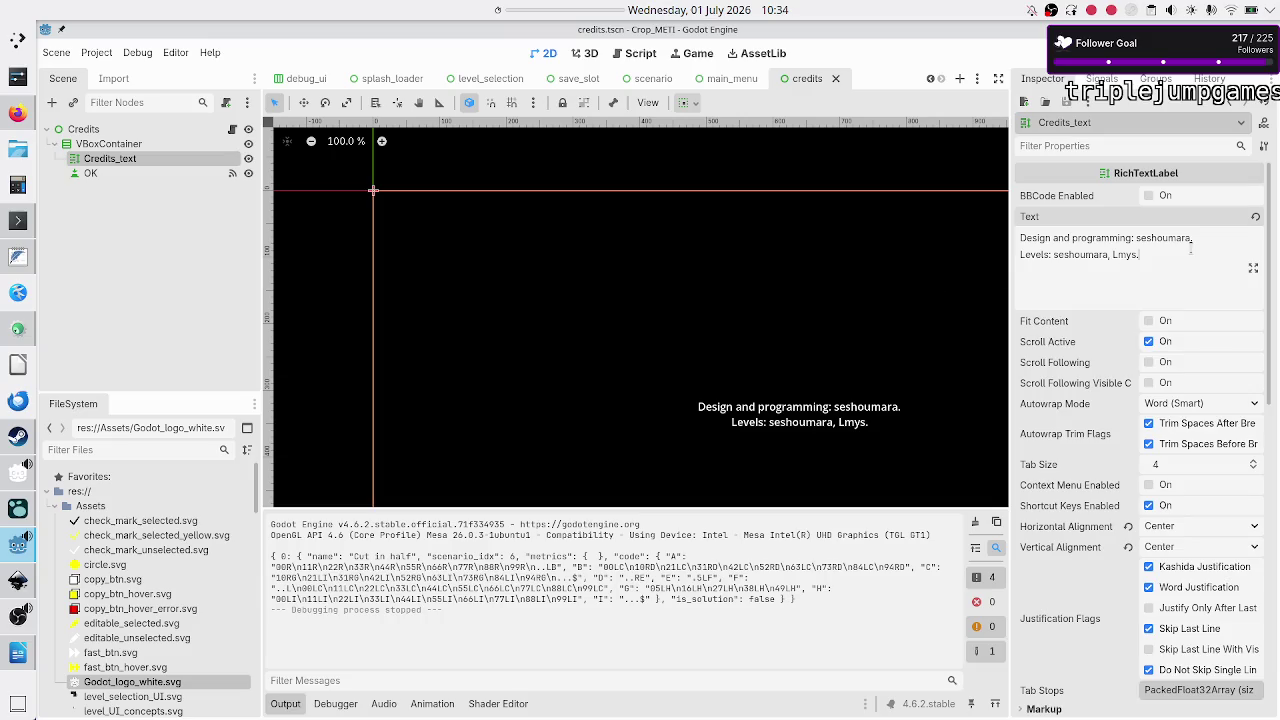
left_click(1151, 195)
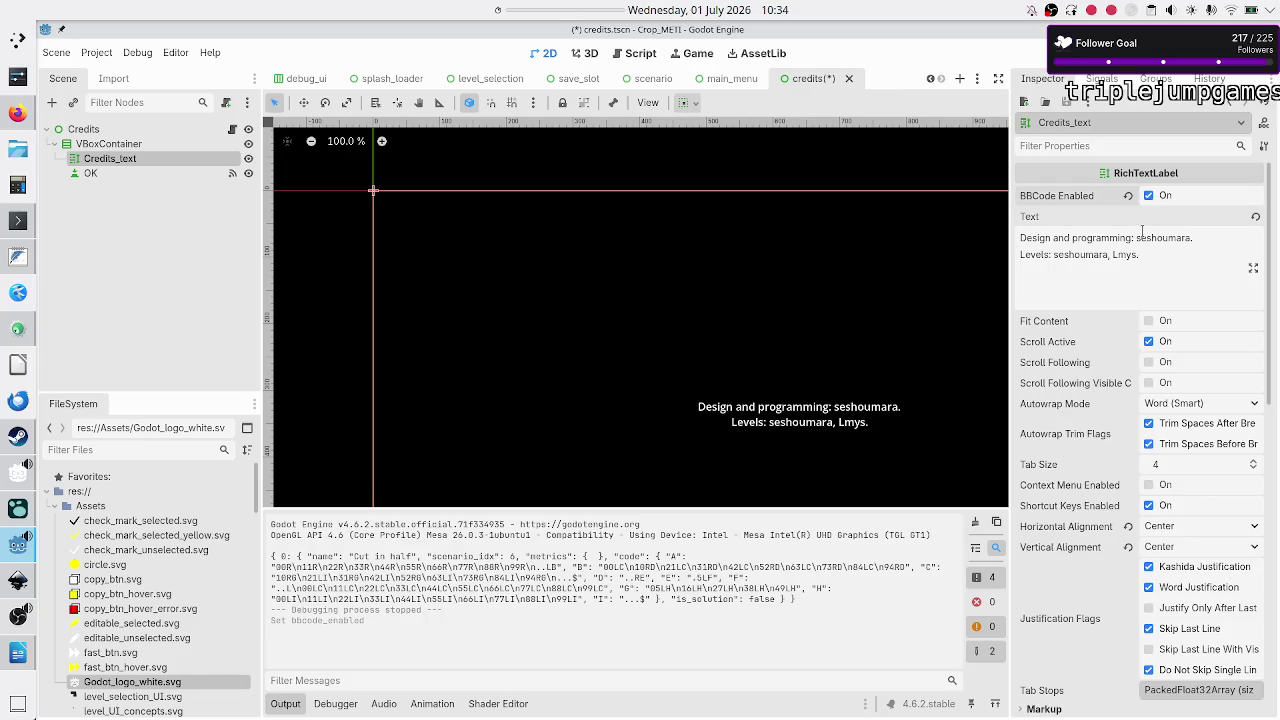
left_click(18, 124)
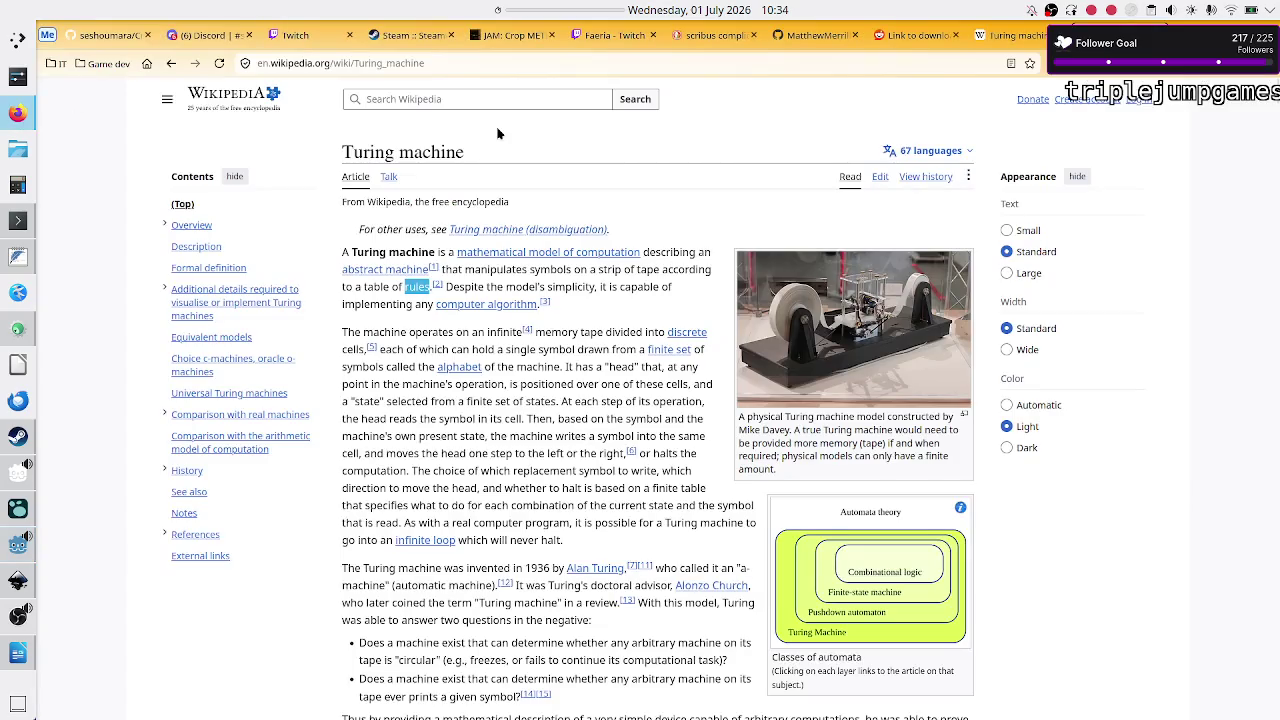
Step: Search 'godot bbcode table' in a new tab and open the BBCode in RichTextLabel docs page
key("ctrl+t")
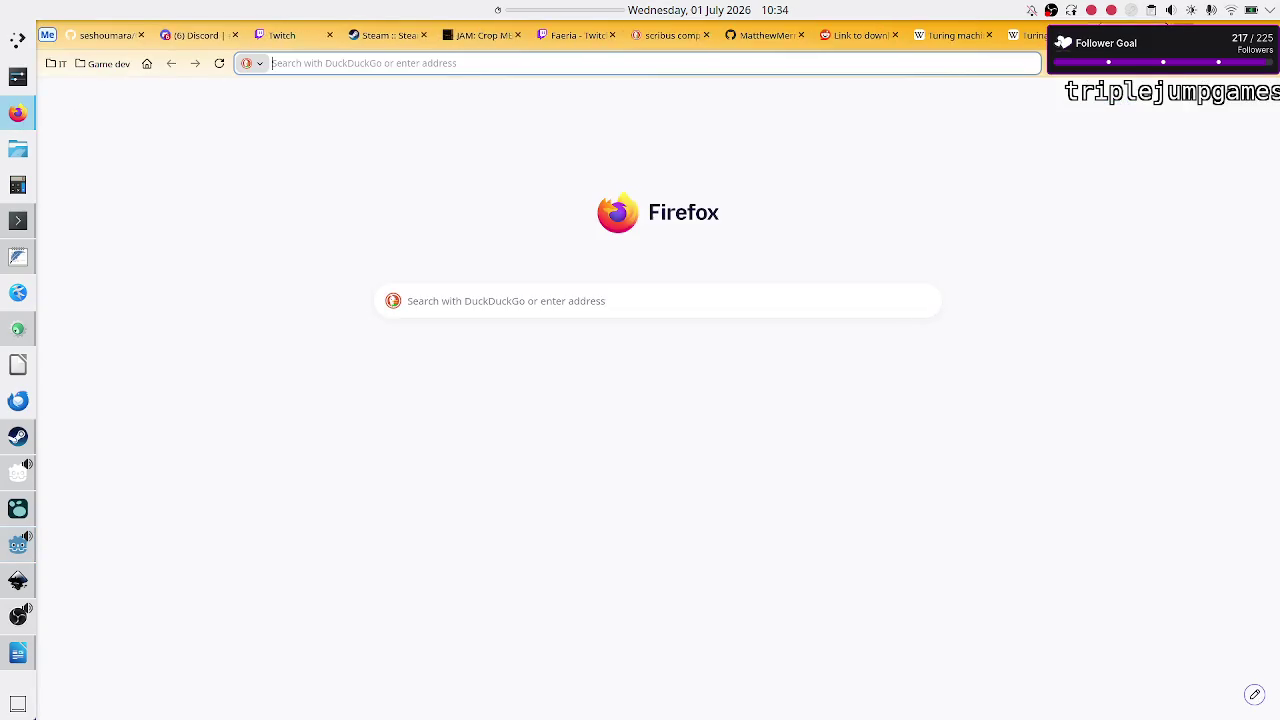
type("godot vb")
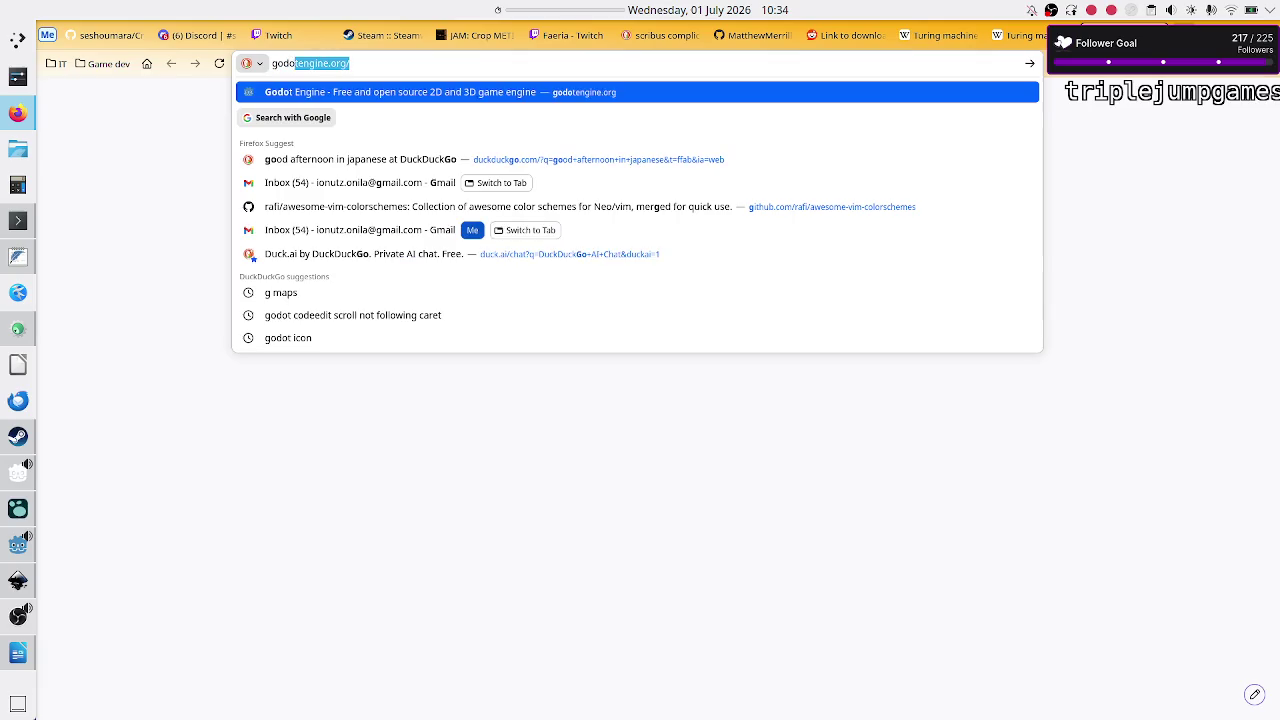
key("BackSpace")
key("BackSpace")
type("bb")
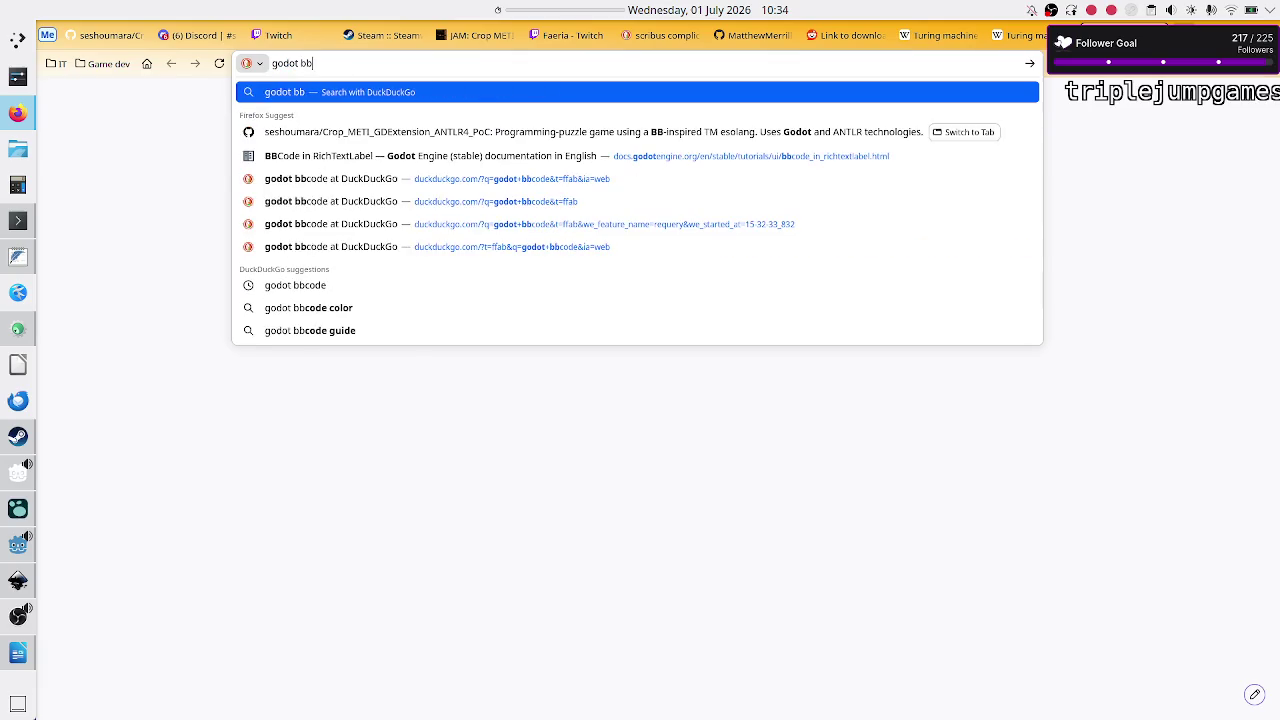
type("code table")
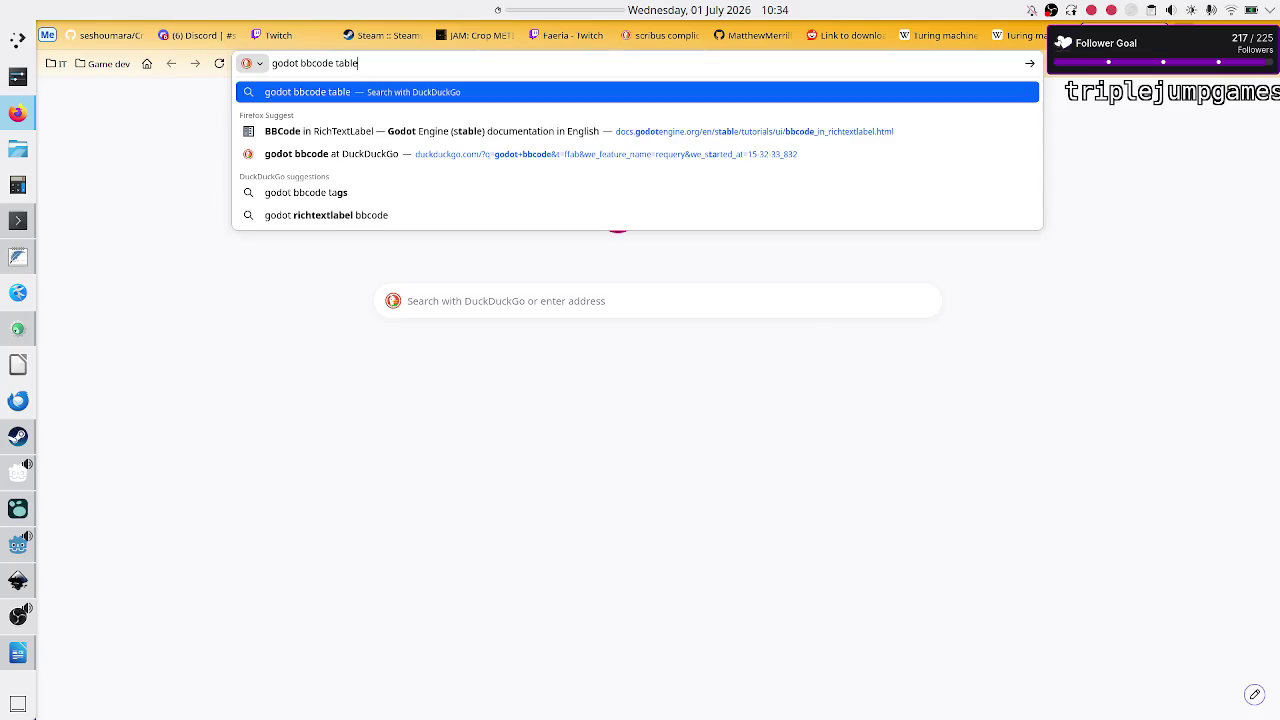
key("Return")
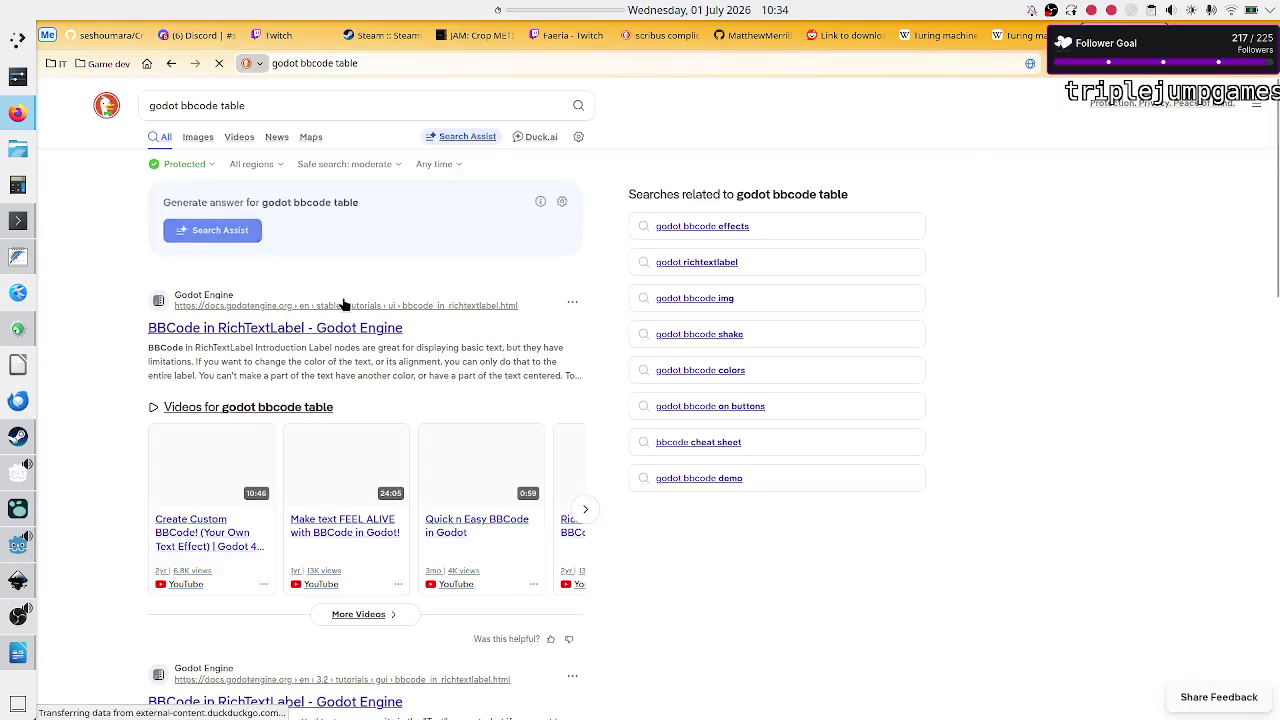
left_click(227, 335)
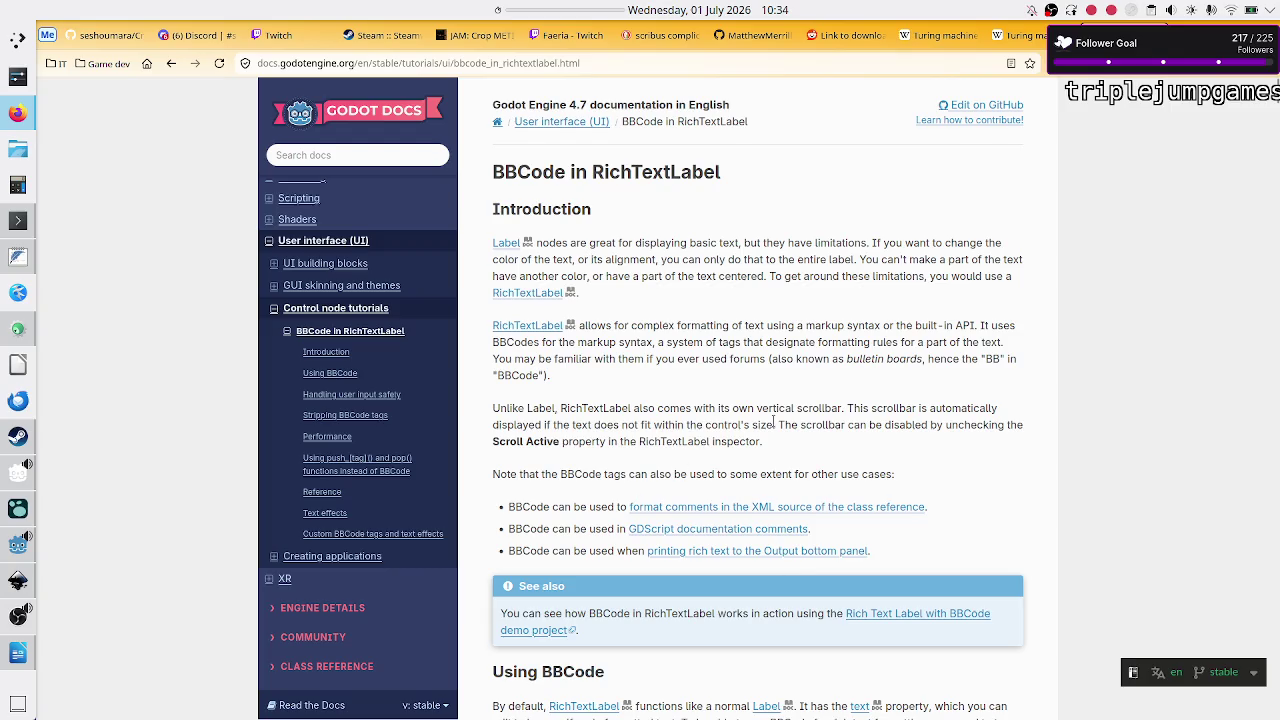
Step: Find 'table' on the page and jump to the Image and table vertical alignment section
scroll(737, 482, "down", 10)
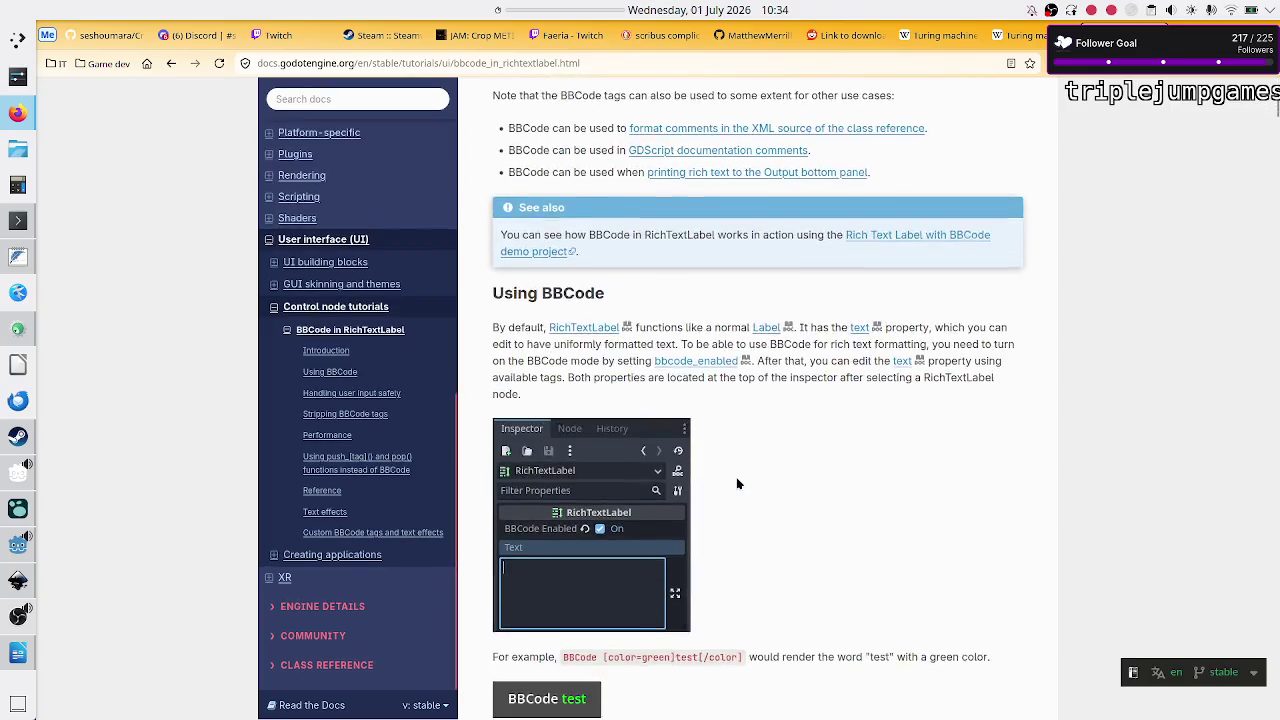
scroll(737, 484, "down", 3)
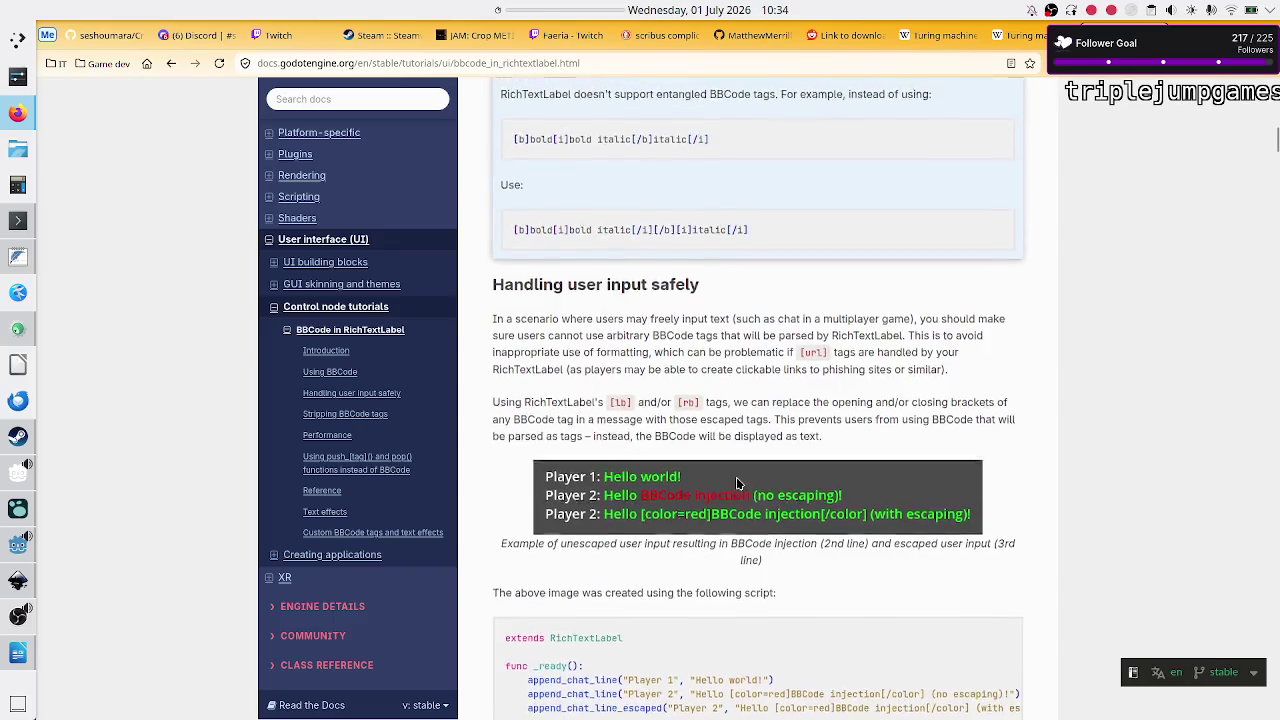
key("ctrl+f")
type("table")
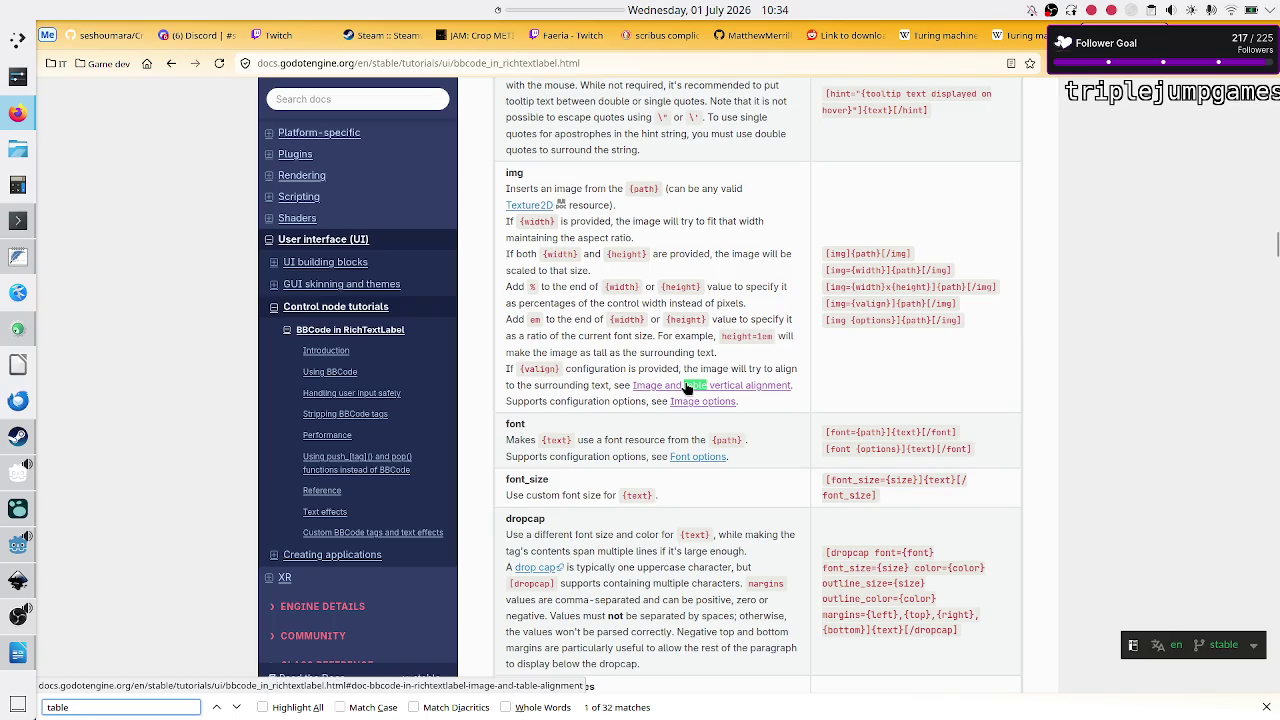
scroll(660, 452, "down", 7)
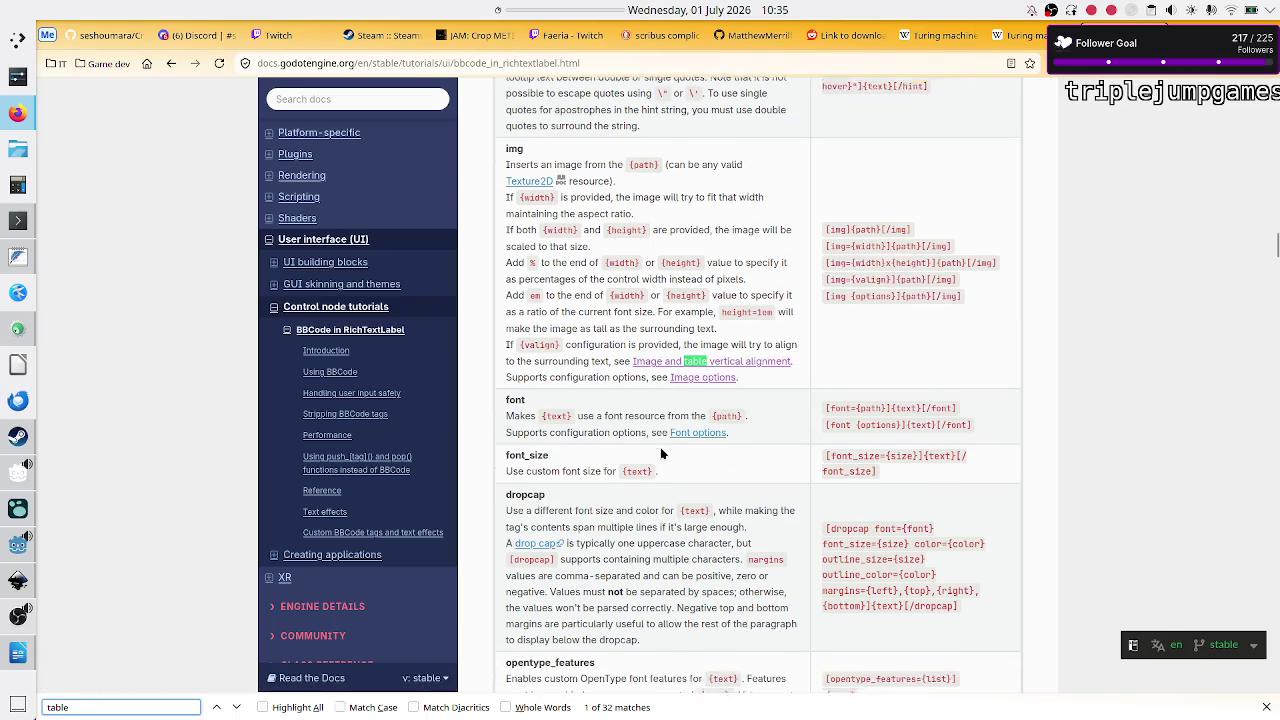
scroll(660, 452, "down", 3)
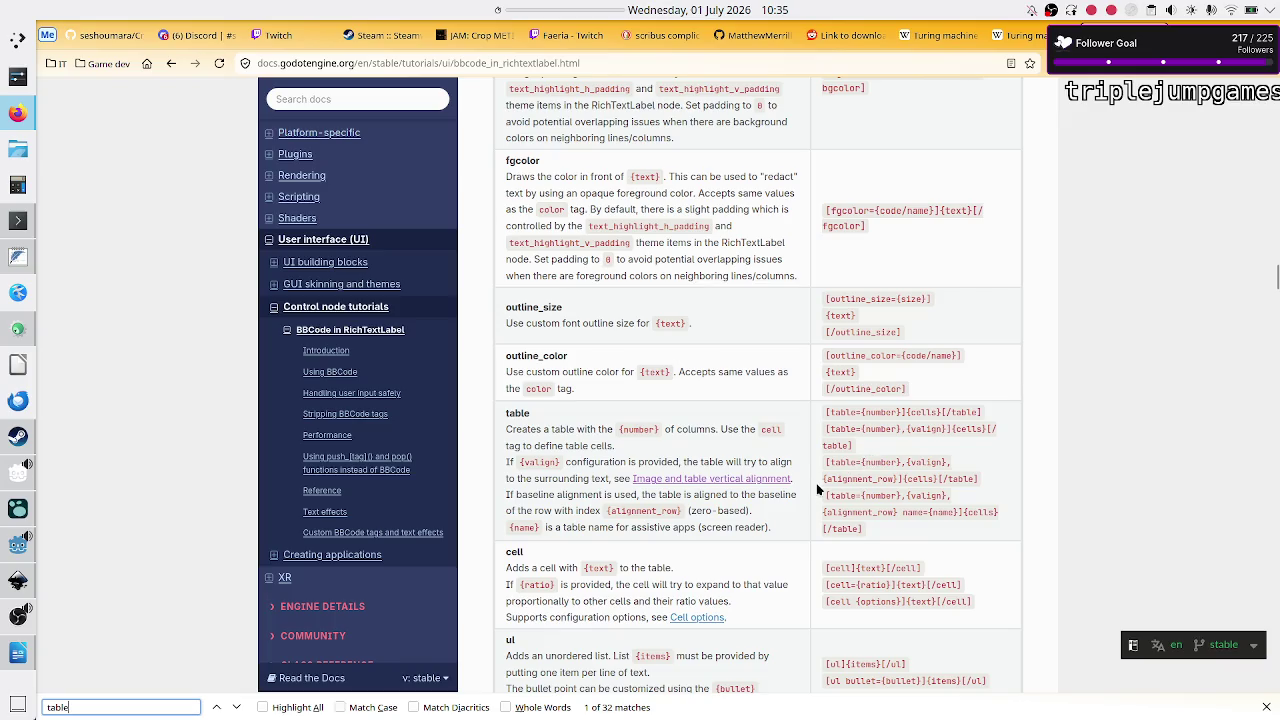
left_click(710, 479)
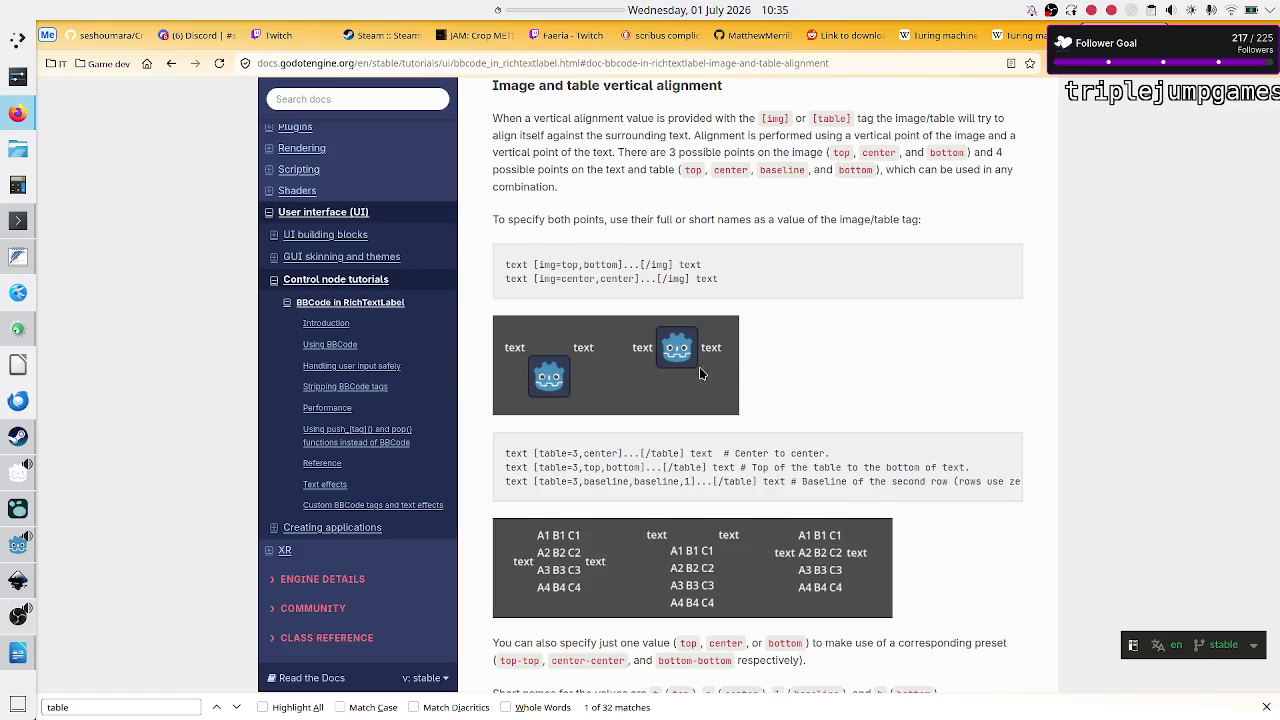
scroll(700, 370, "down", 3)
scroll(700, 373, "down", 8)
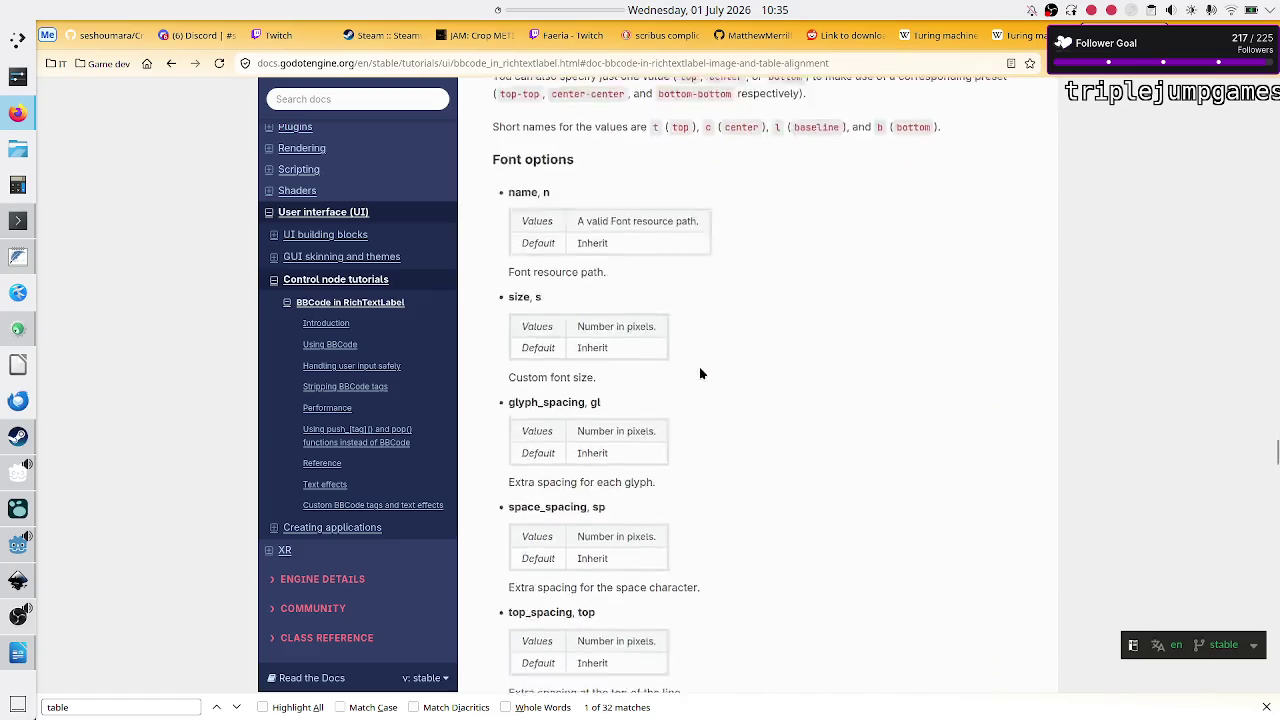
scroll(700, 373, "up", 10)
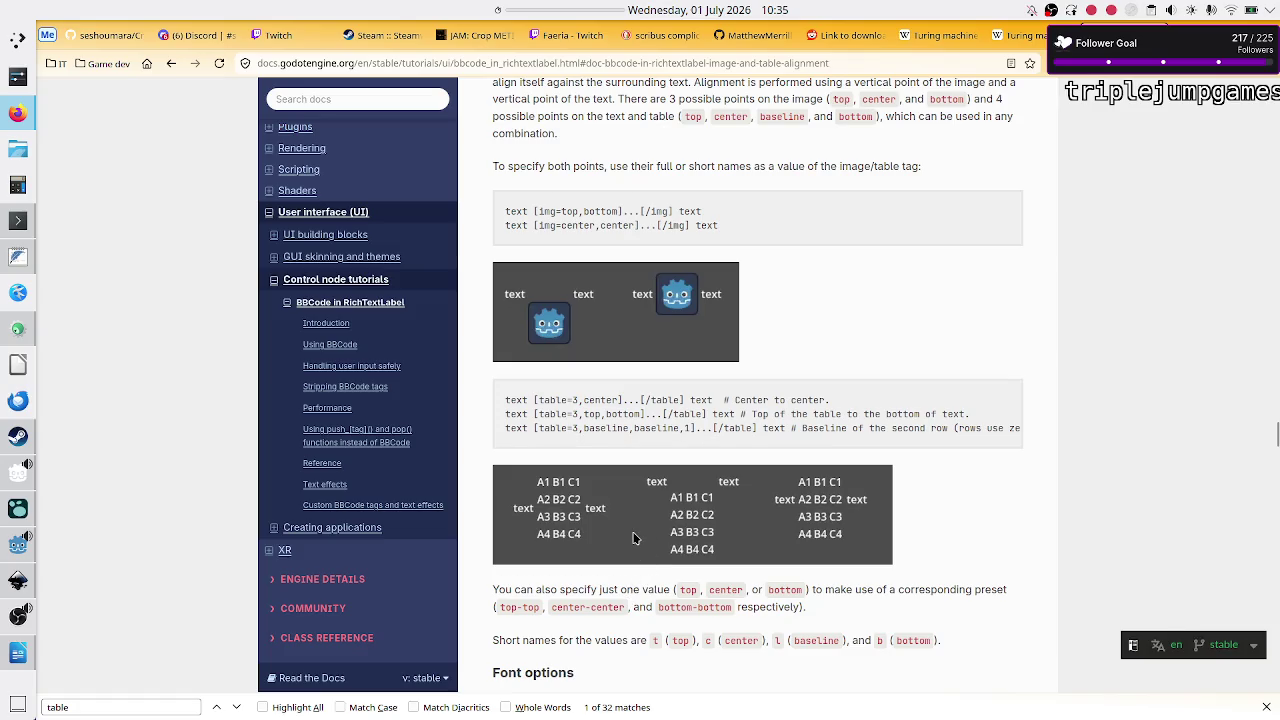
scroll(633, 535, "up", 5)
scroll(633, 538, "up", 15)
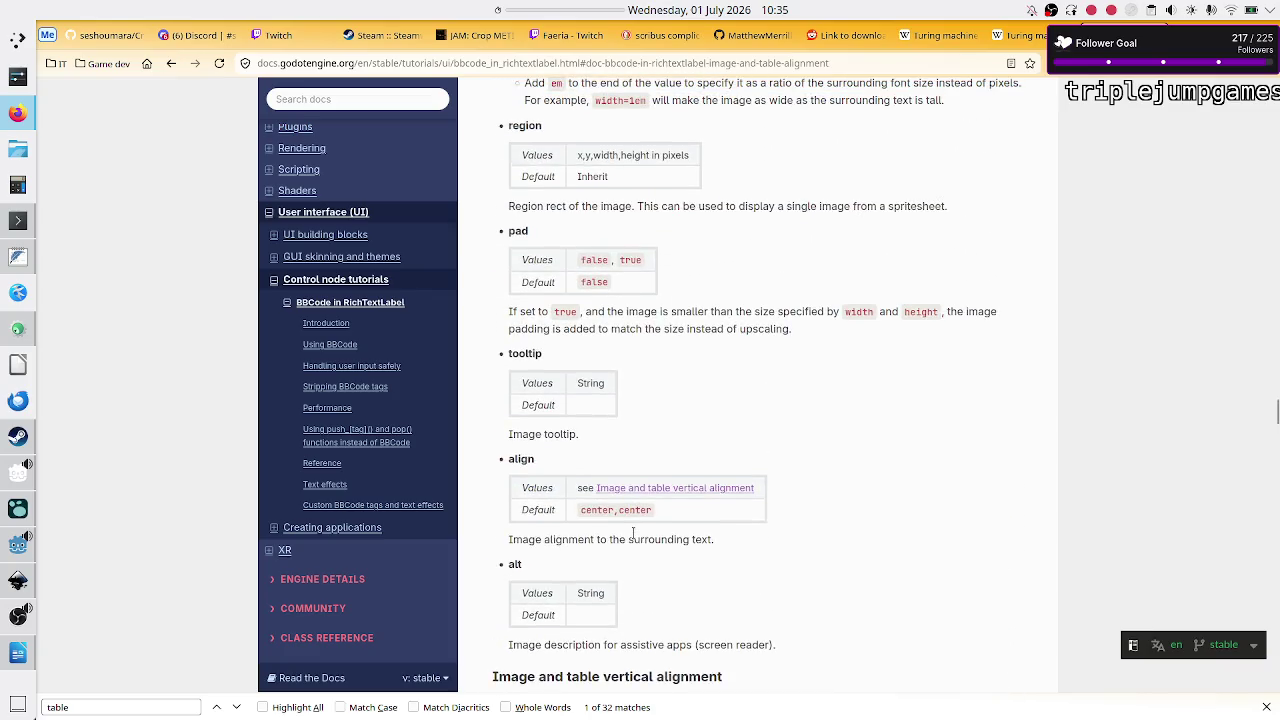
scroll(633, 535, "up", 15)
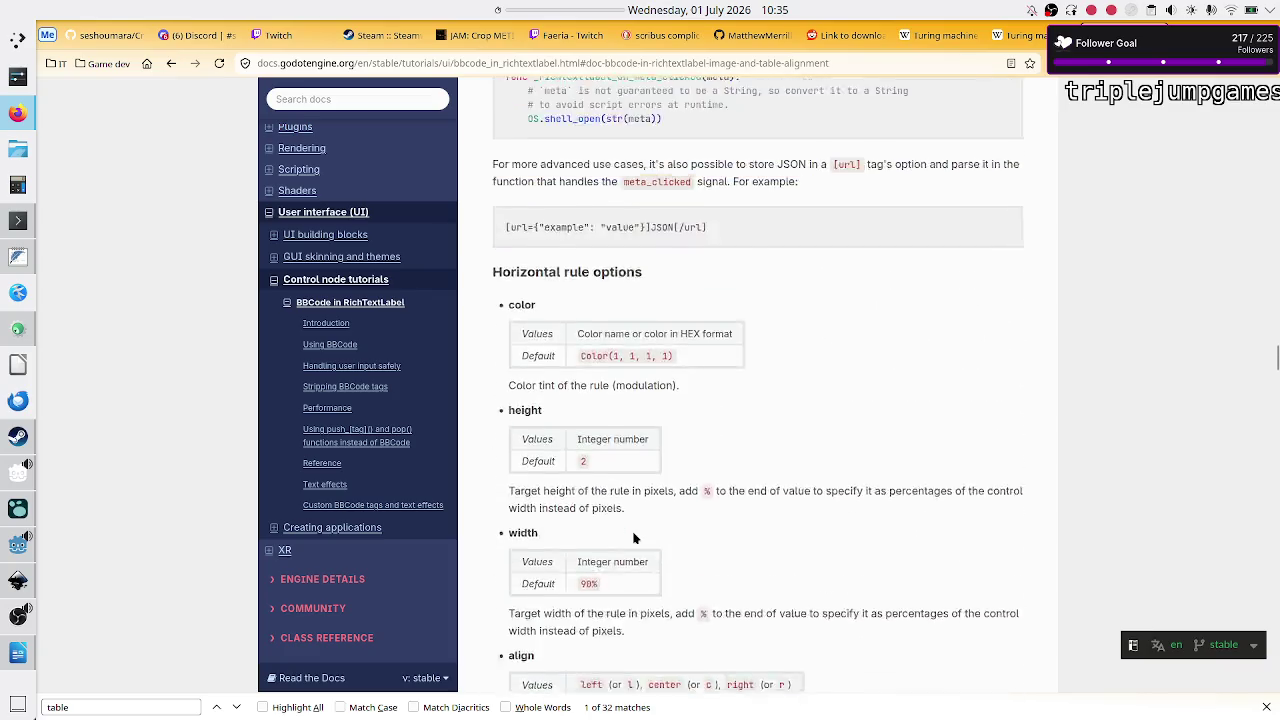
scroll(633, 538, "up", 15)
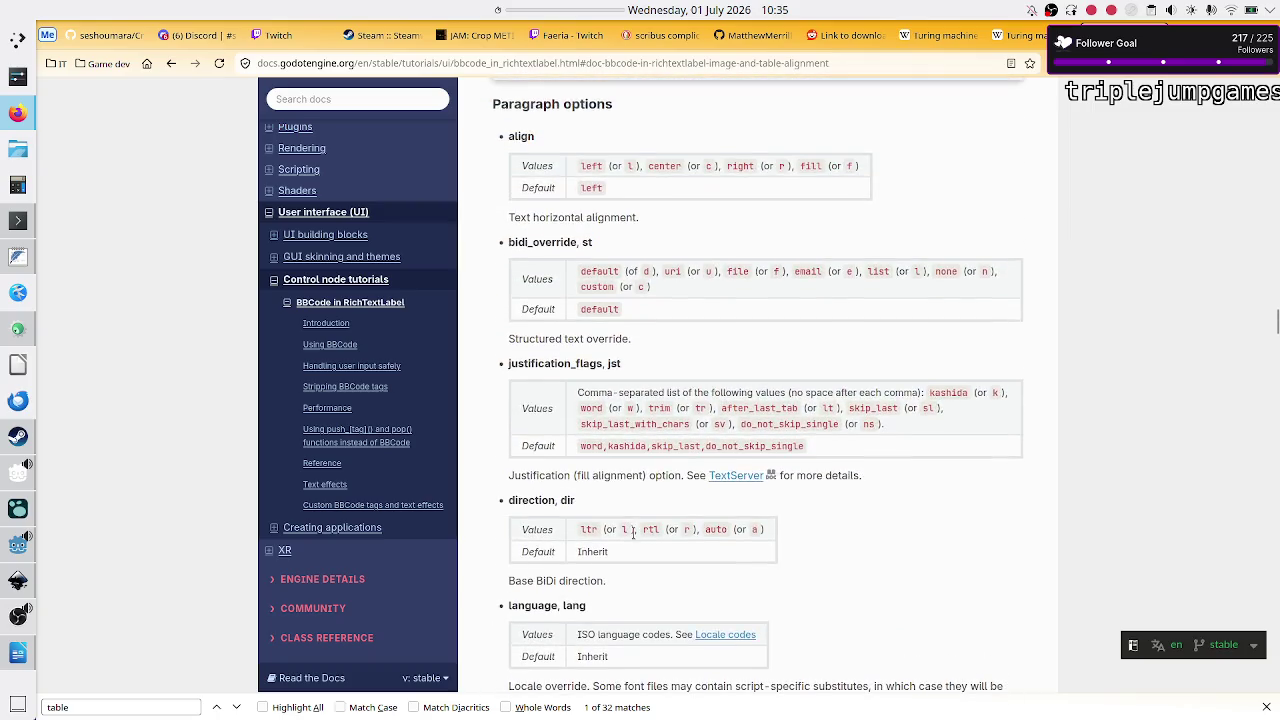
scroll(633, 538, "up", 5)
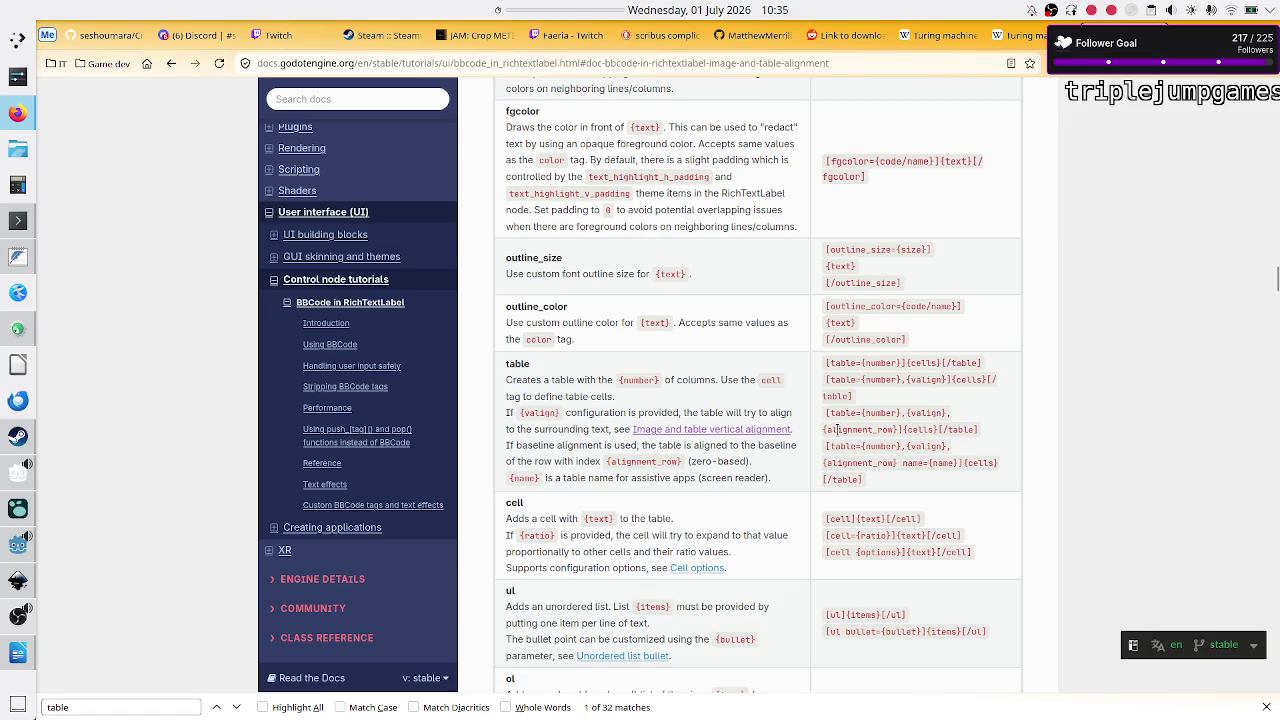
Step: Select the [table={number}]{cells}[/table] example in the BBCode reference and switch back to Godot
left_click_drag(826, 413, 844, 414)
left_click(720, 458)
scroll(770, 423, "down", 2)
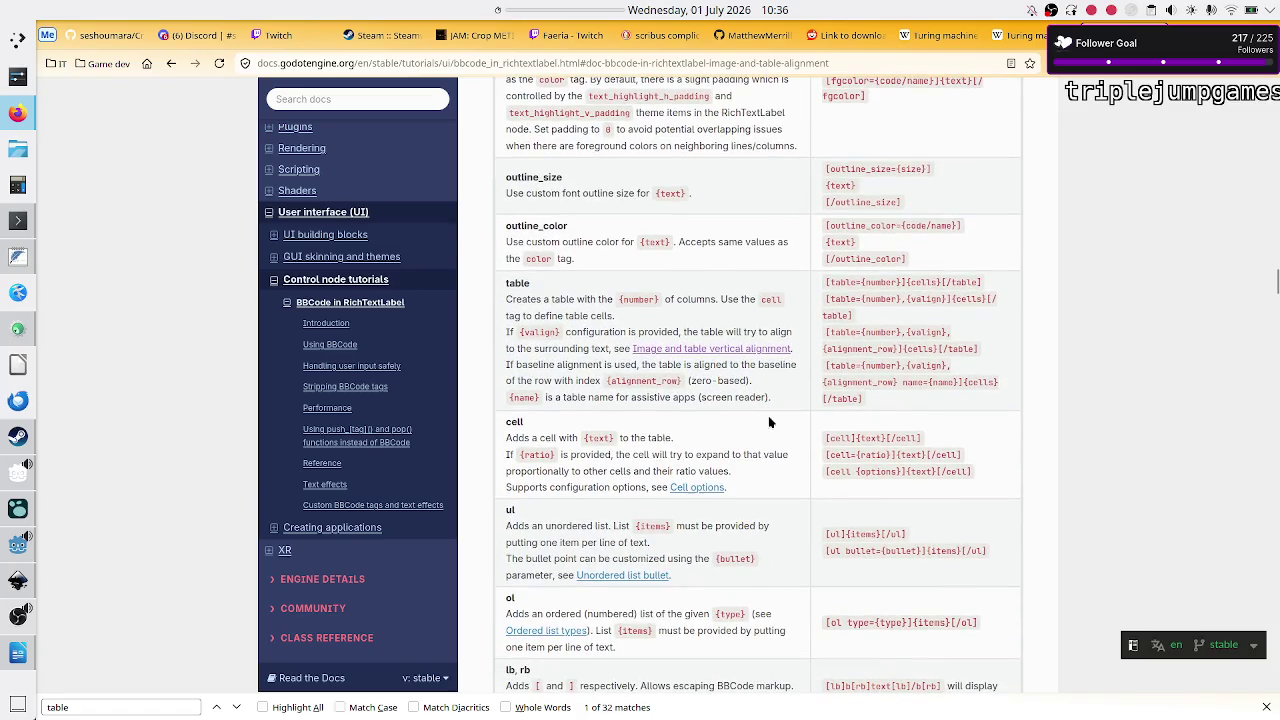
left_click_drag(907, 283, 940, 283)
left_click(827, 438)
left_click_drag(827, 438, 920, 440)
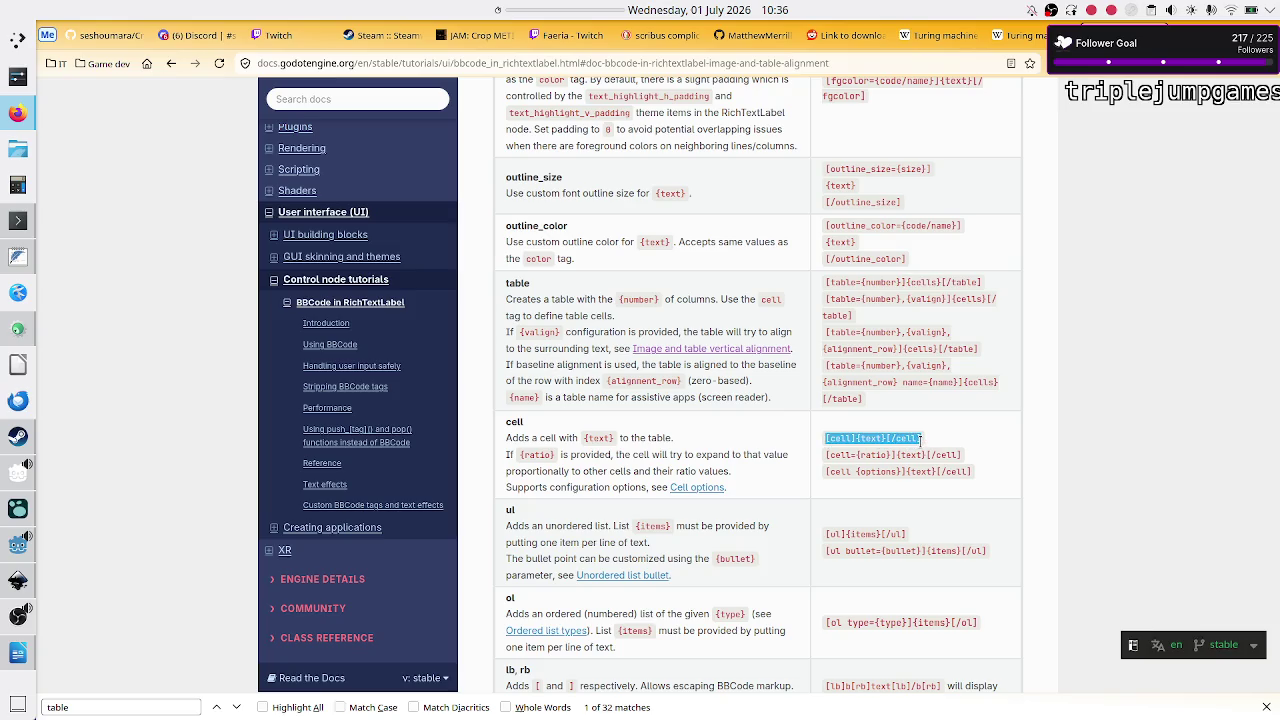
left_click(920, 440)
left_click_drag(826, 283, 985, 287)
key("ctrl+c")
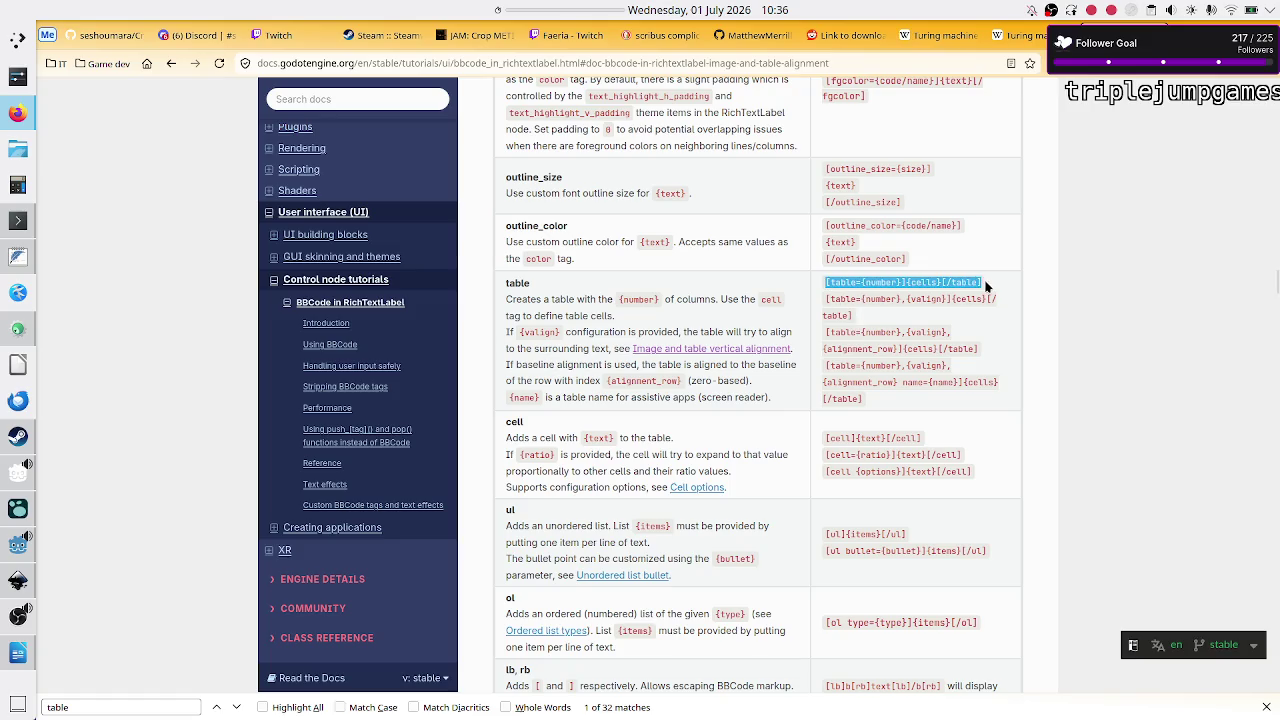
key("alt+Tab")
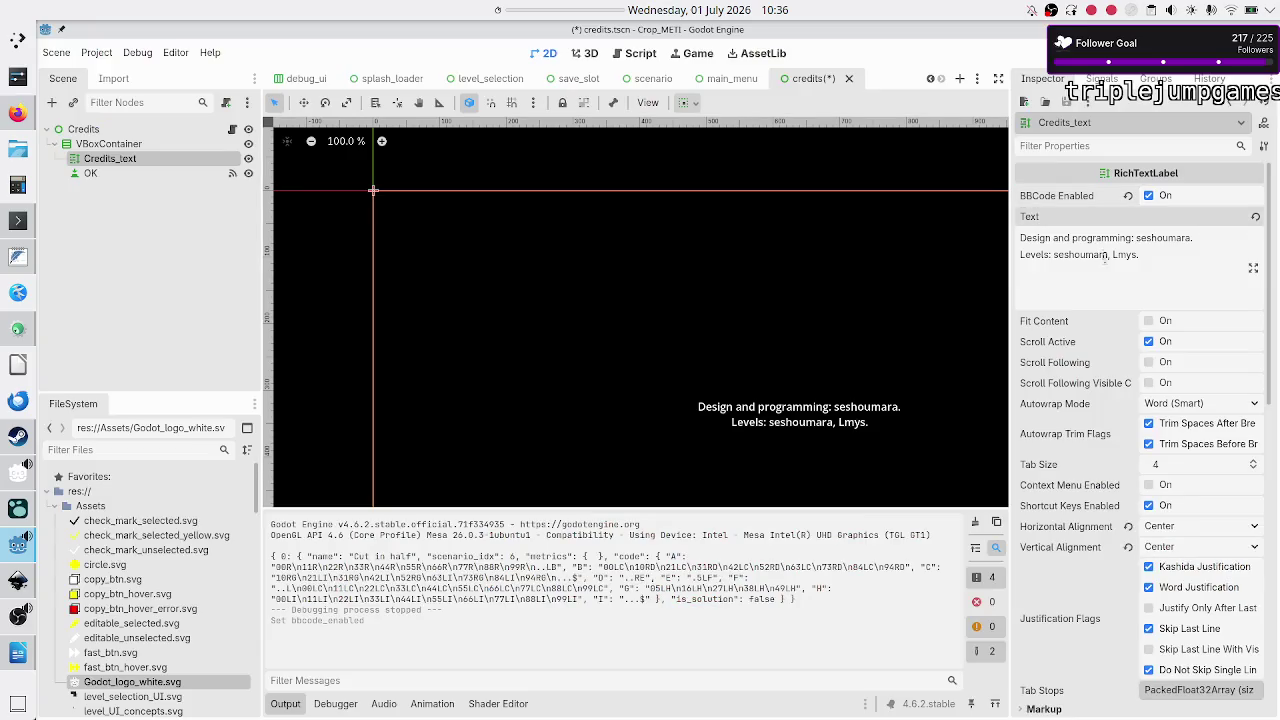
Step: Paste the table syntax into Credits_text's Text property, moving [/table] after the credits
key("ctrl+v")
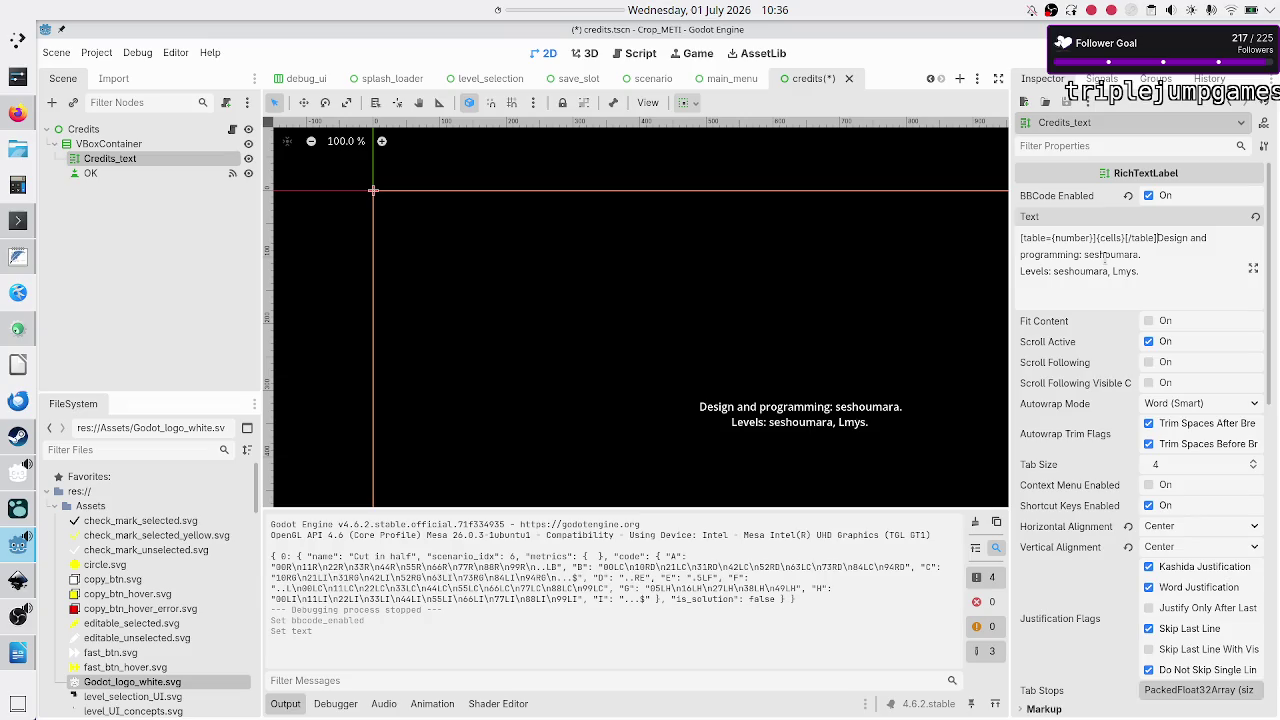
key("shift+Down")
key("Left")
key("shift+Left")
key("ctrl+shift+Left")
key("shift+Left")
key("shift+Left")
key("BackSpace")
key("ctrl+z")
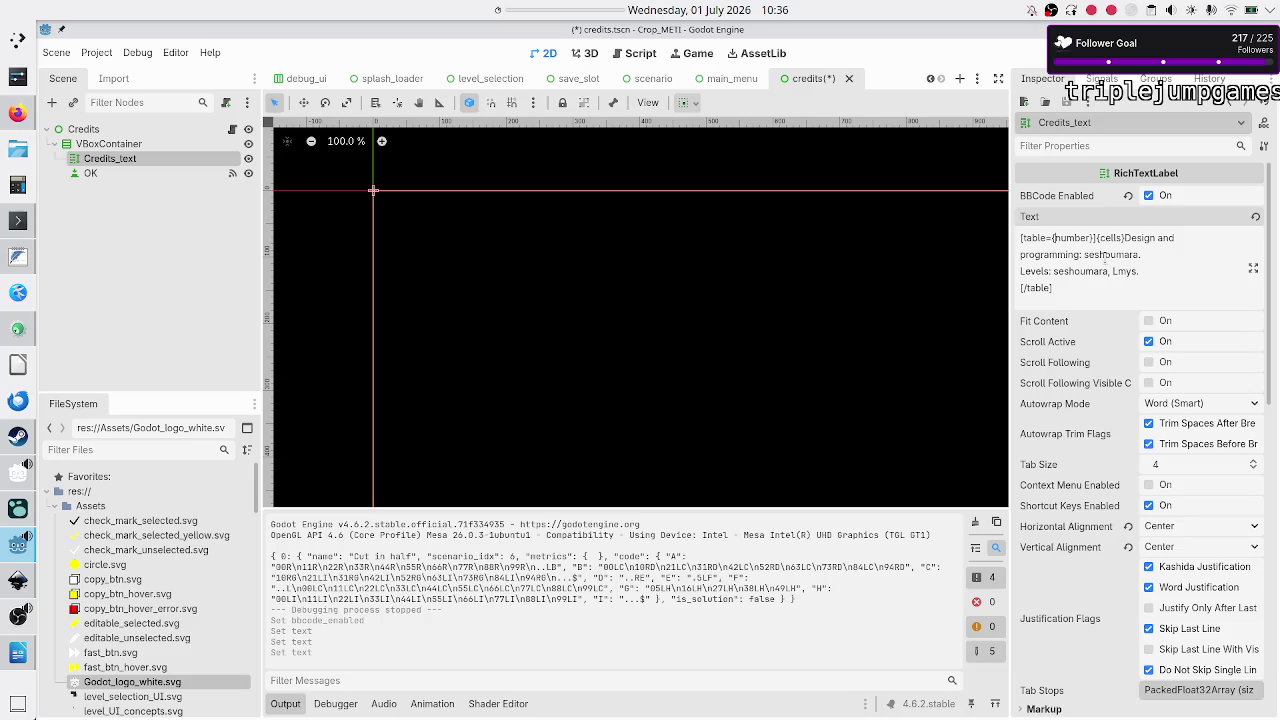
key("Delete")
key("Delete")
key("Delete")
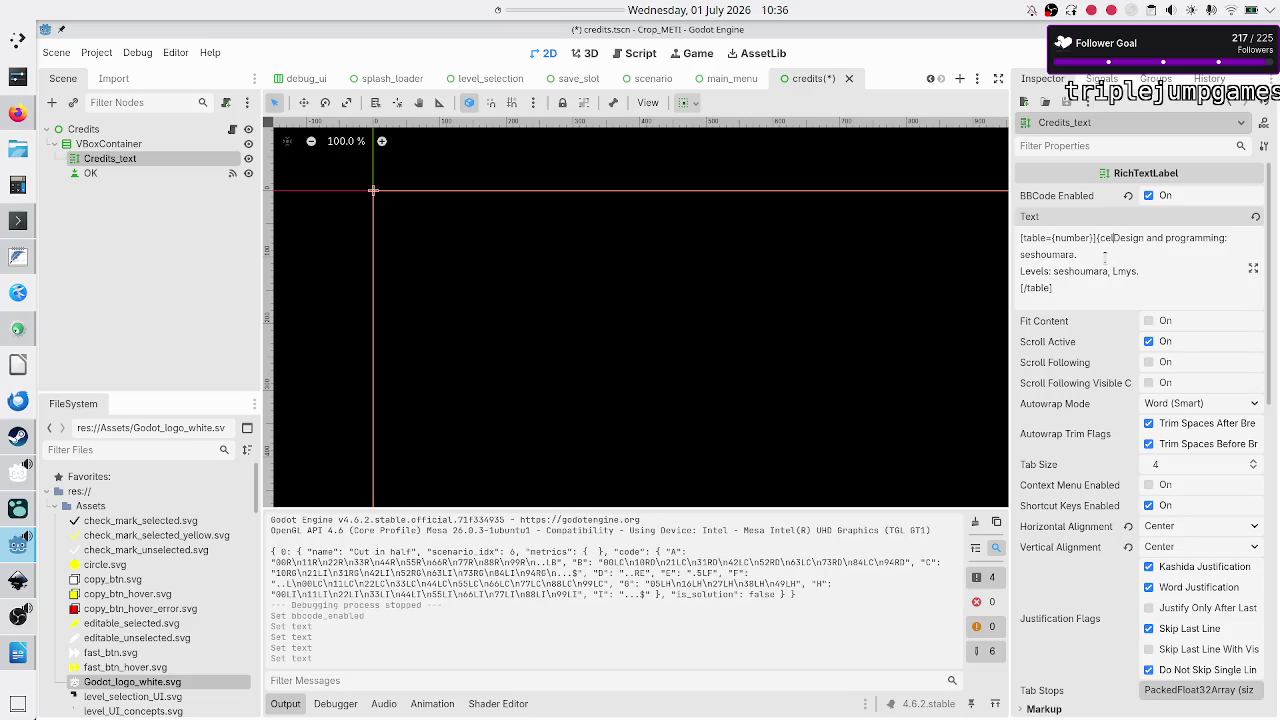
key("Return")
key("Return")
key("alt+Tab")
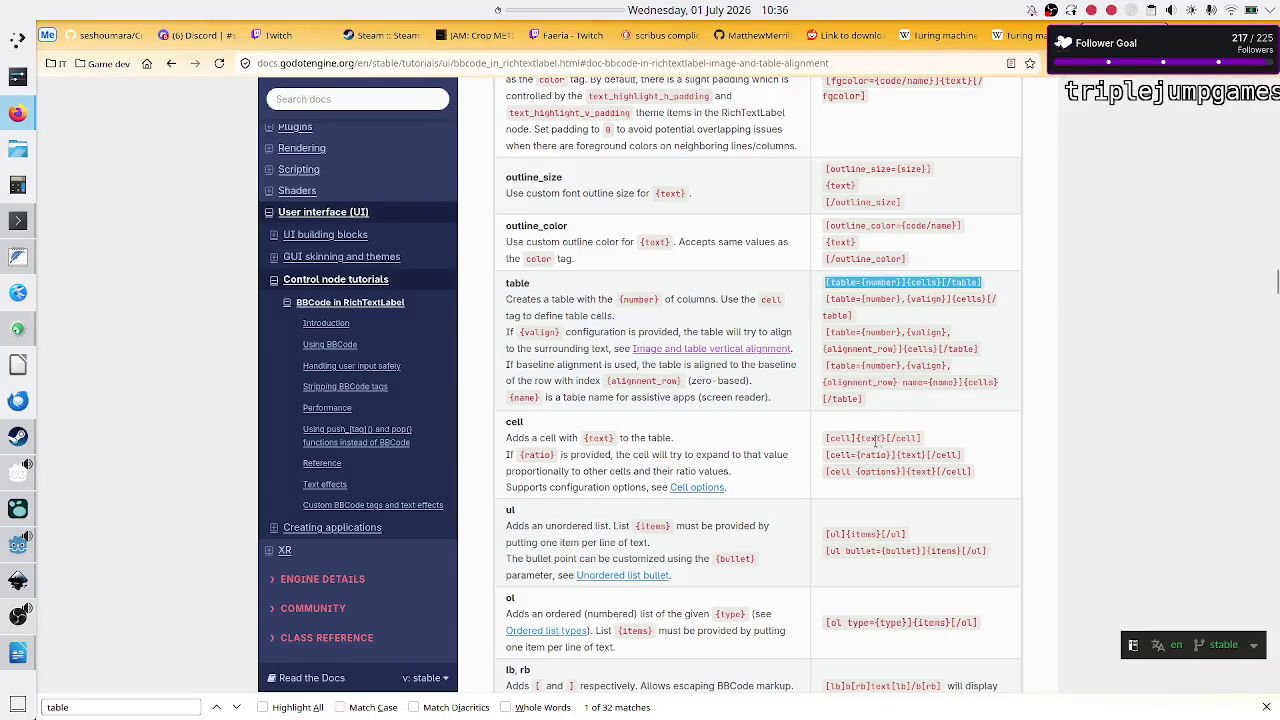
key("alt+Tab")
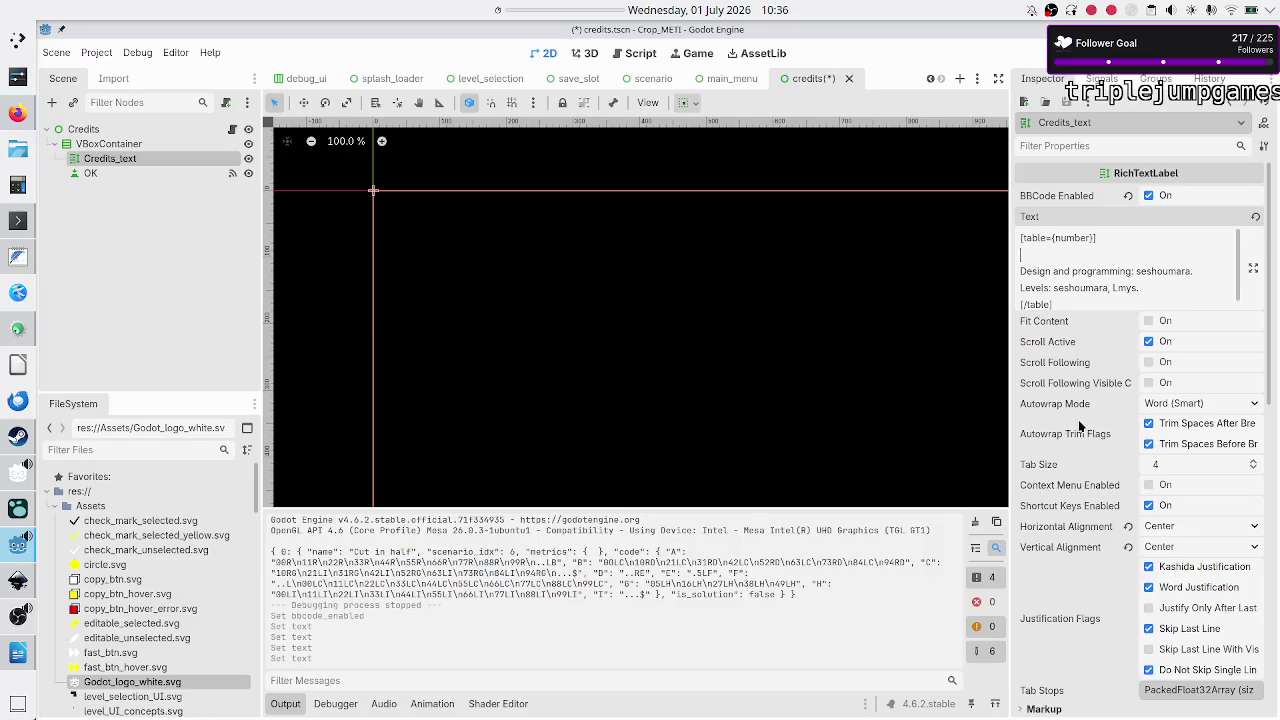
Step: Set the opener to [table=2] and wrap 'Design and programming:' in [cell]...[/cell]
type("[cell")
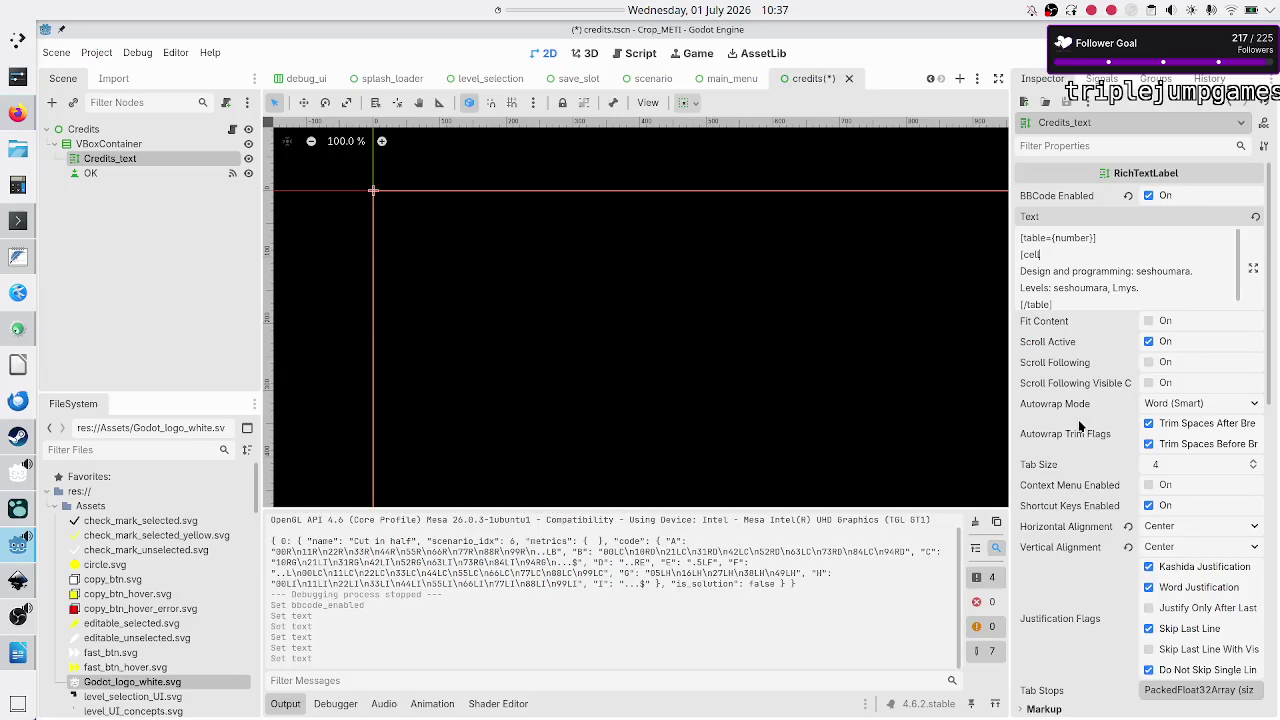
key("shift+Right")
key("shift+Right")
key("shift+Right")
type("2")
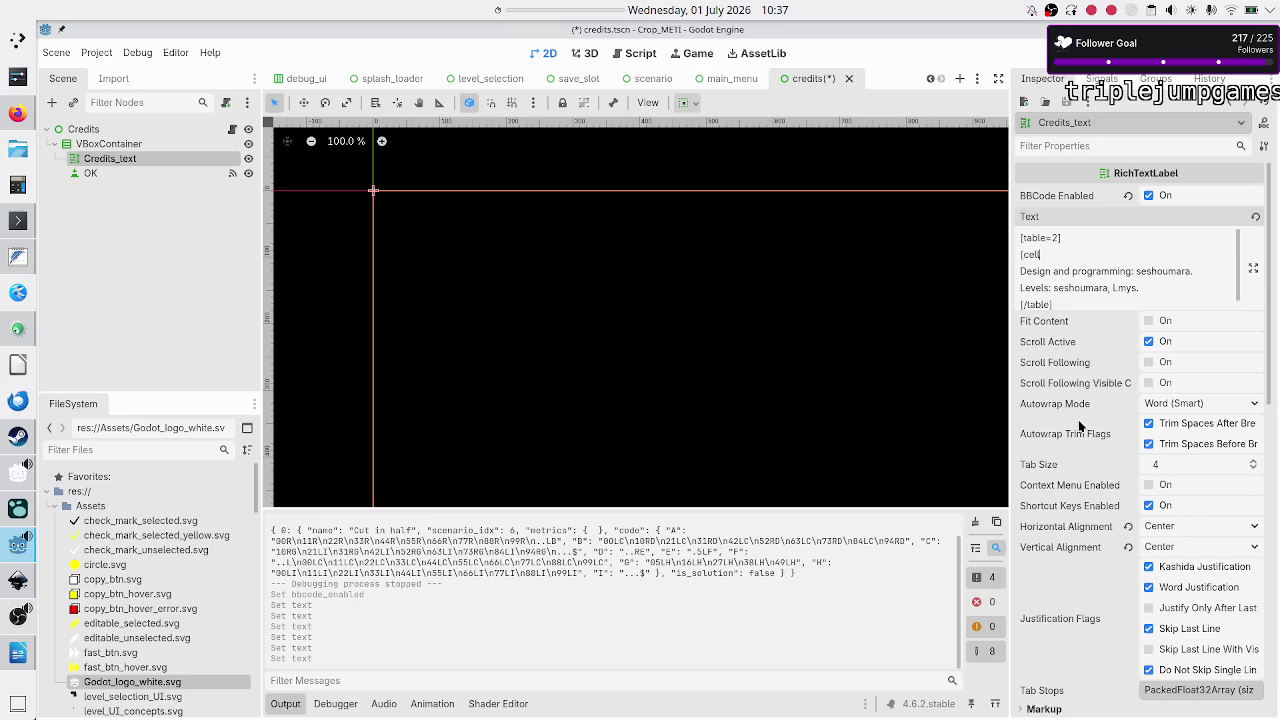
type("]")
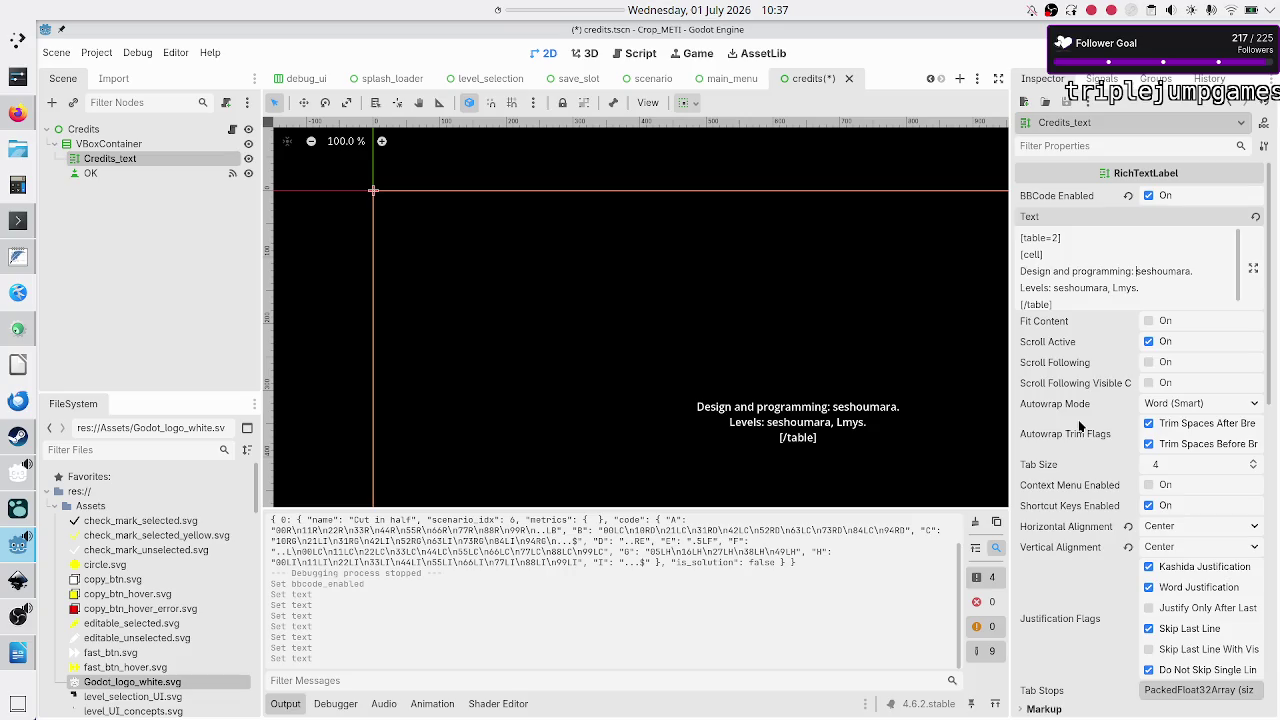
key("BackSpace")
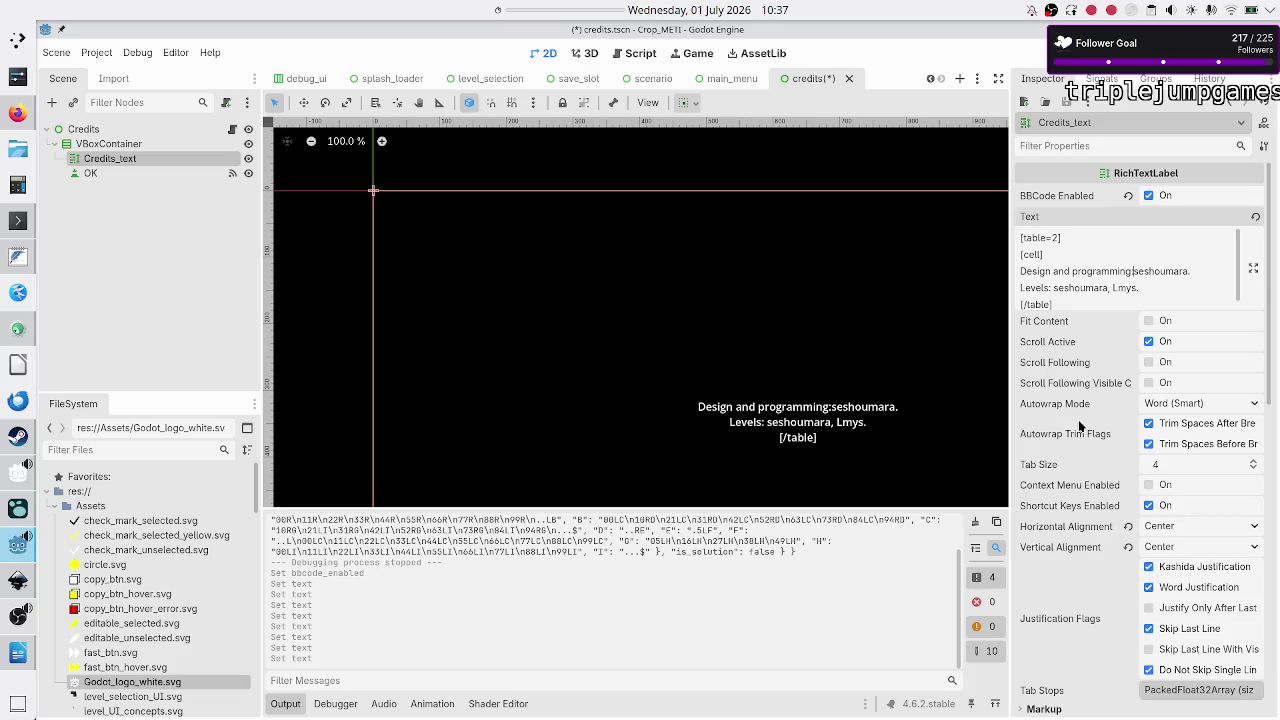
key("Return")
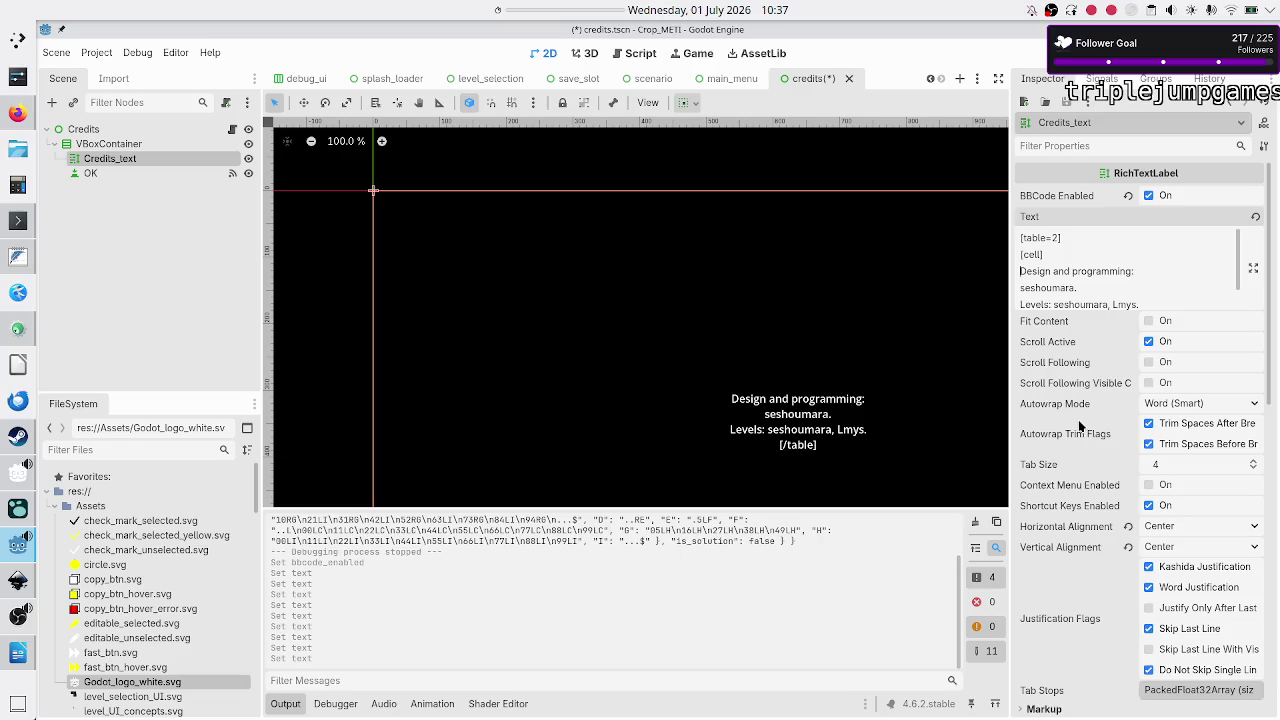
key("BackSpace")
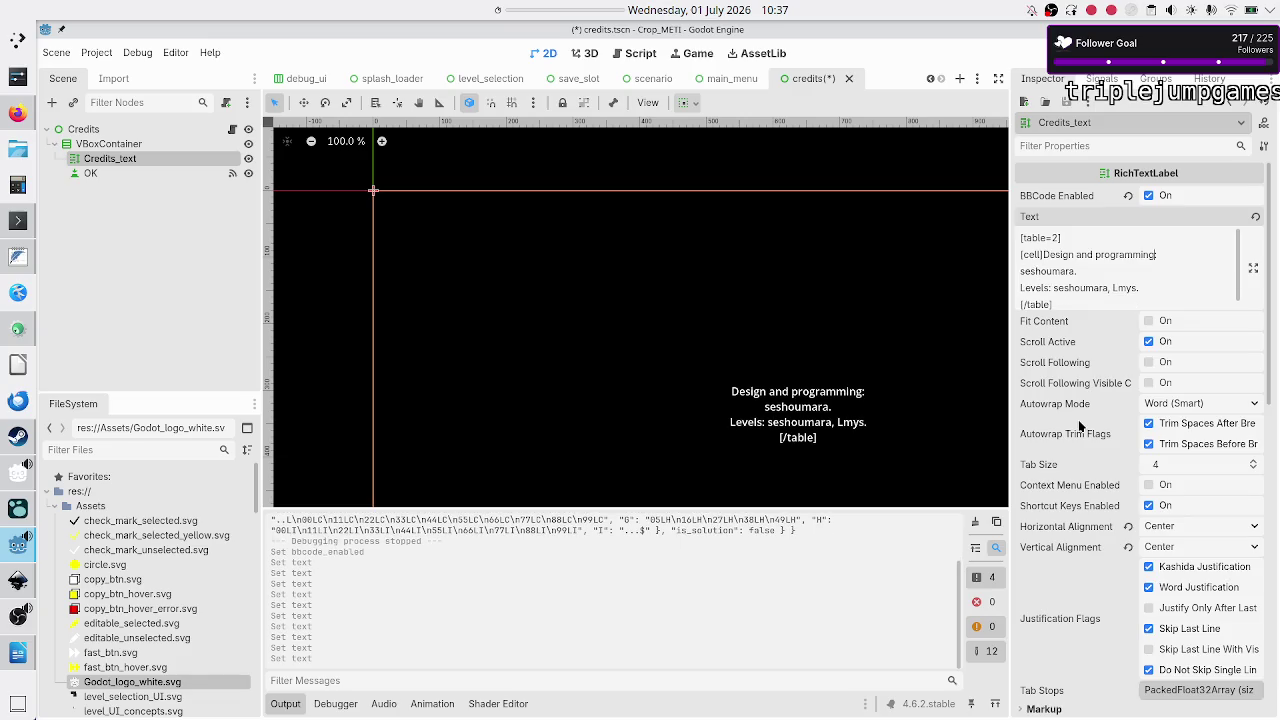
type("[]")
type("/cell")
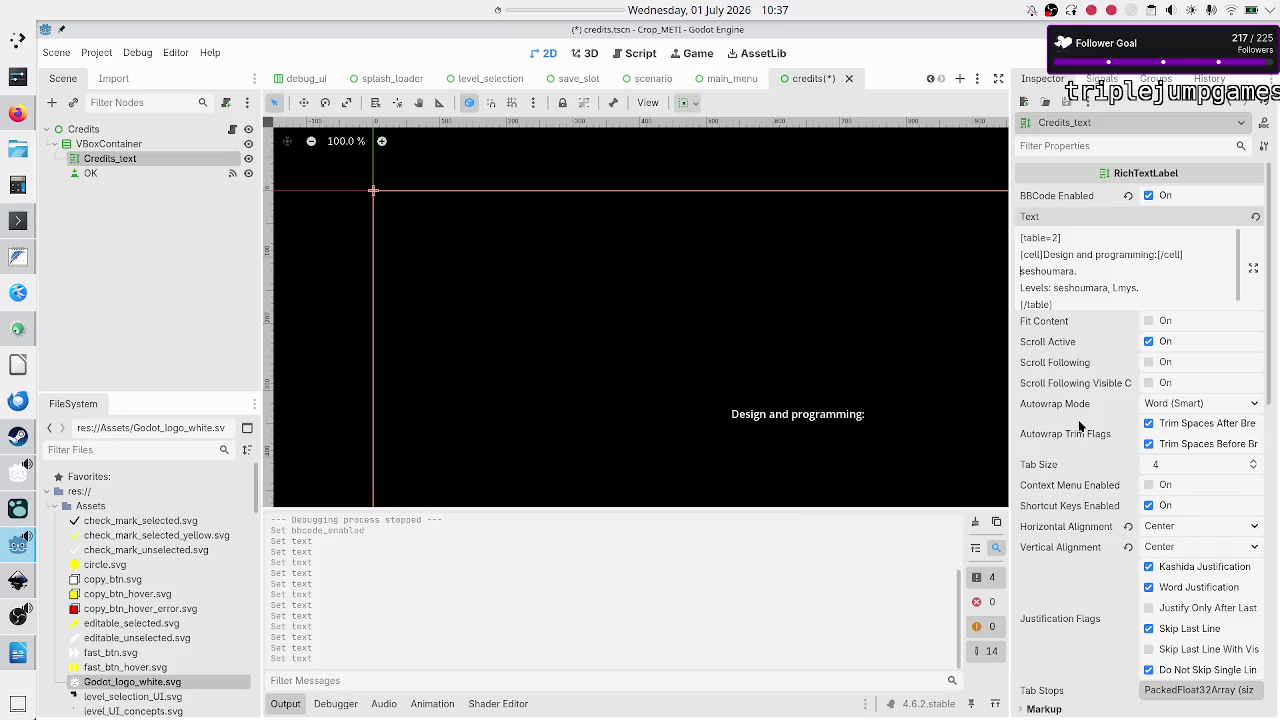
Step: Wrap the design-and-programming name line in its own [cell]...[/cell]
key("shift+Right")
key("shift+Right")
key("shift+Right")
key("ctrl+c")
key("Right")
key("ctrl+v")
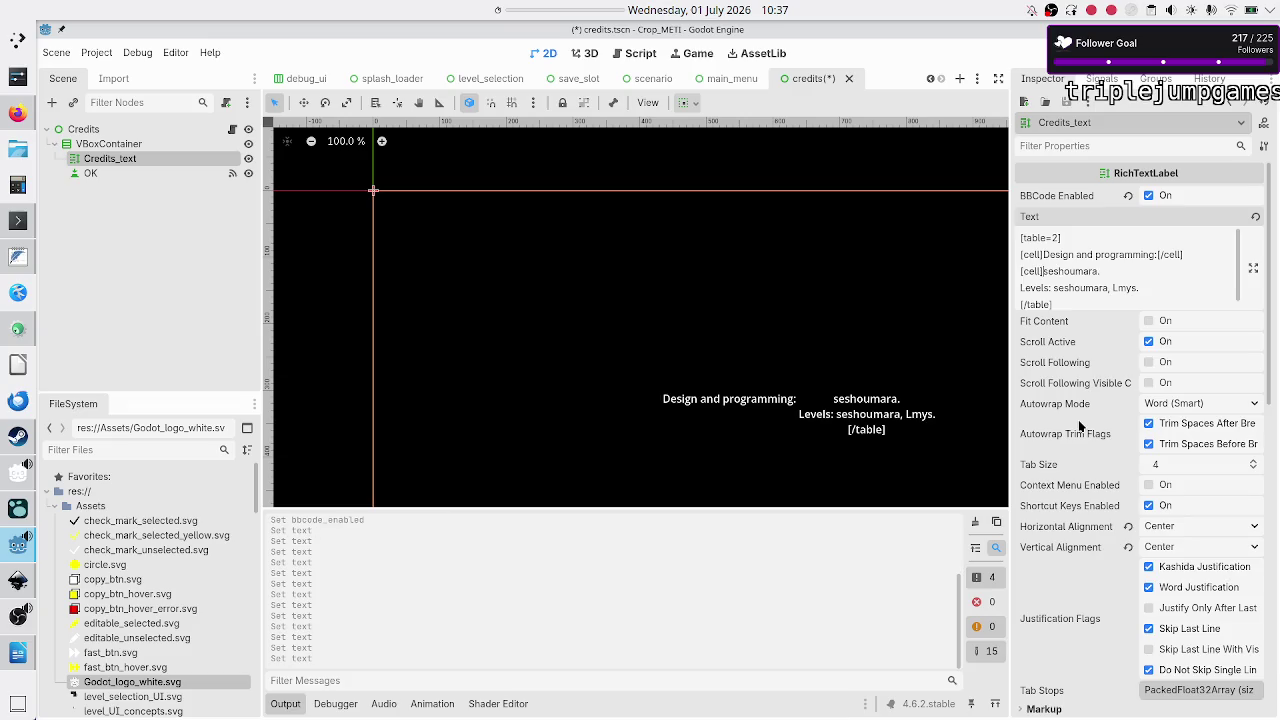
key("ctrl+v")
type("/")
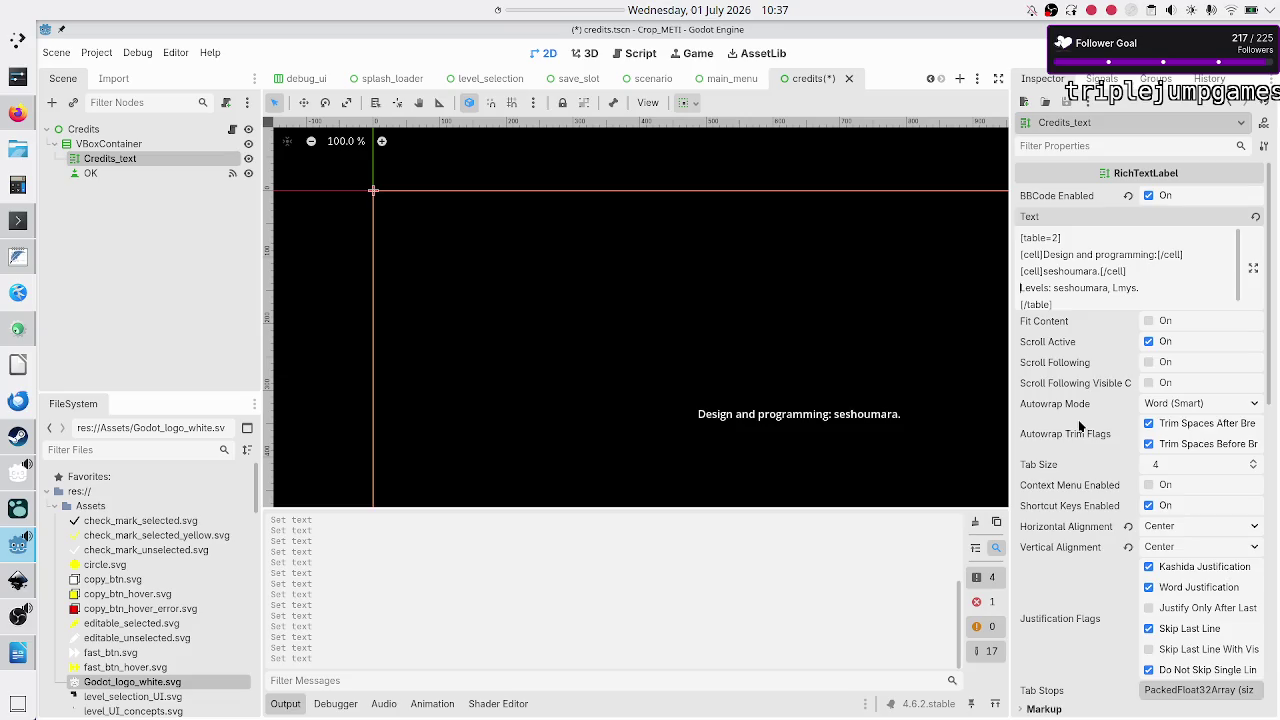
Step: Put 'Levels:' and the level designers' names in separate cells, then return to the docs
key("ctrl+v")
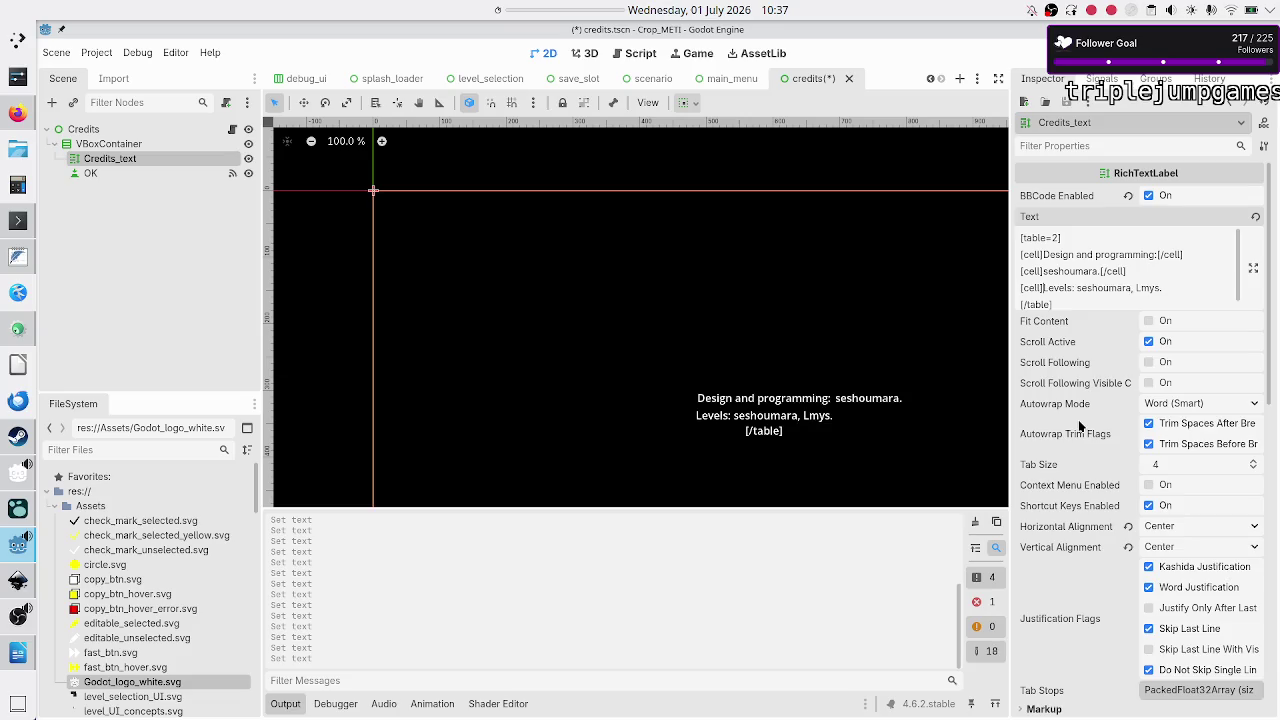
key("BackSpace")
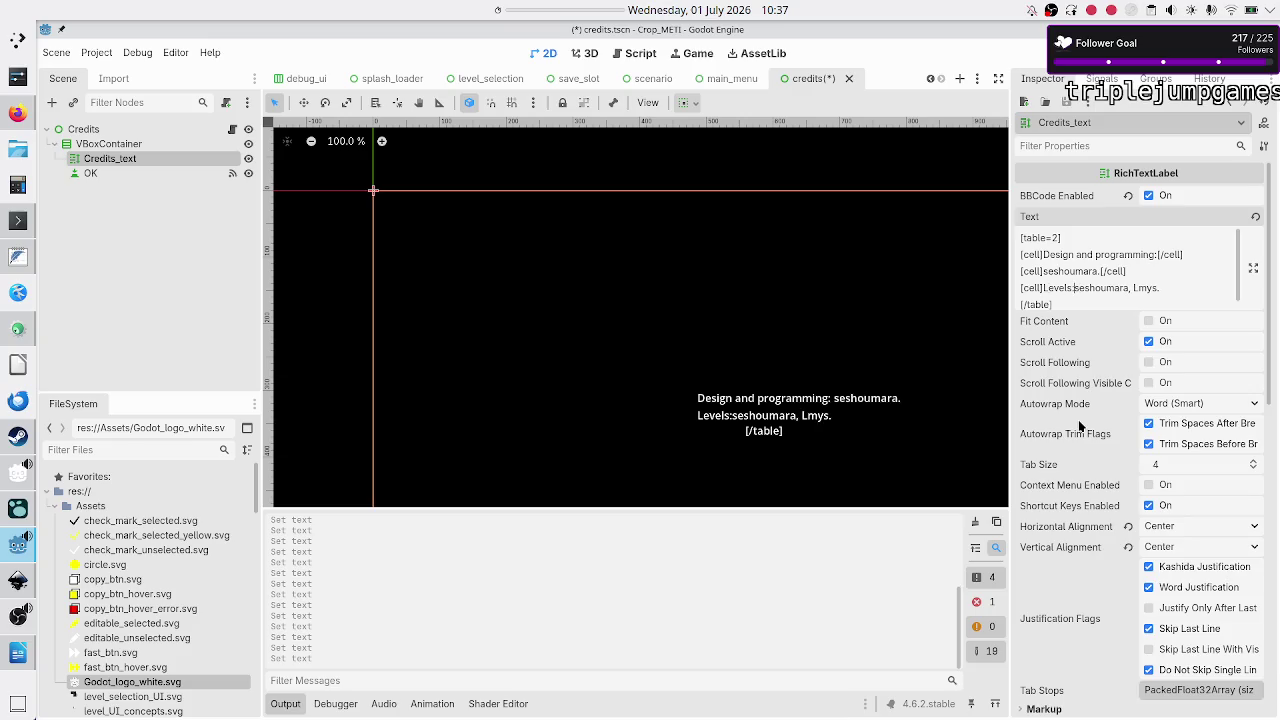
key("Return")
key("ctrl+v")
type("/")
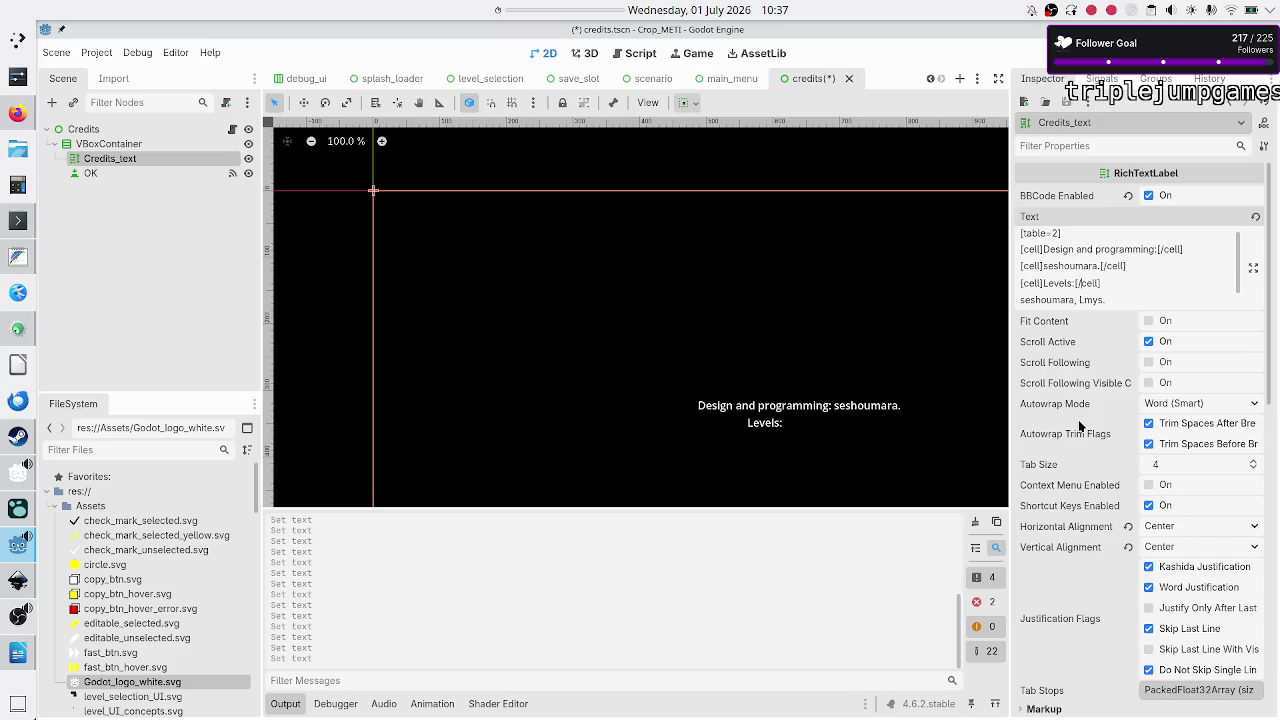
key("ctrl+v")
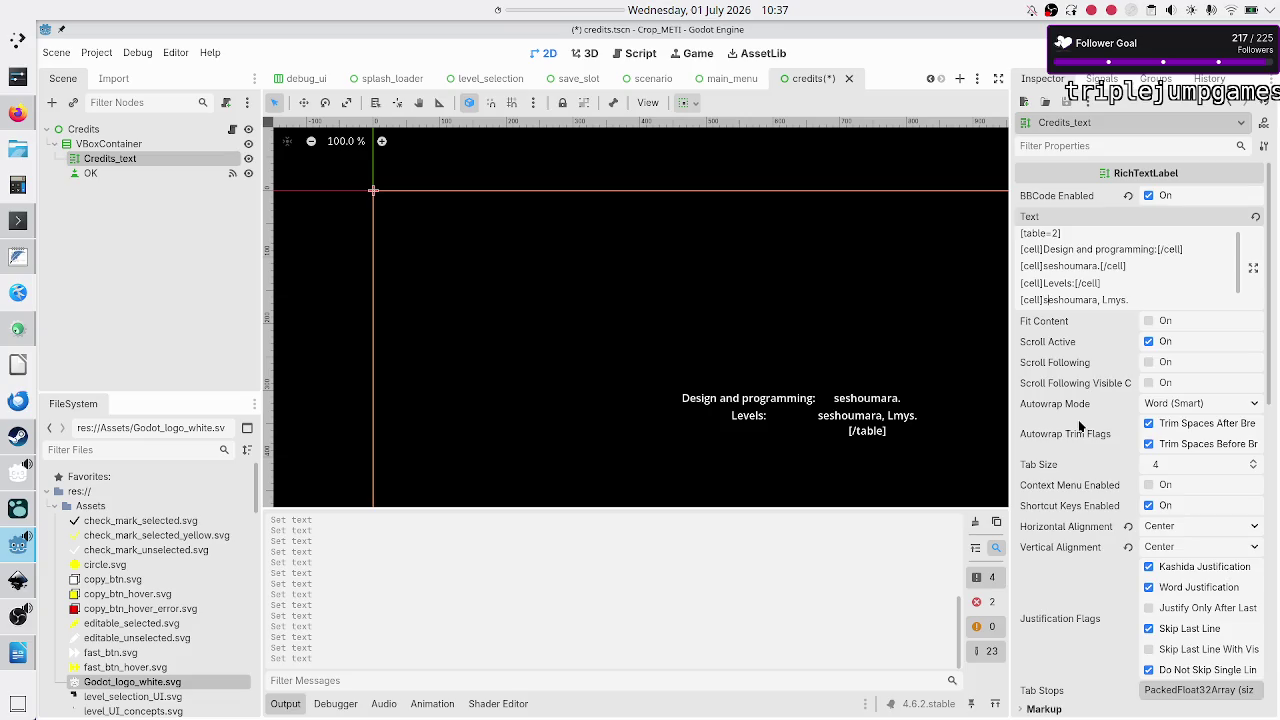
key("ctrl+v")
key("BackSpace")
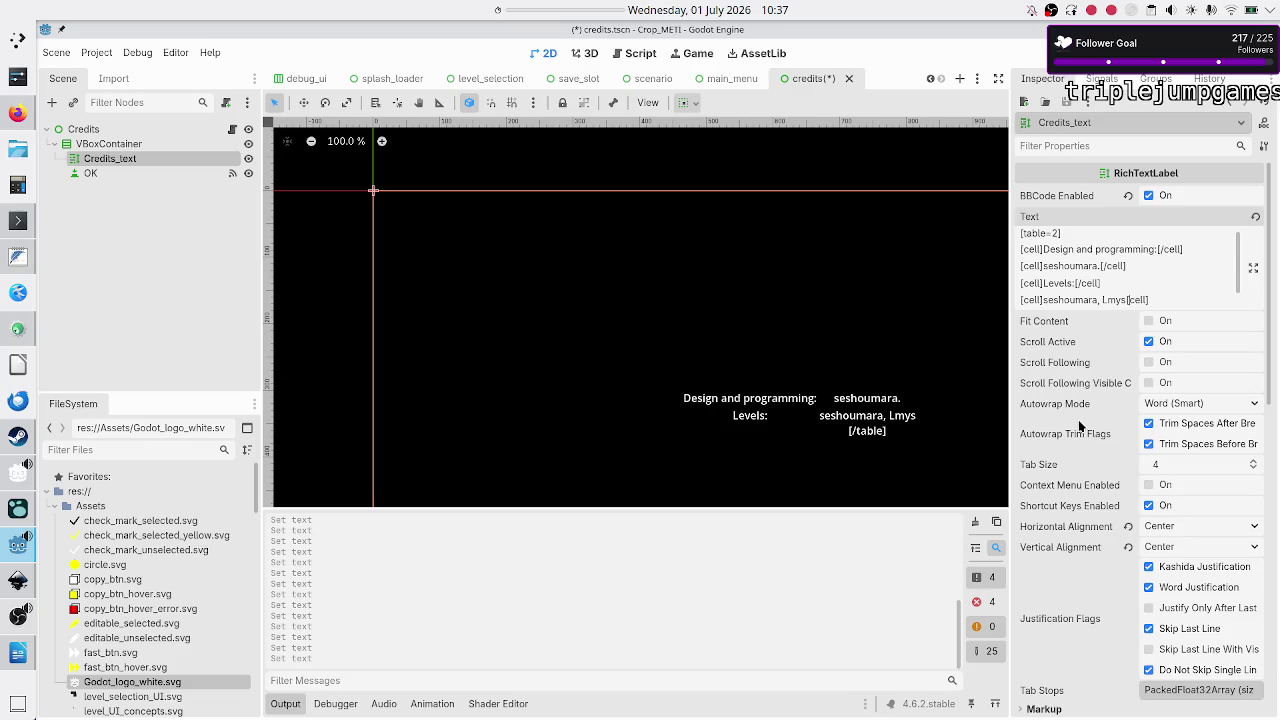
type("/")
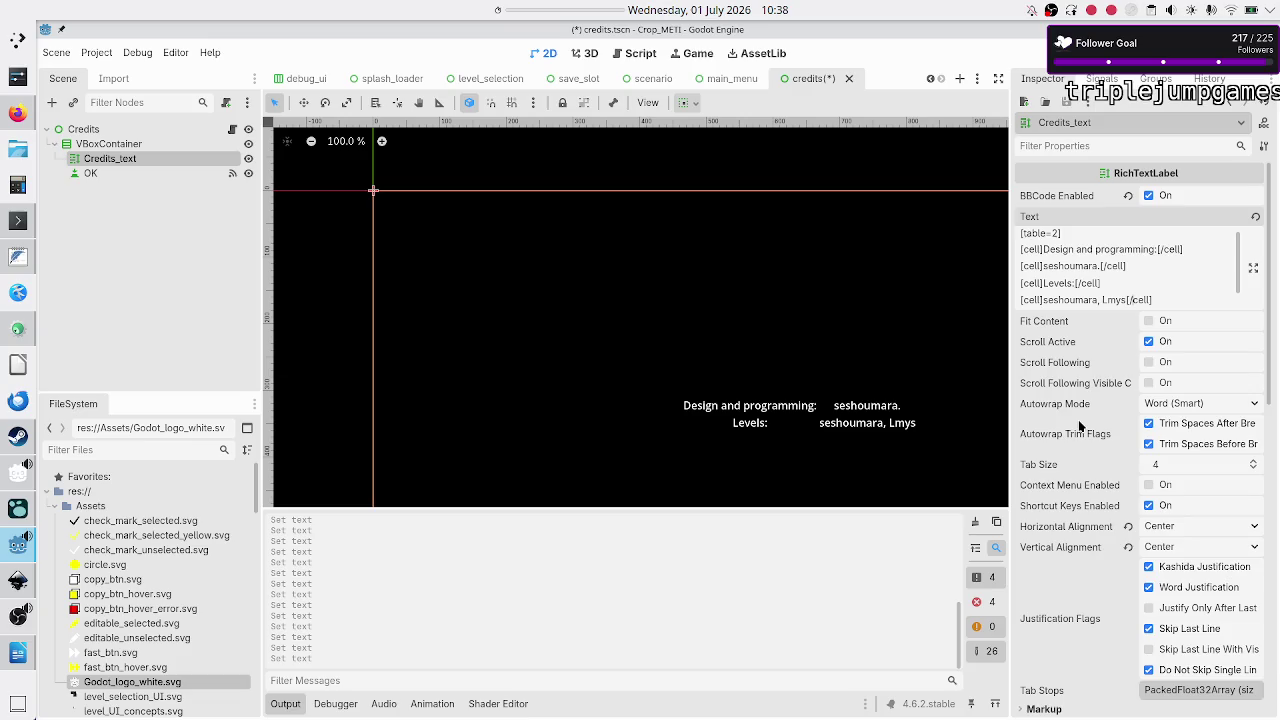
left_click(285, 704)
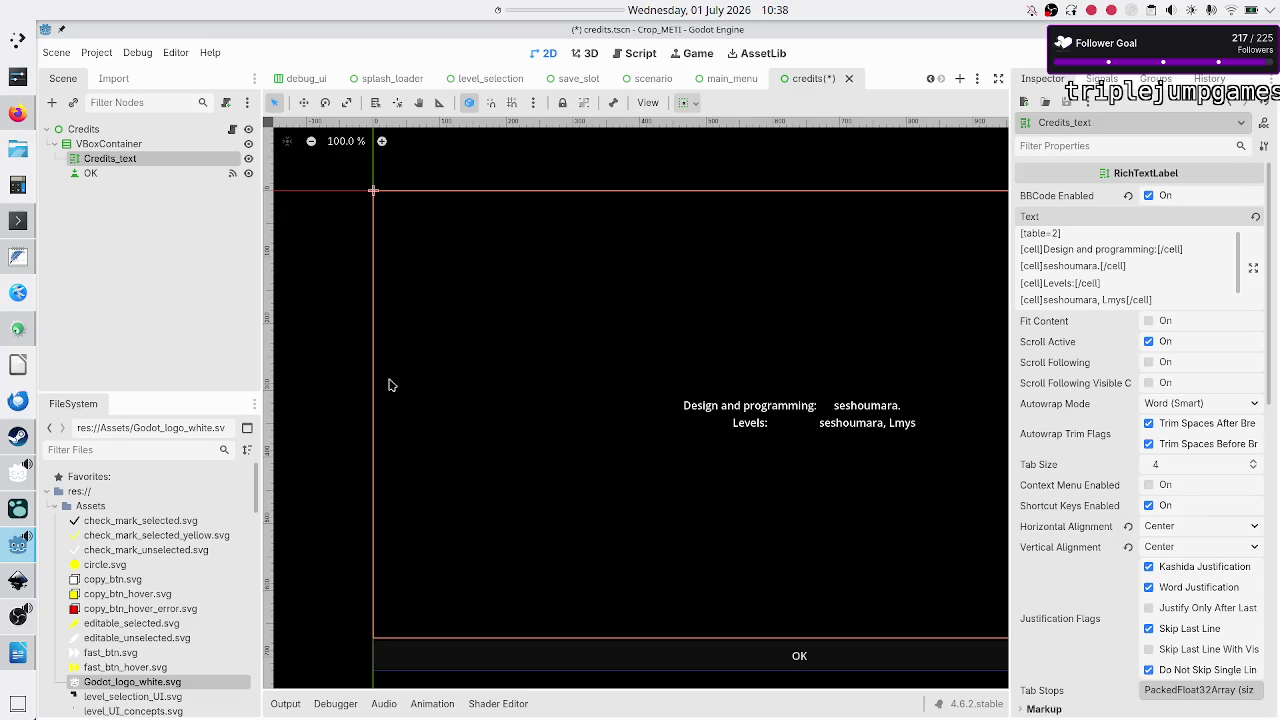
left_click(19, 118)
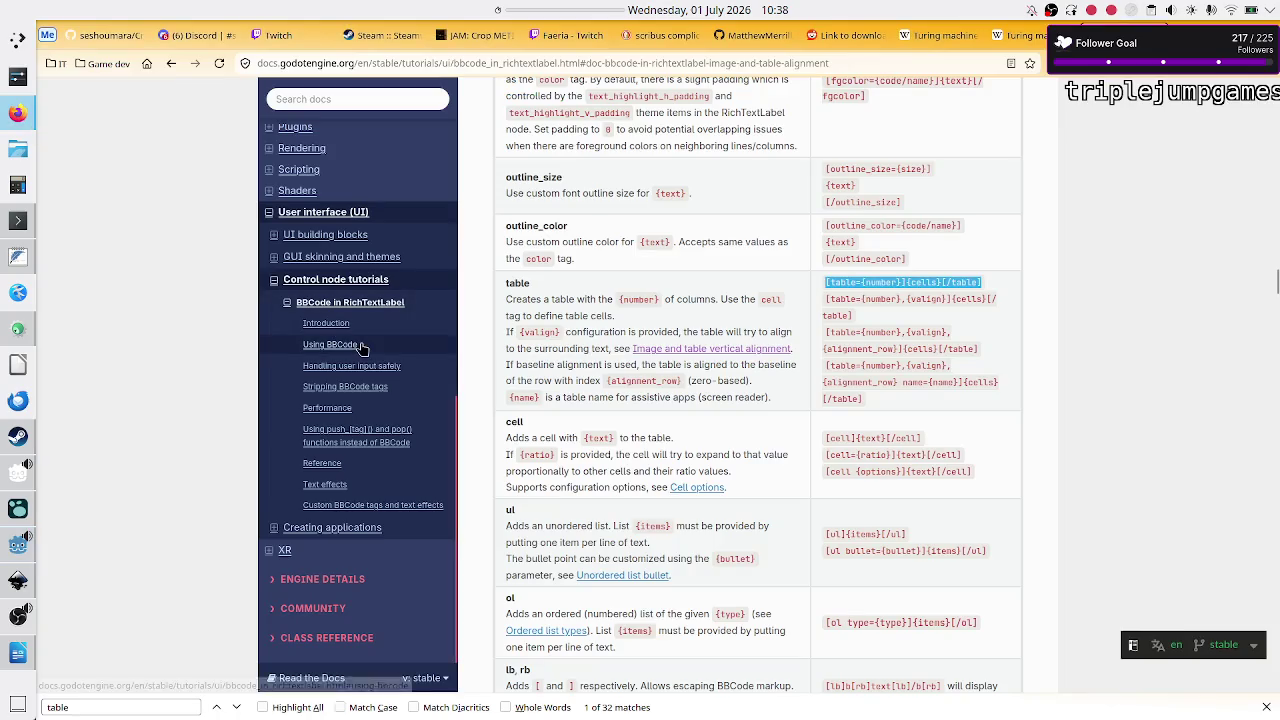
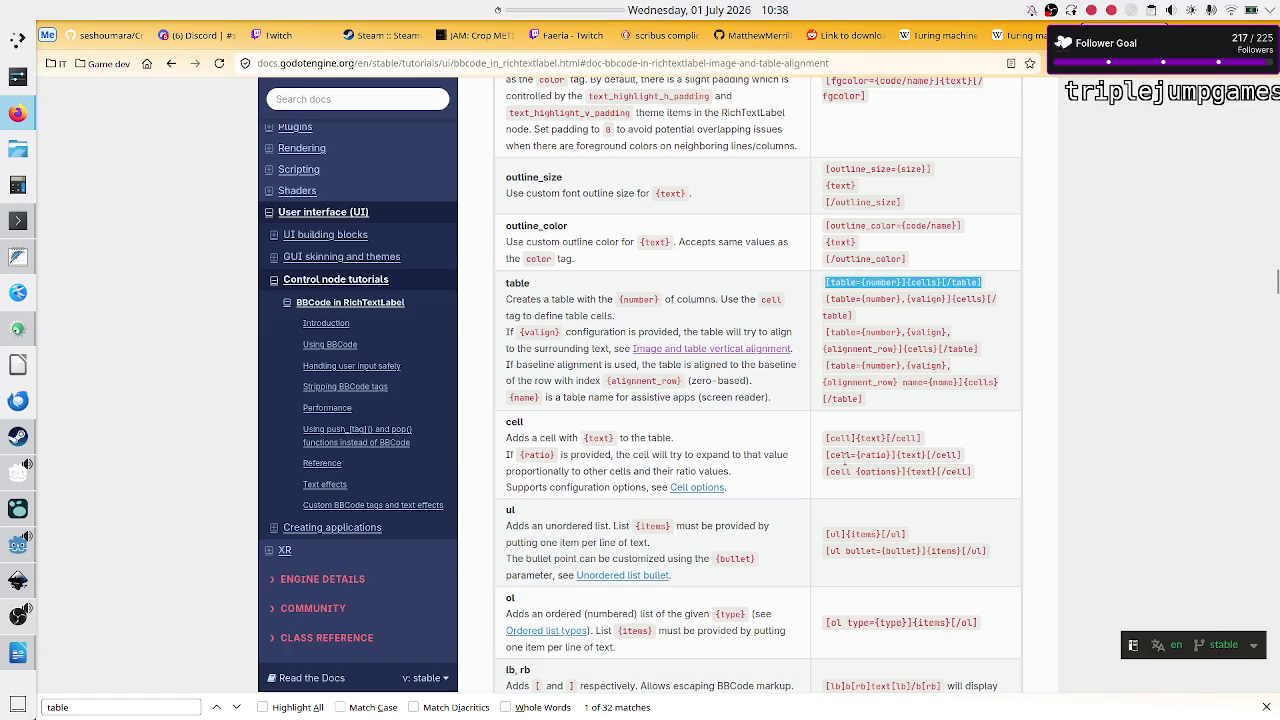
Step: Select 'options' in the [cell {options}] syntax and jump to the Cell options section
left_click_drag(866, 471, 886, 471)
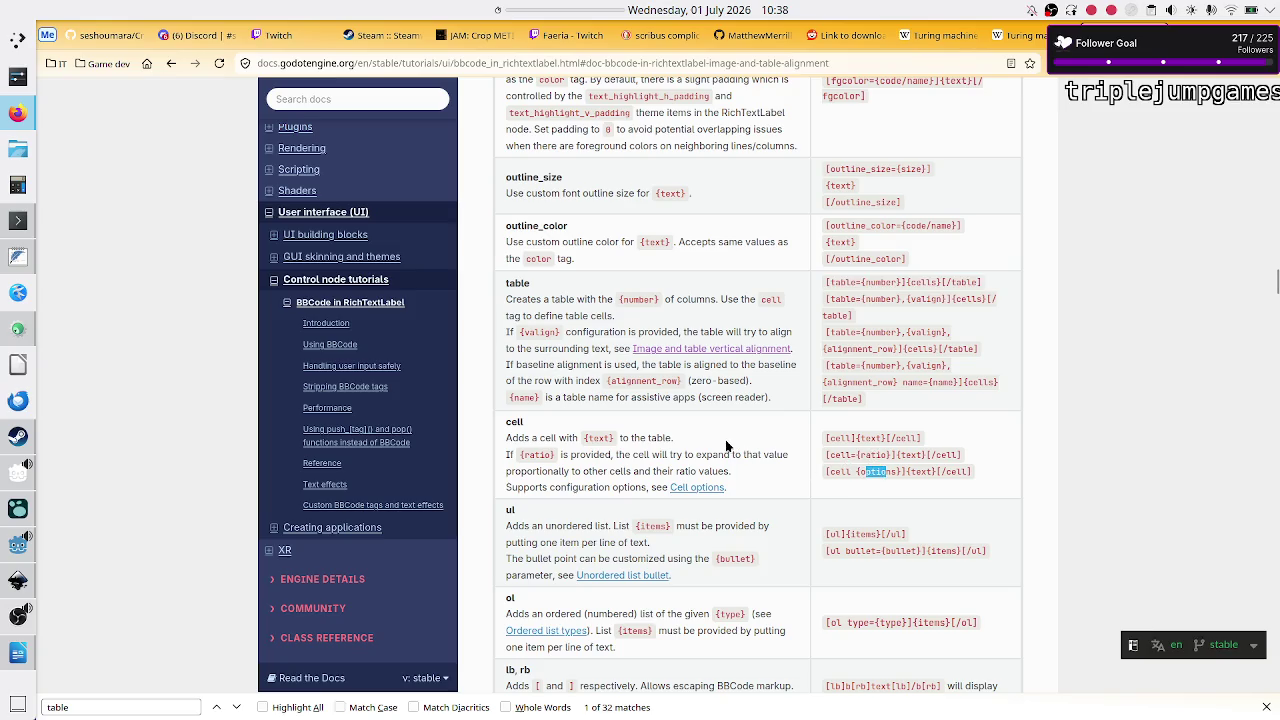
scroll(806, 500, "down", 2)
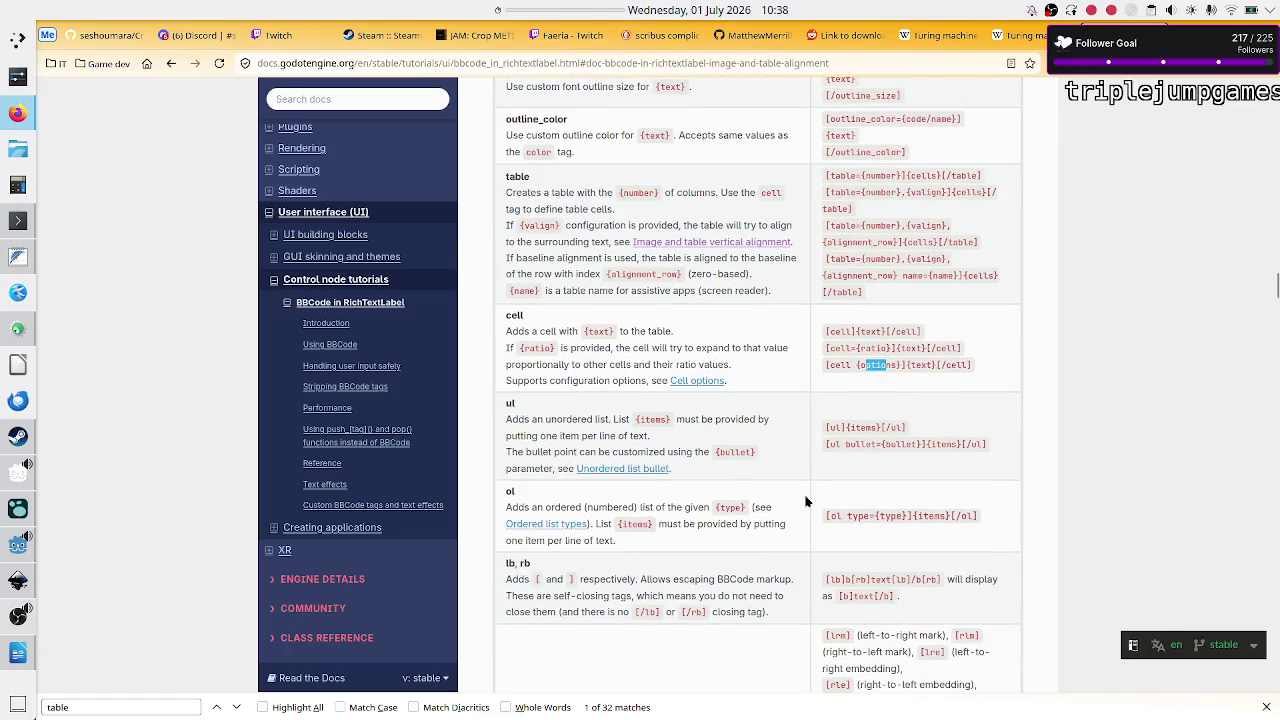
left_click(878, 355)
double_click(879, 355)
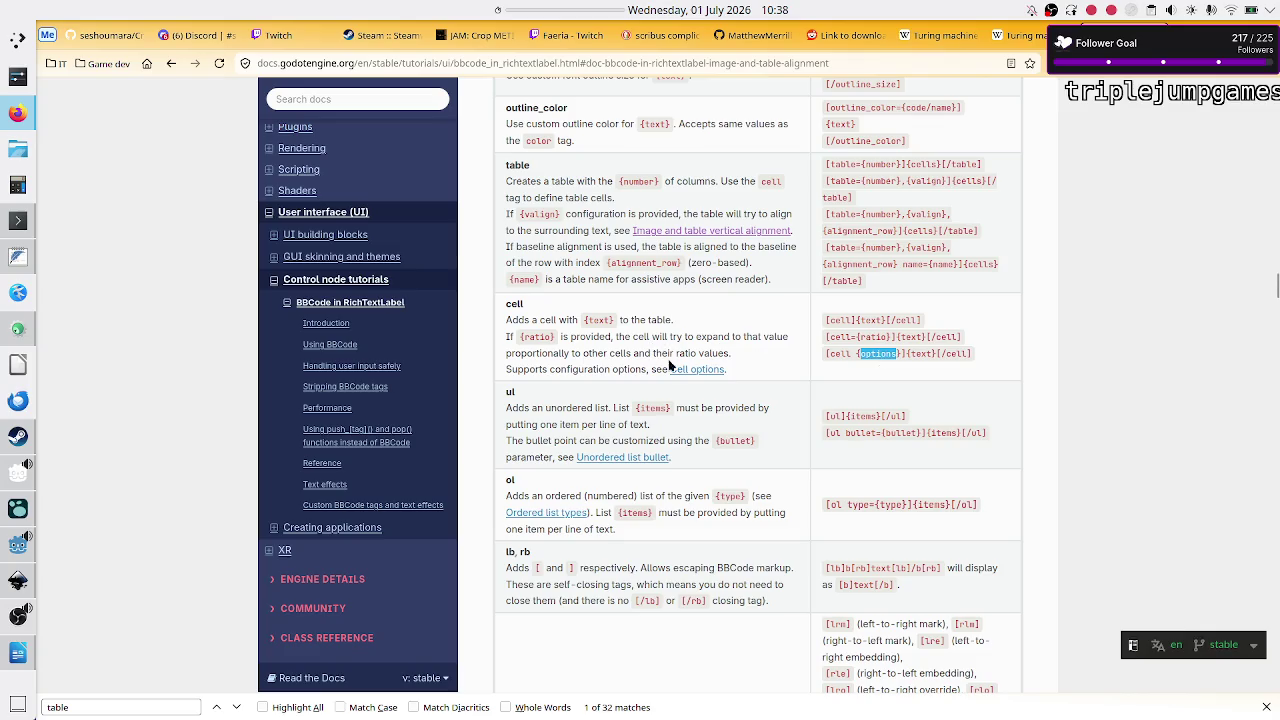
left_click(712, 369)
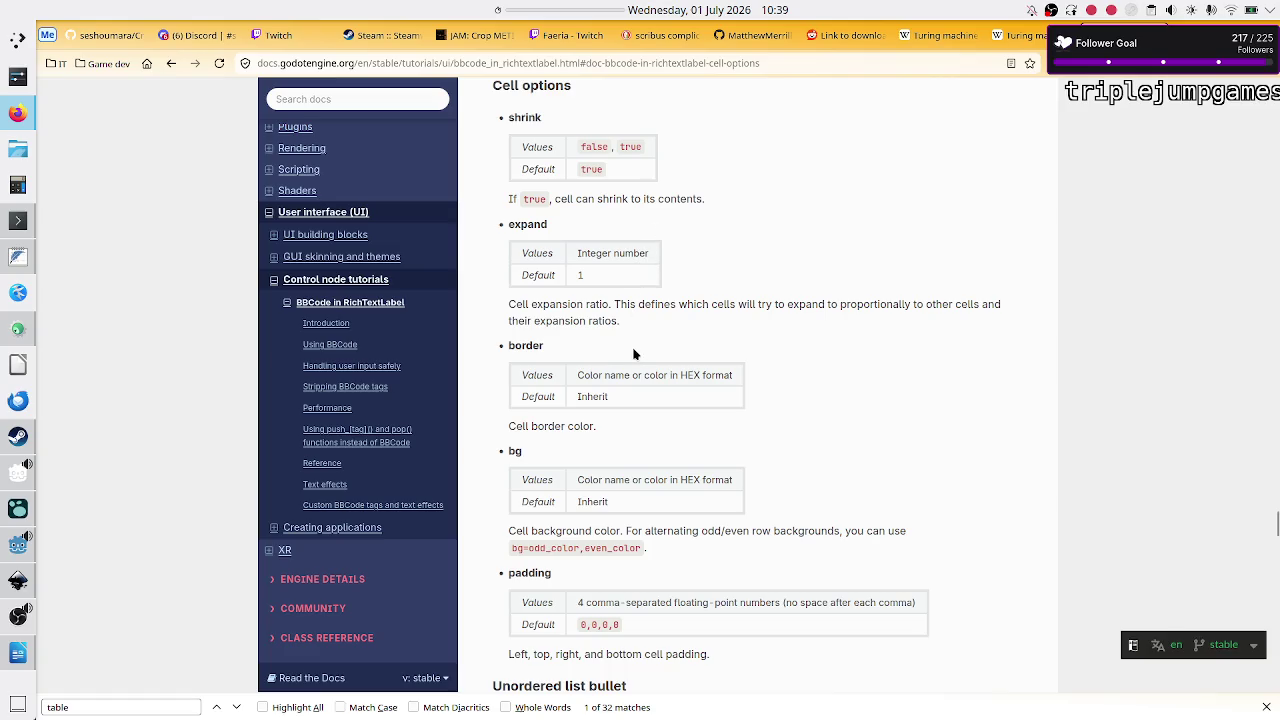
scroll(630, 400, "down", 2)
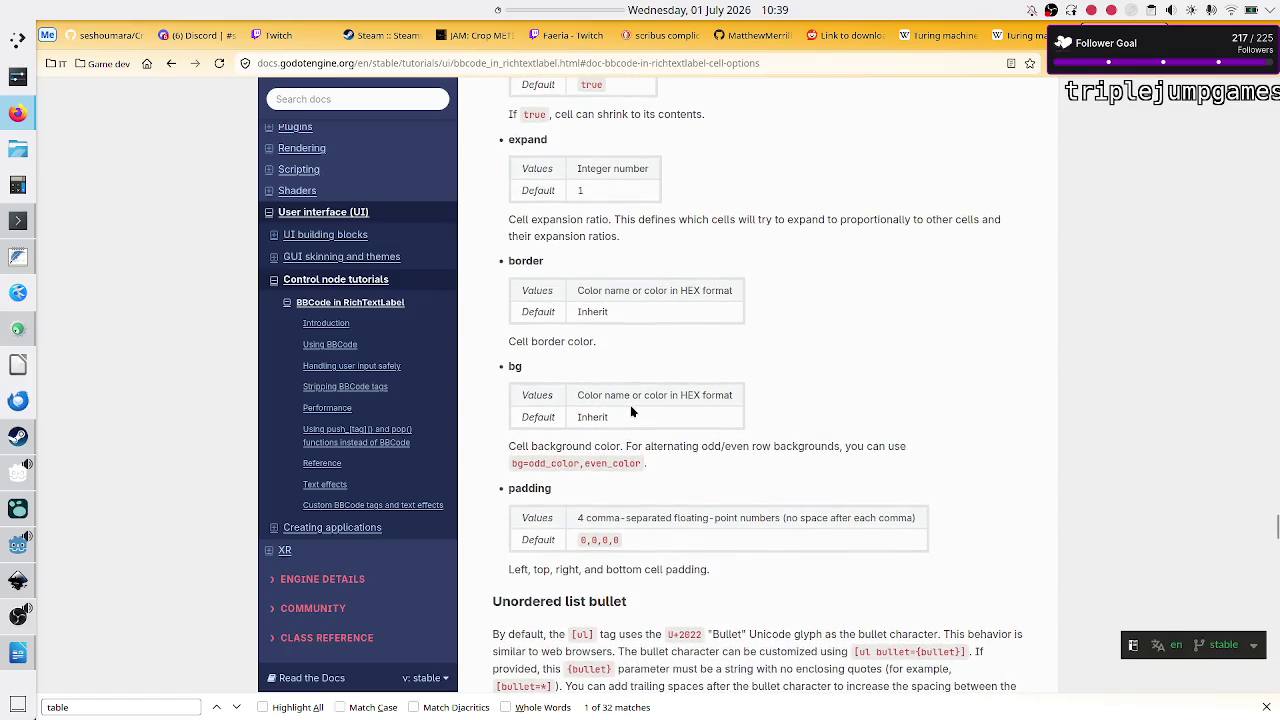
scroll(631, 410, "up", 2)
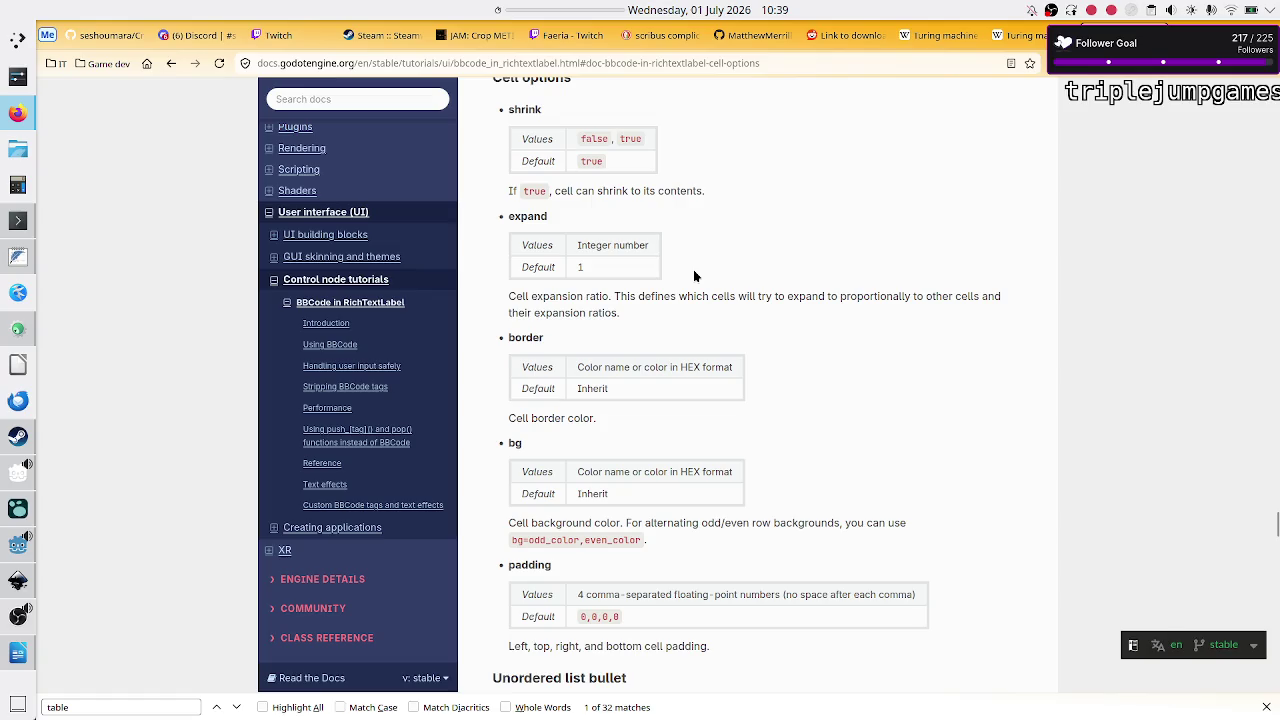
scroll(695, 275, "up", 3)
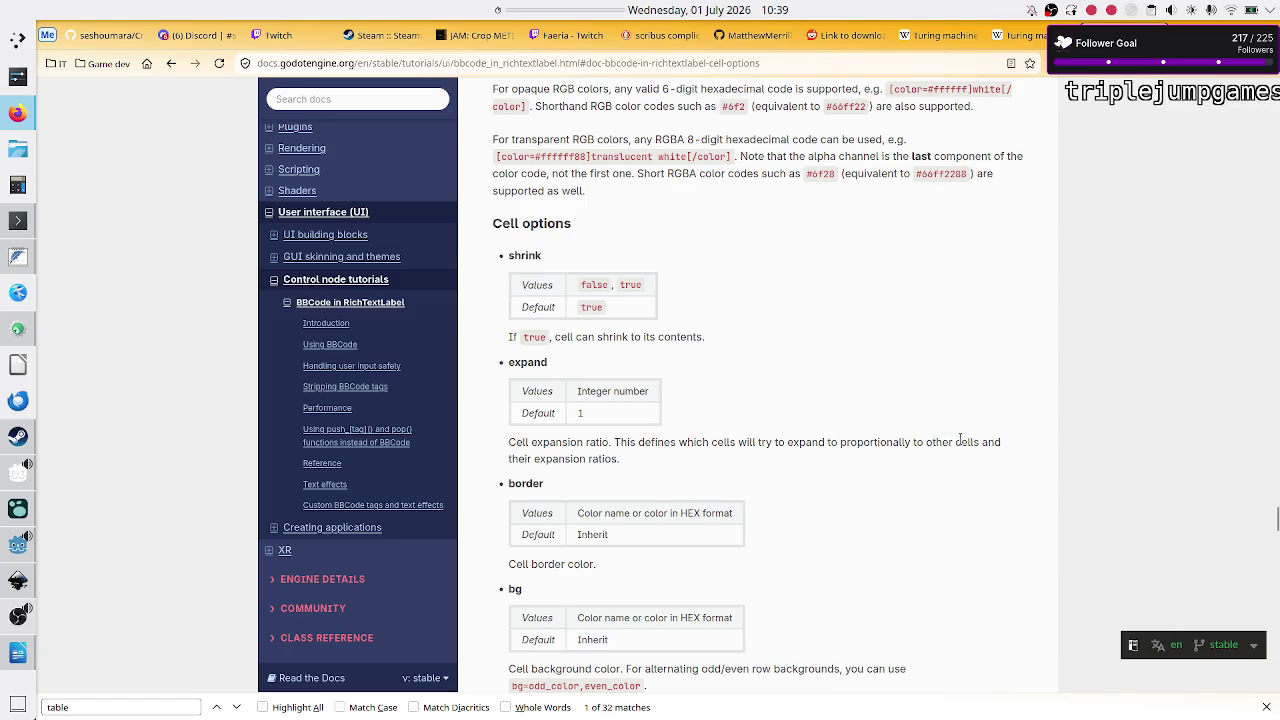
Step: Scroll to the table alignment examples such as [table=3,center] and [table=3,top,bottom]
scroll(960, 440, "down", 10)
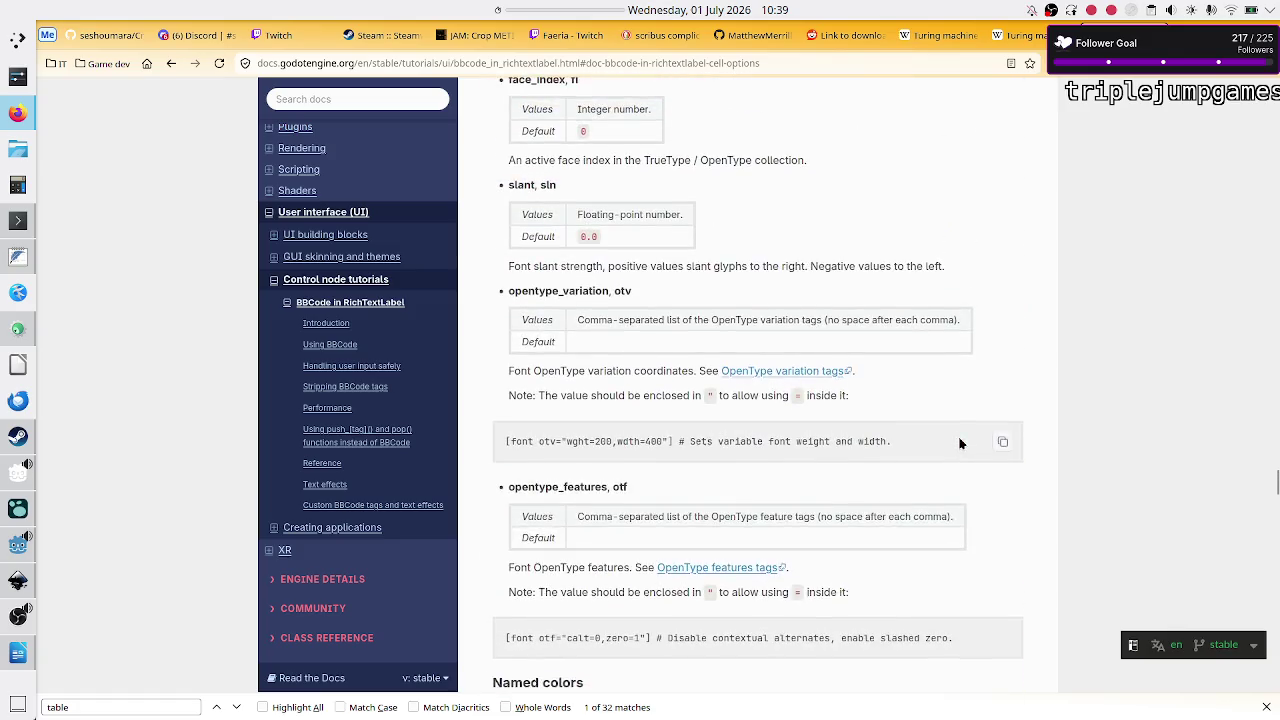
scroll(960, 443, "up", 5)
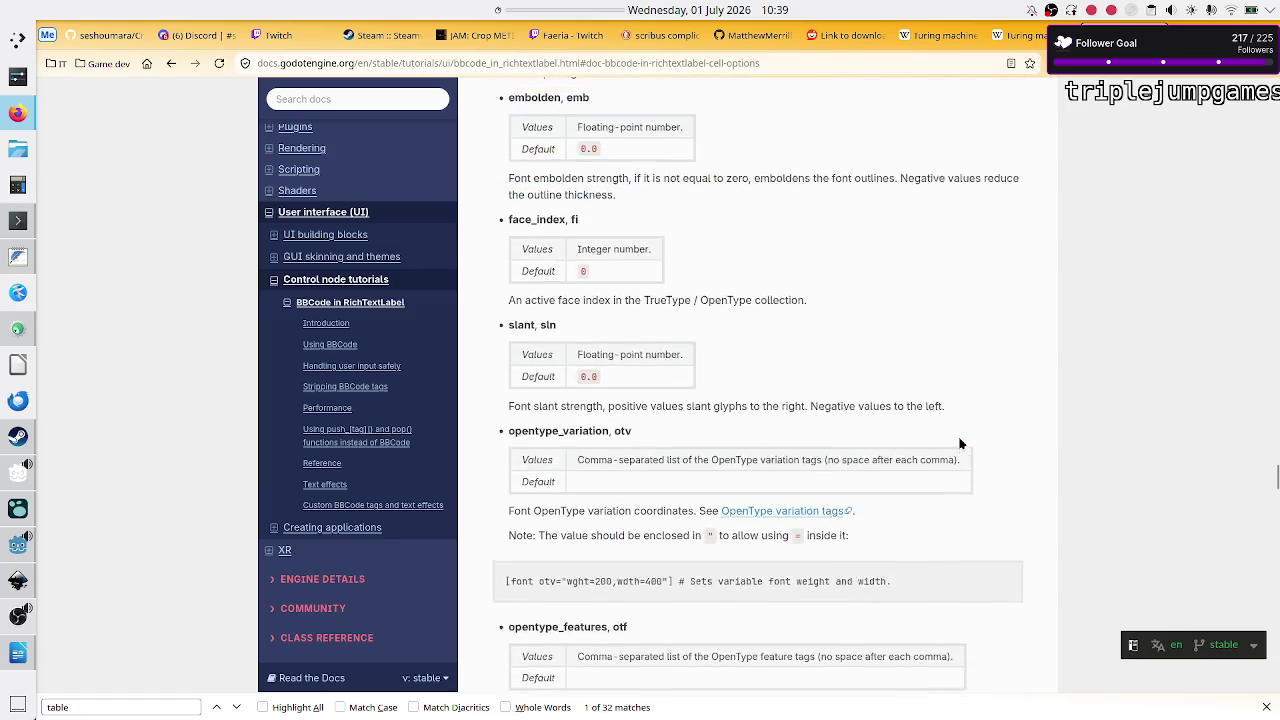
scroll(960, 443, "up", 5)
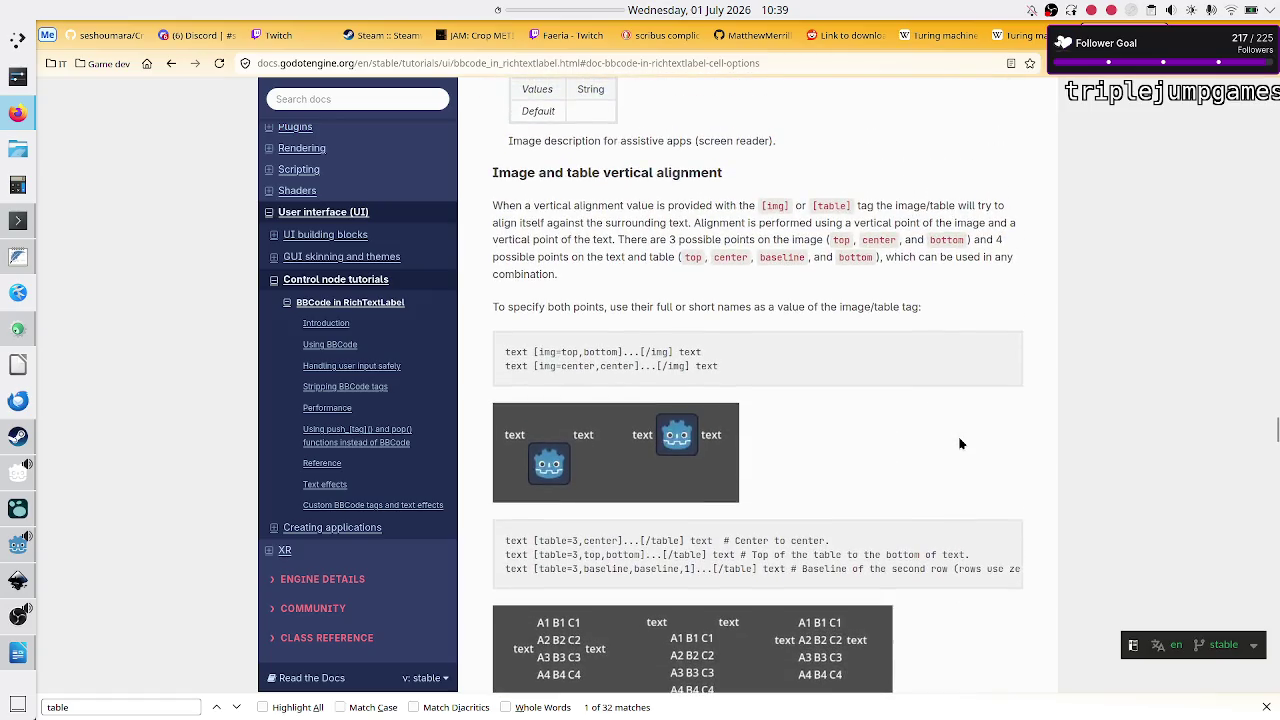
scroll(960, 443, "down", 1)
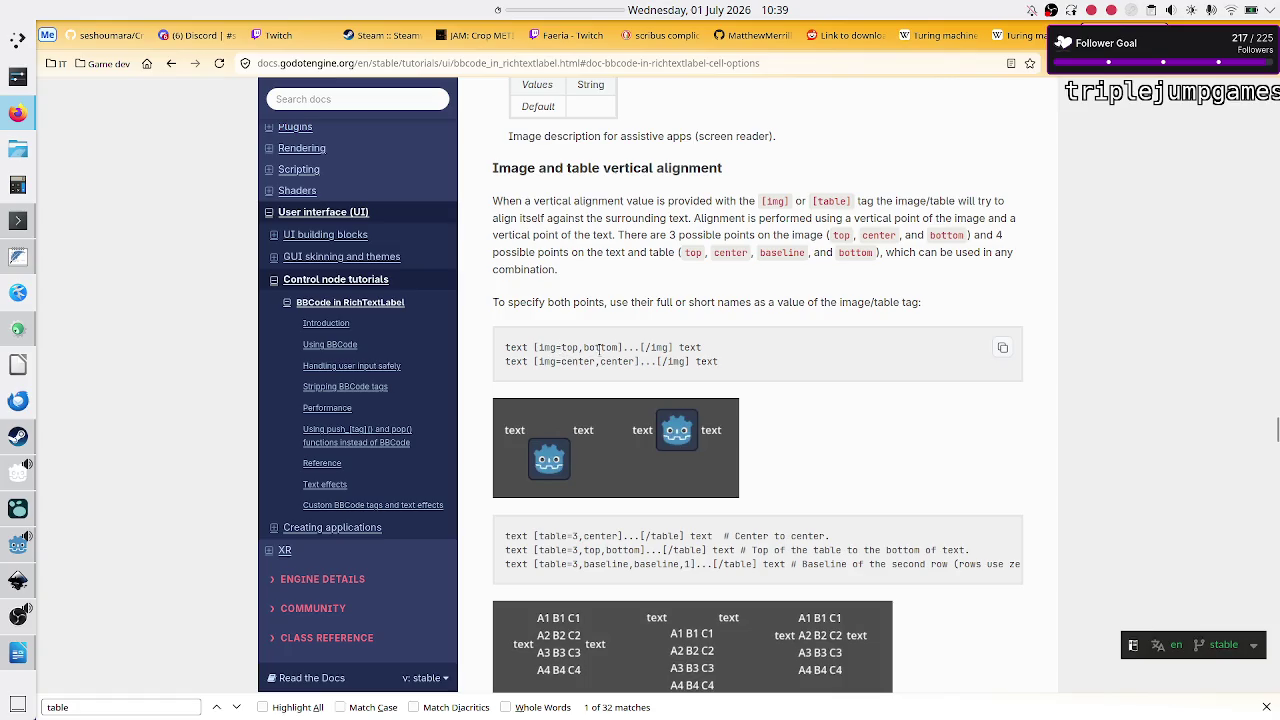
scroll(643, 365, "down", 2)
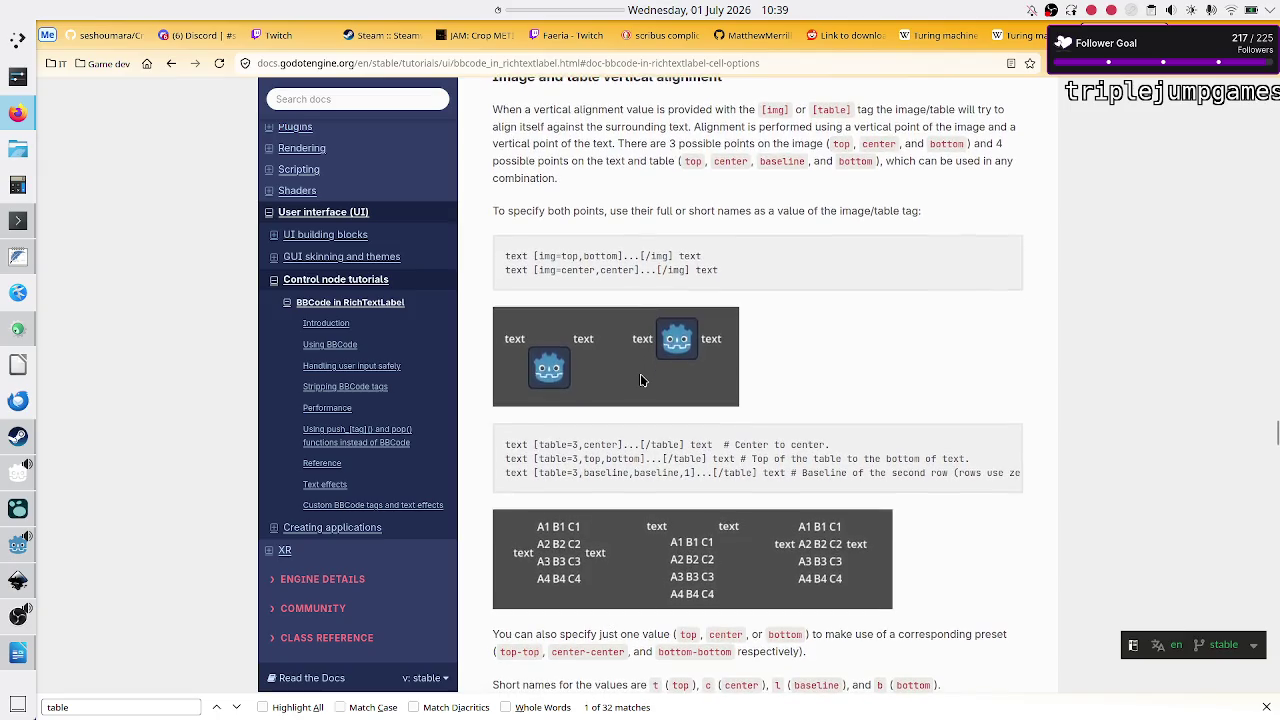
scroll(641, 379, "down", 2)
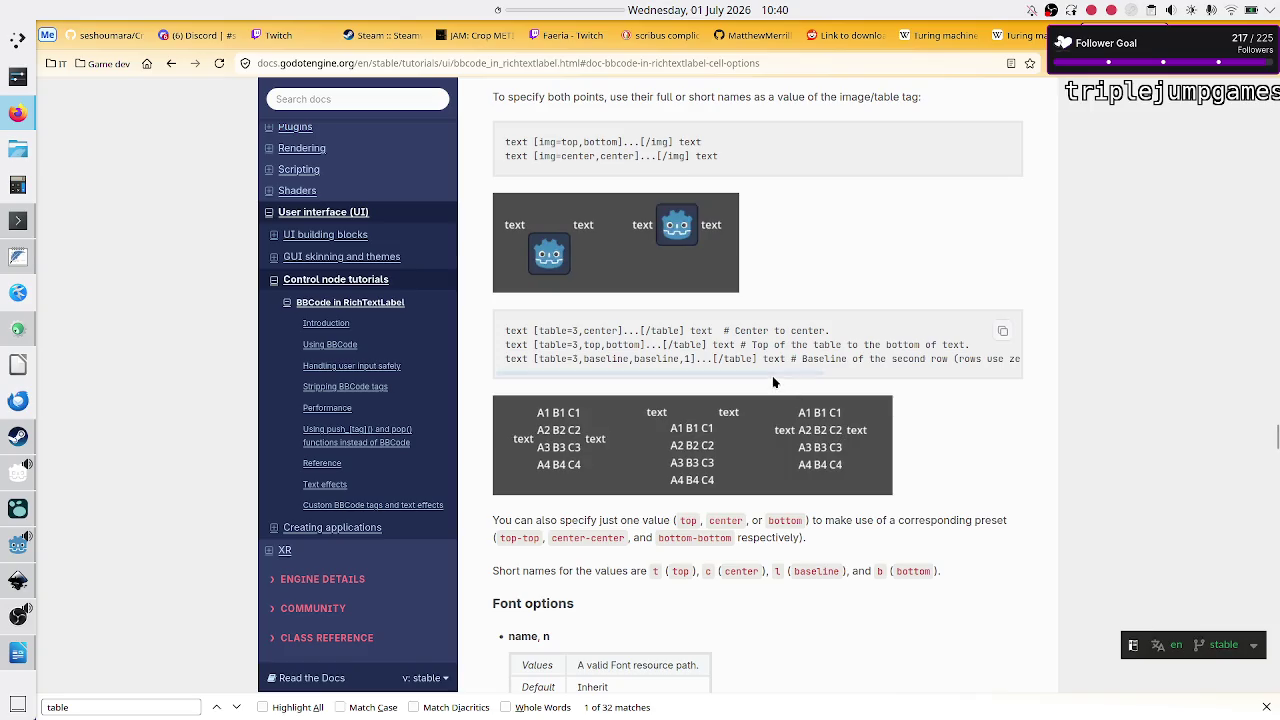
Step: Give the credits table tag center alignment, then change it to top,bottom
key("alt+Tab")
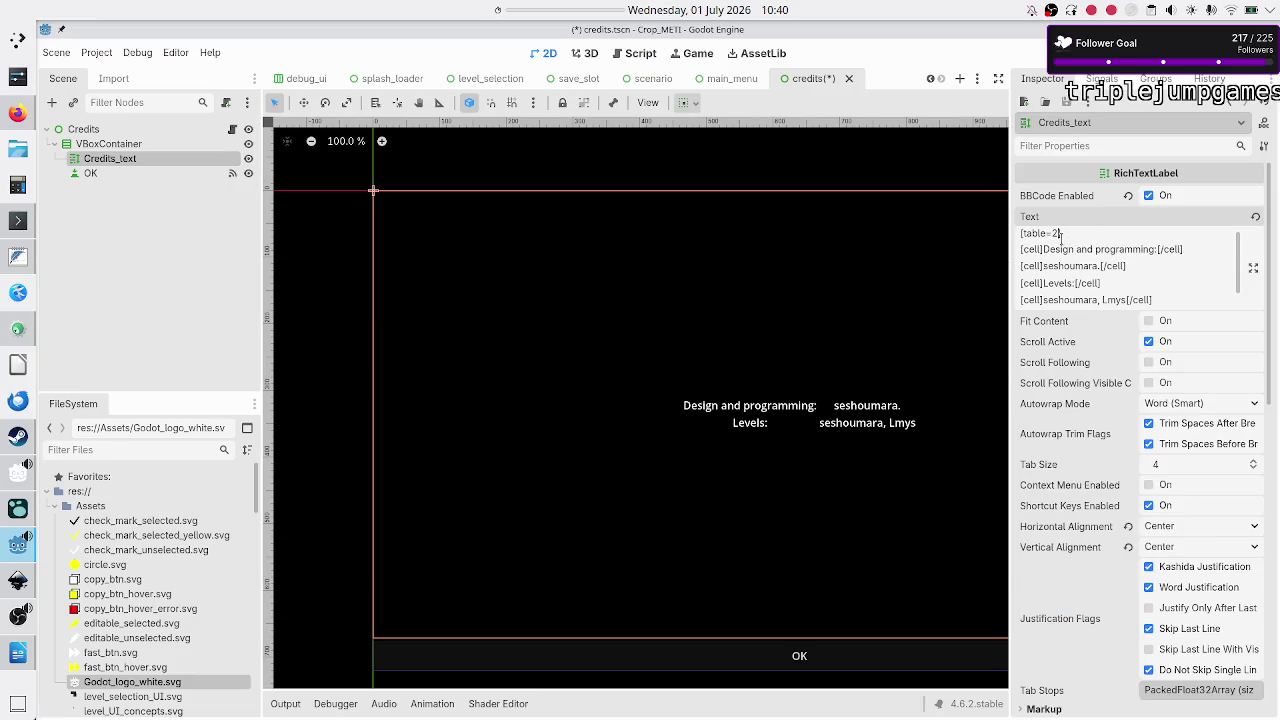
type("center")
key("alt+Tab")
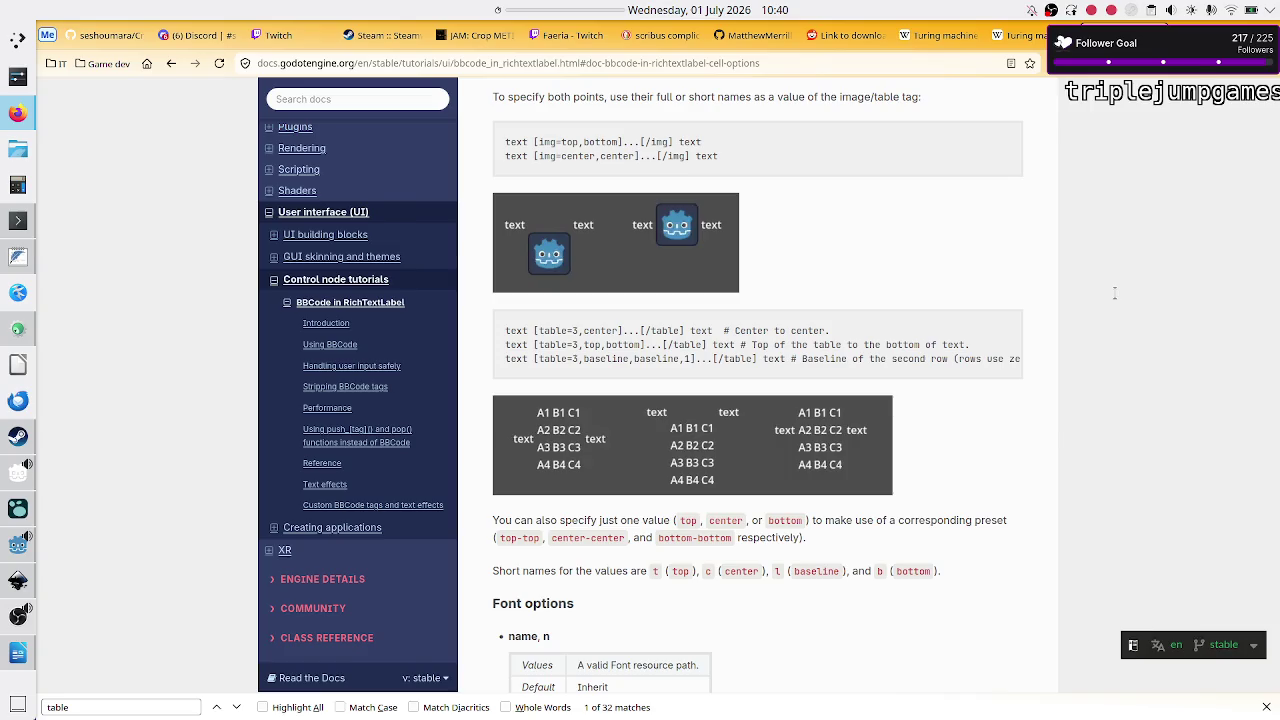
key("alt+Tab")
key("BackSpace")
key("BackSpace")
key("BackSpace")
type(",top,bottom")
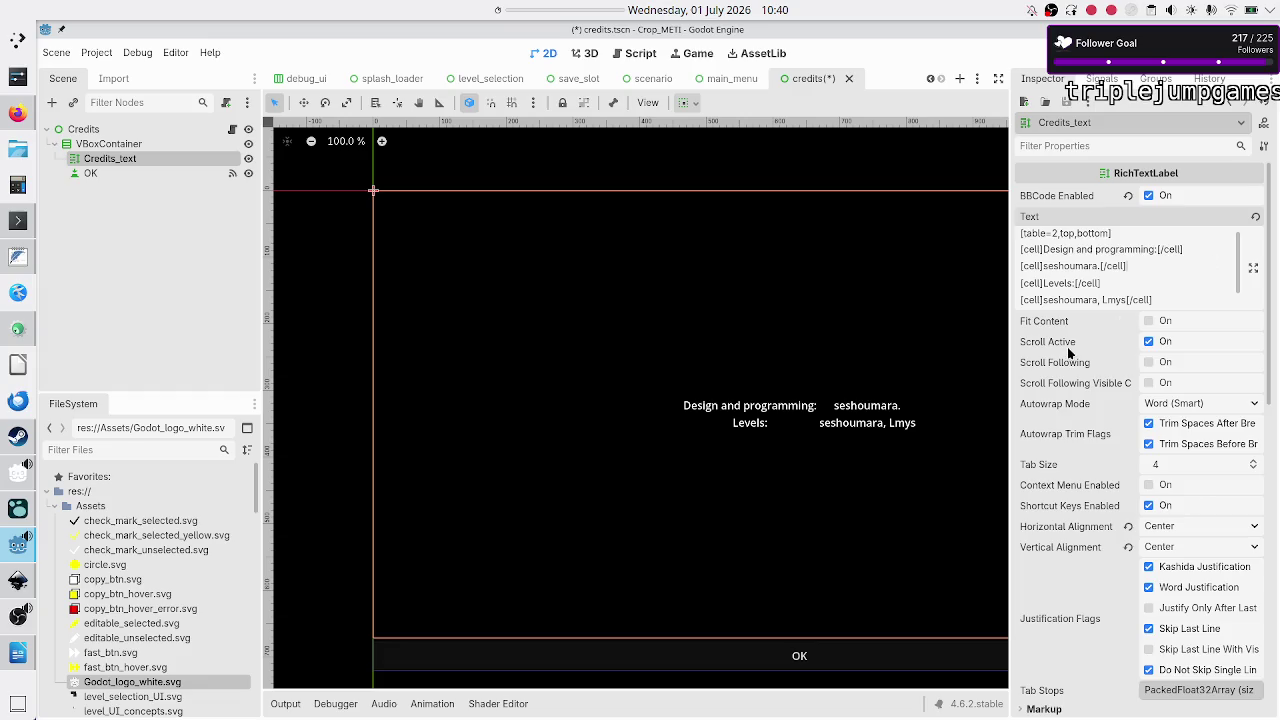
Step: Fix the closing bracket and switch the table tag to baseline alignment
key("alt+Tab")
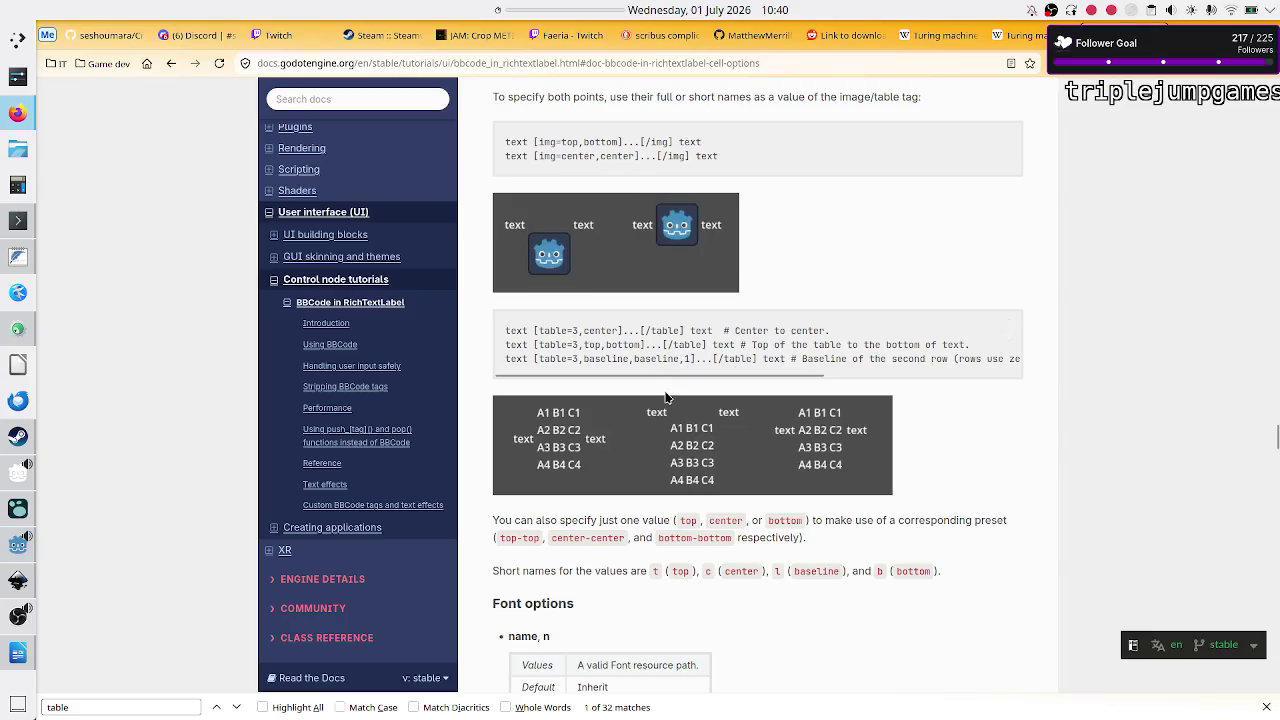
key("alt+Tab")
key("BackSpace")
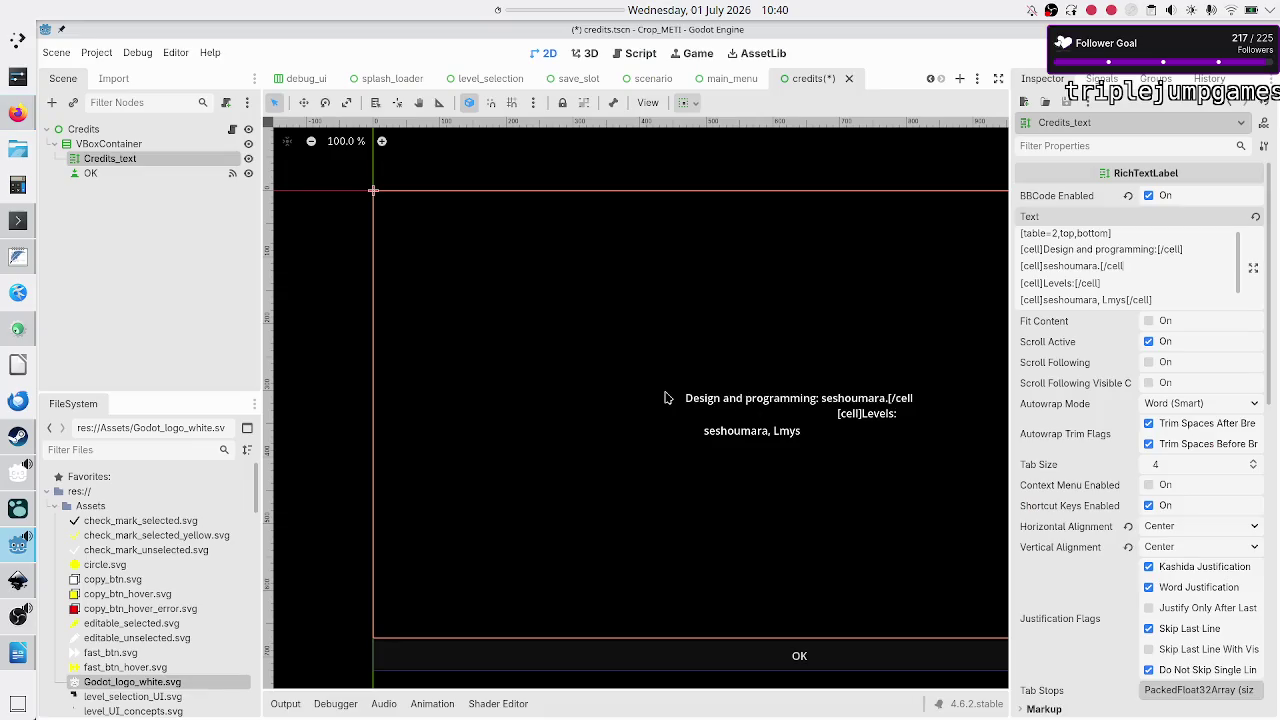
type("]")
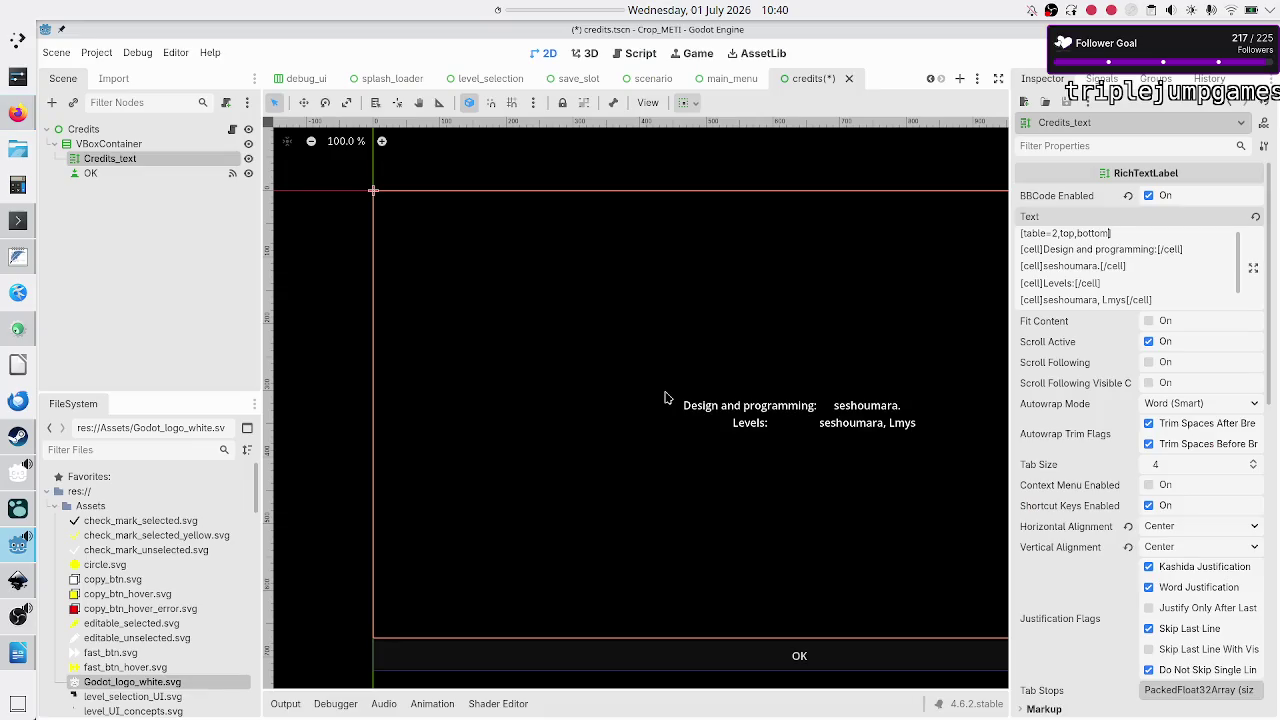
key("BackSpace")
key("BackSpace")
key("BackSpace")
type("baseline]")
Step: After rechecking the docs' examples, settle on [table=2,center] for the credits table
key("alt+Tab")
key("alt+Tab")
key("alt+Tab")
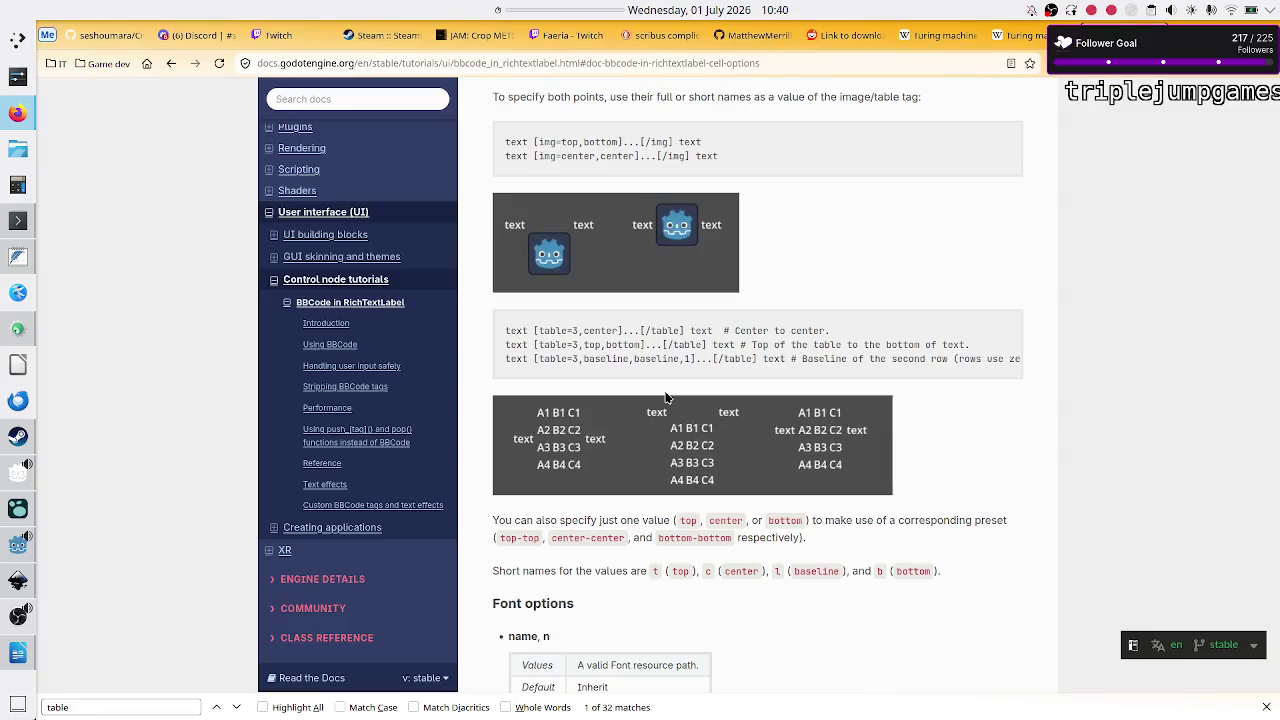
scroll(755, 375, "right", 5)
scroll(755, 375, "right", 2)
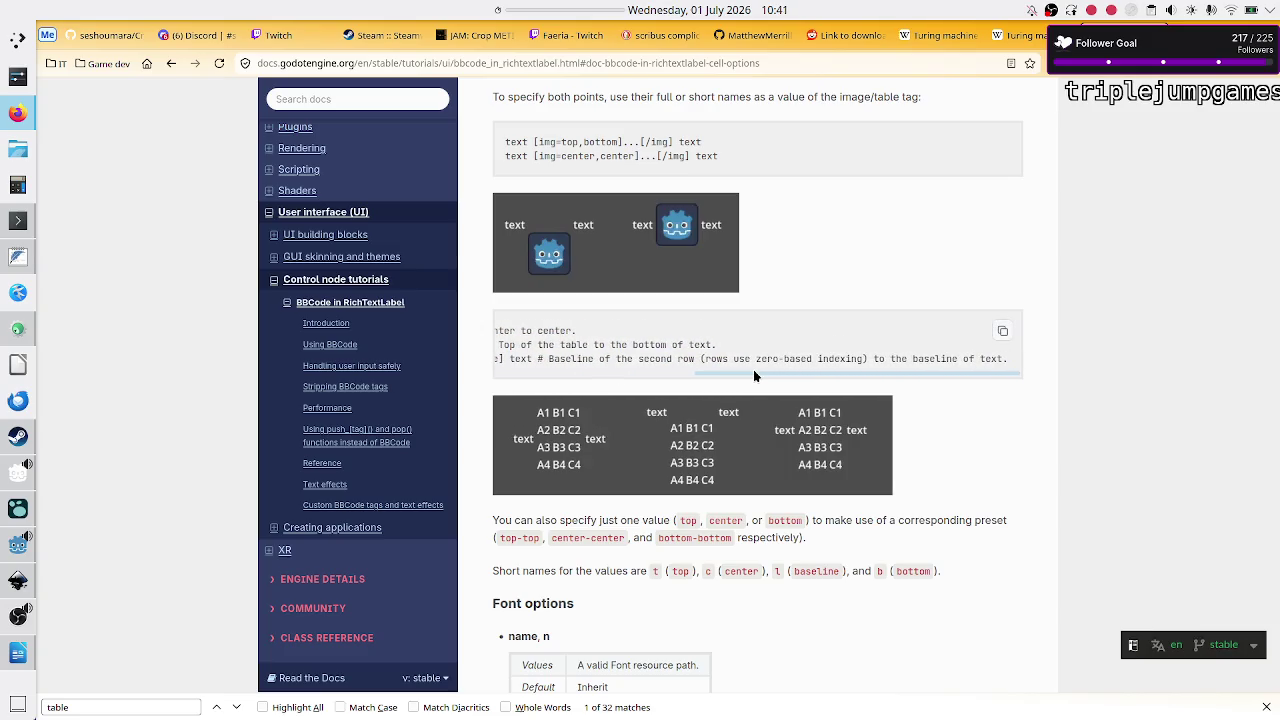
scroll(755, 375, "left", 6)
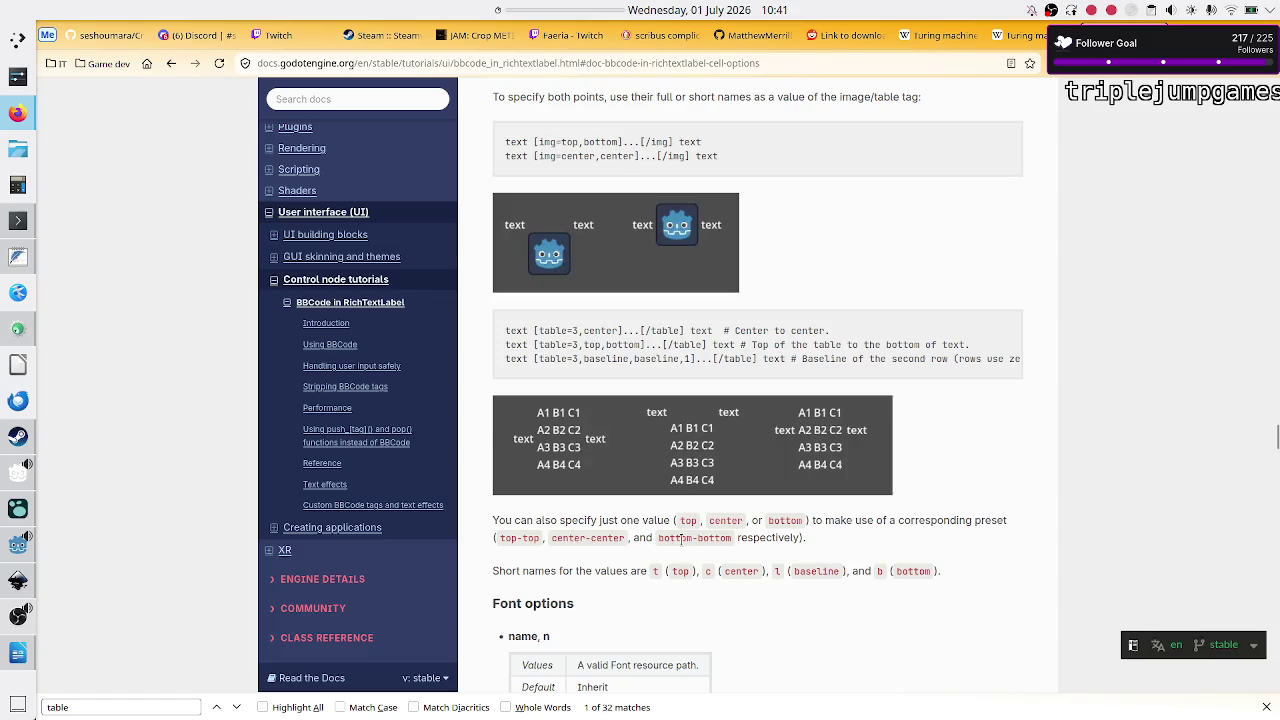
key("alt+Tab")
key("BackSpace")
key("BackSpace")
key("BackSpace")
type("center")
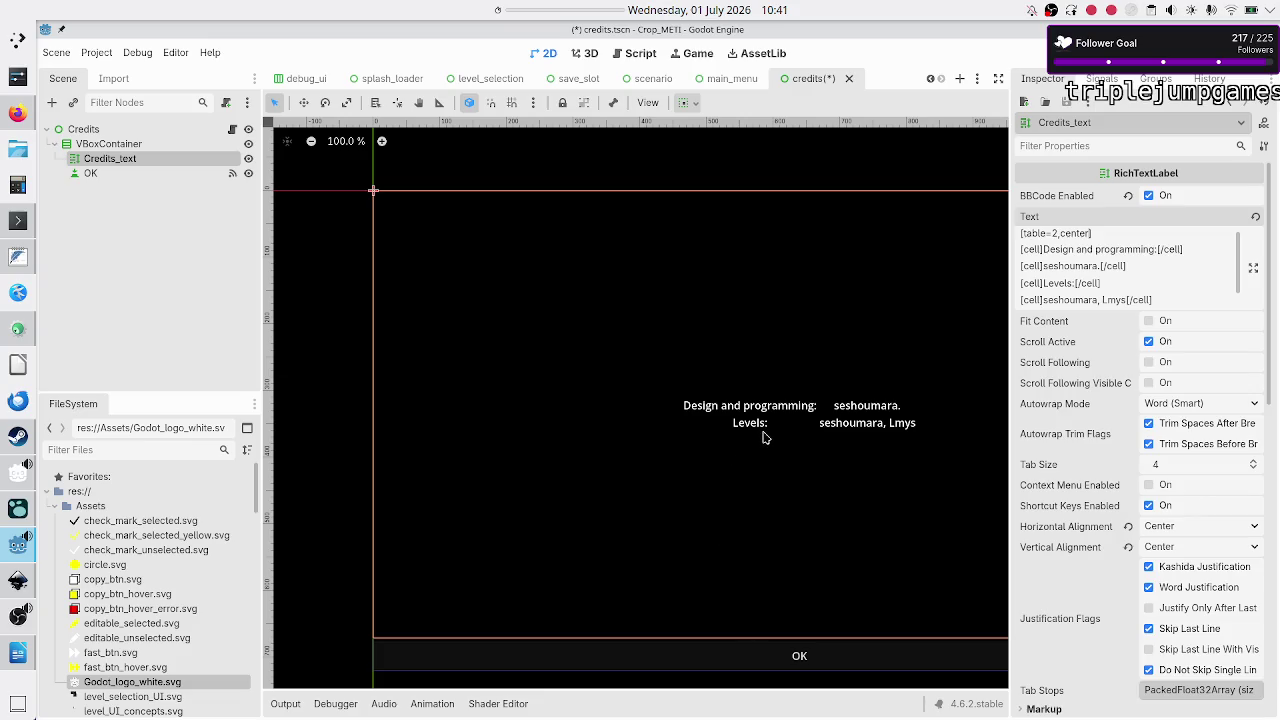
key("alt+Tab")
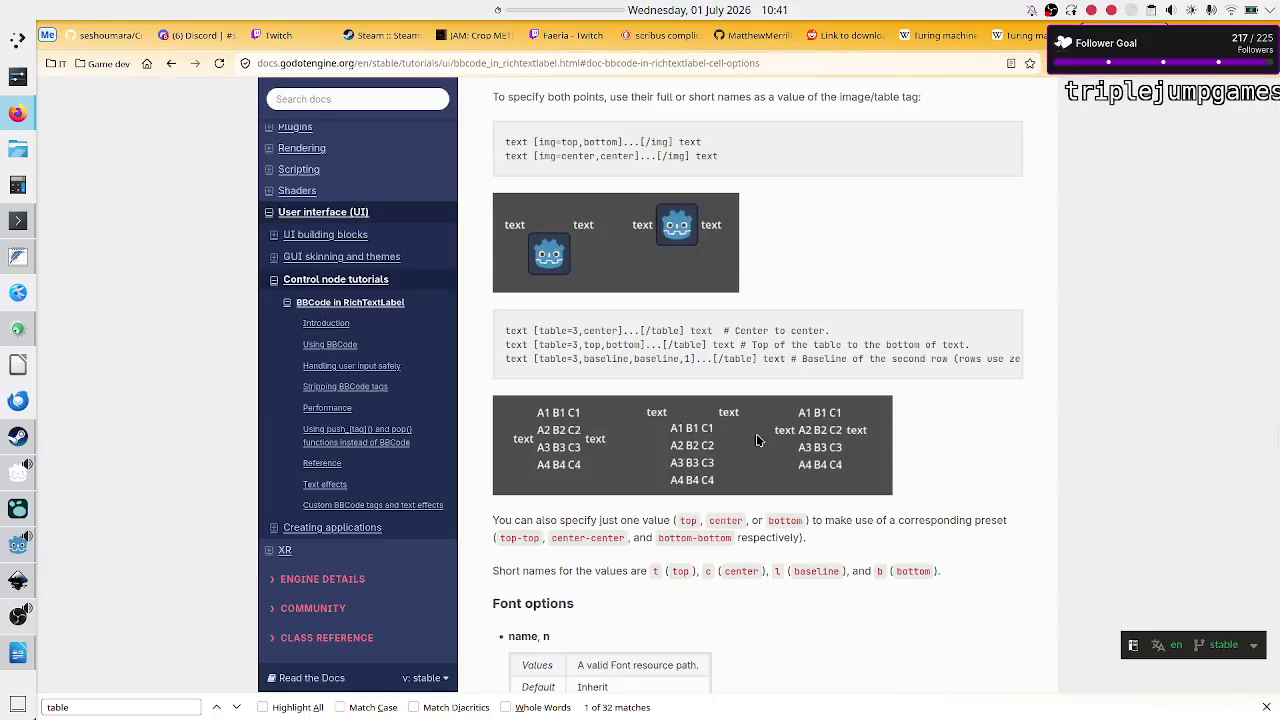
Step: Read the shrink, expand, border, bg and padding cell options, then go back to Godot
scroll(752, 407, "up", 1)
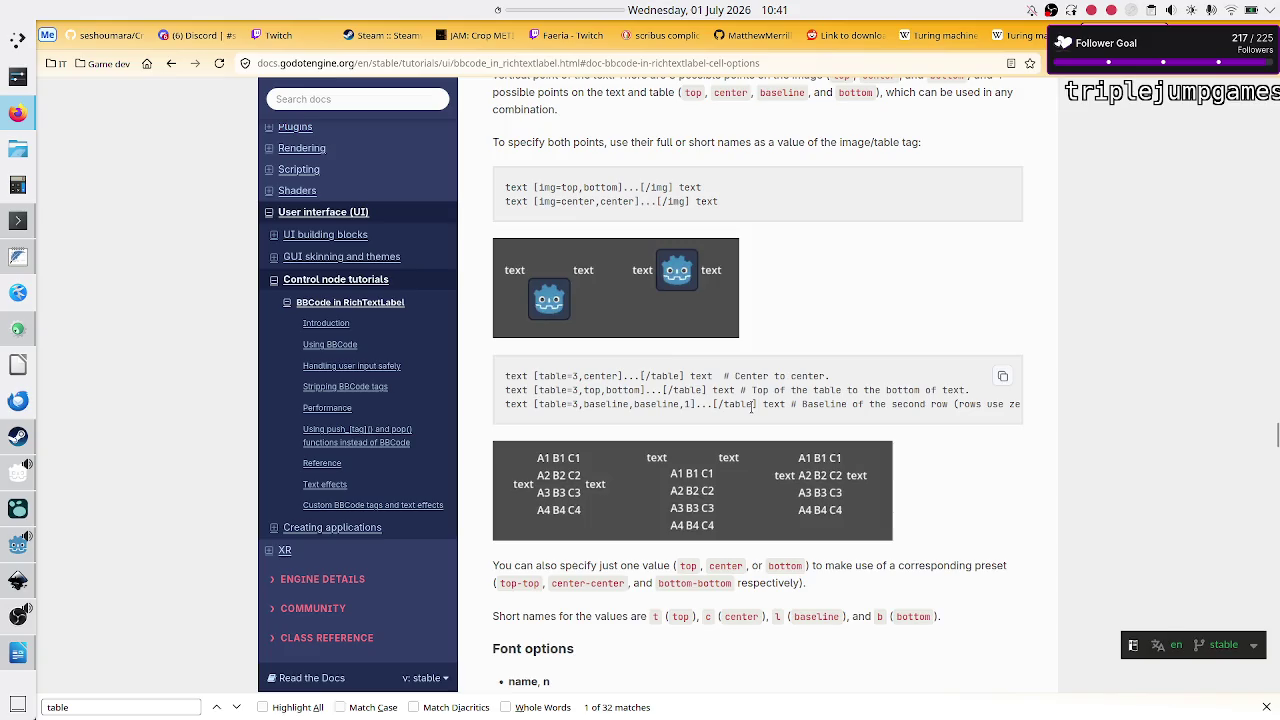
scroll(752, 412, "down", 5)
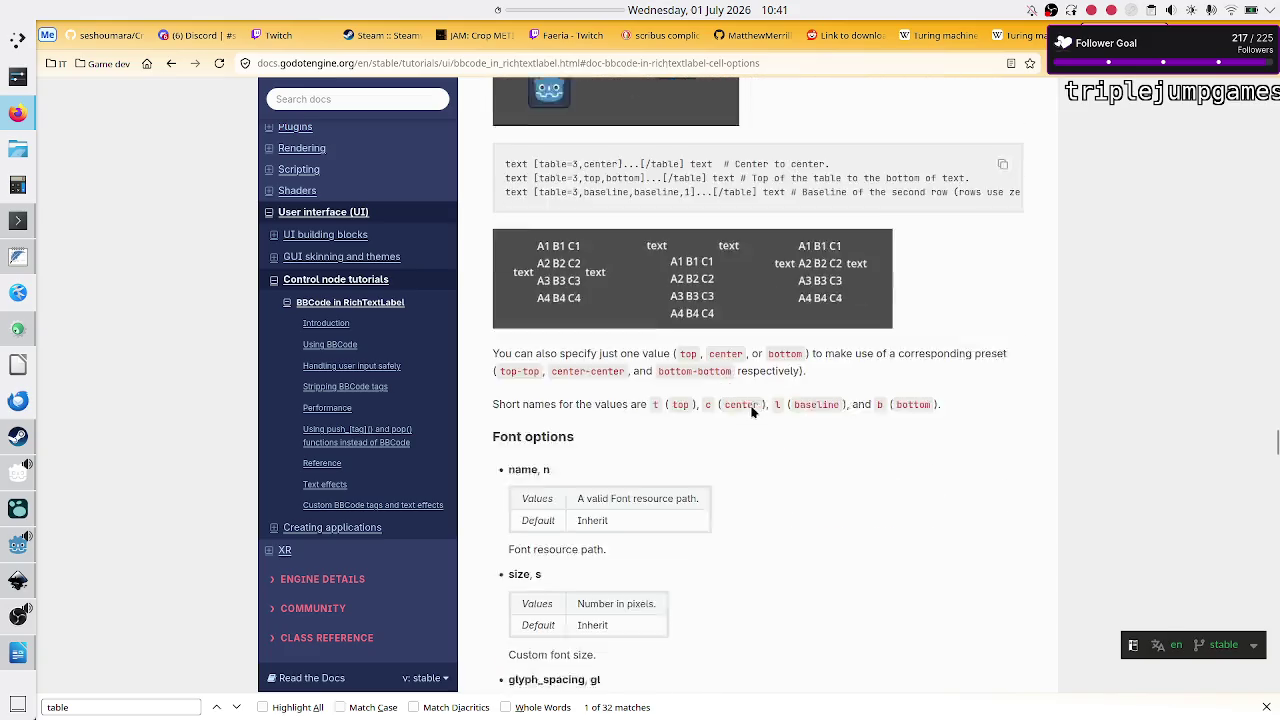
scroll(752, 412, "down", 5)
scroll(752, 412, "down", 10)
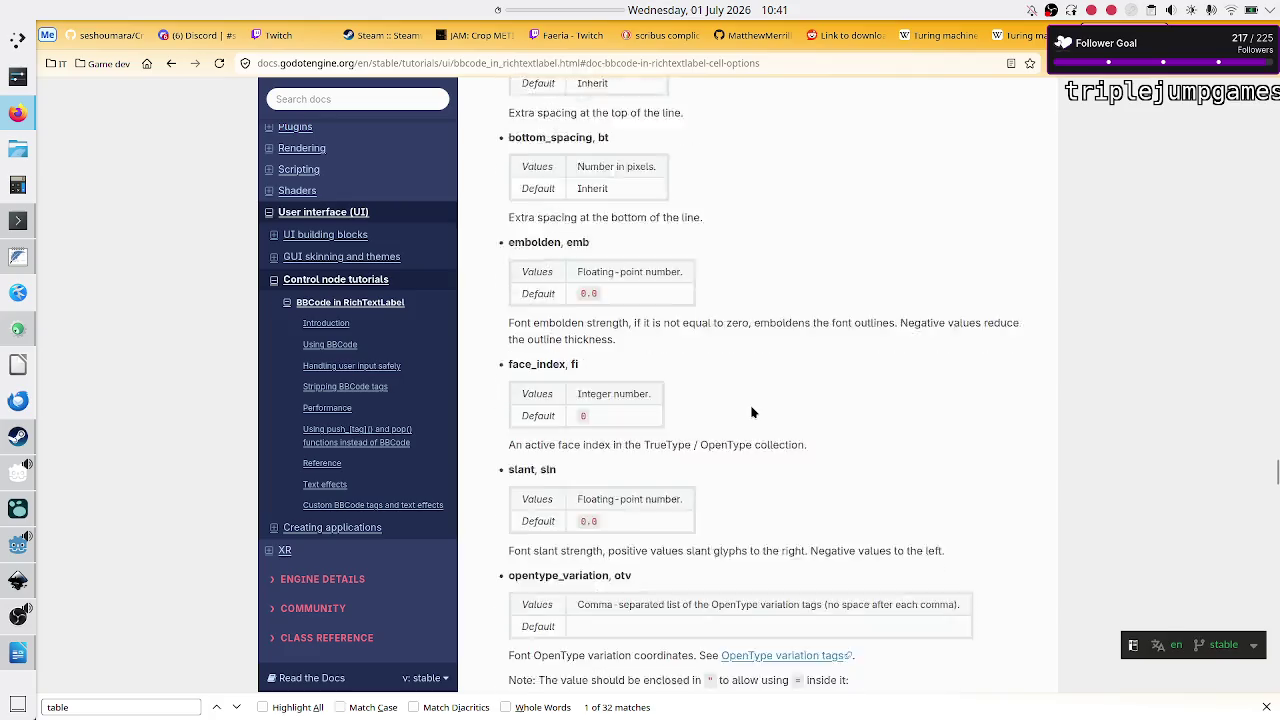
scroll(751, 407, "down", 10)
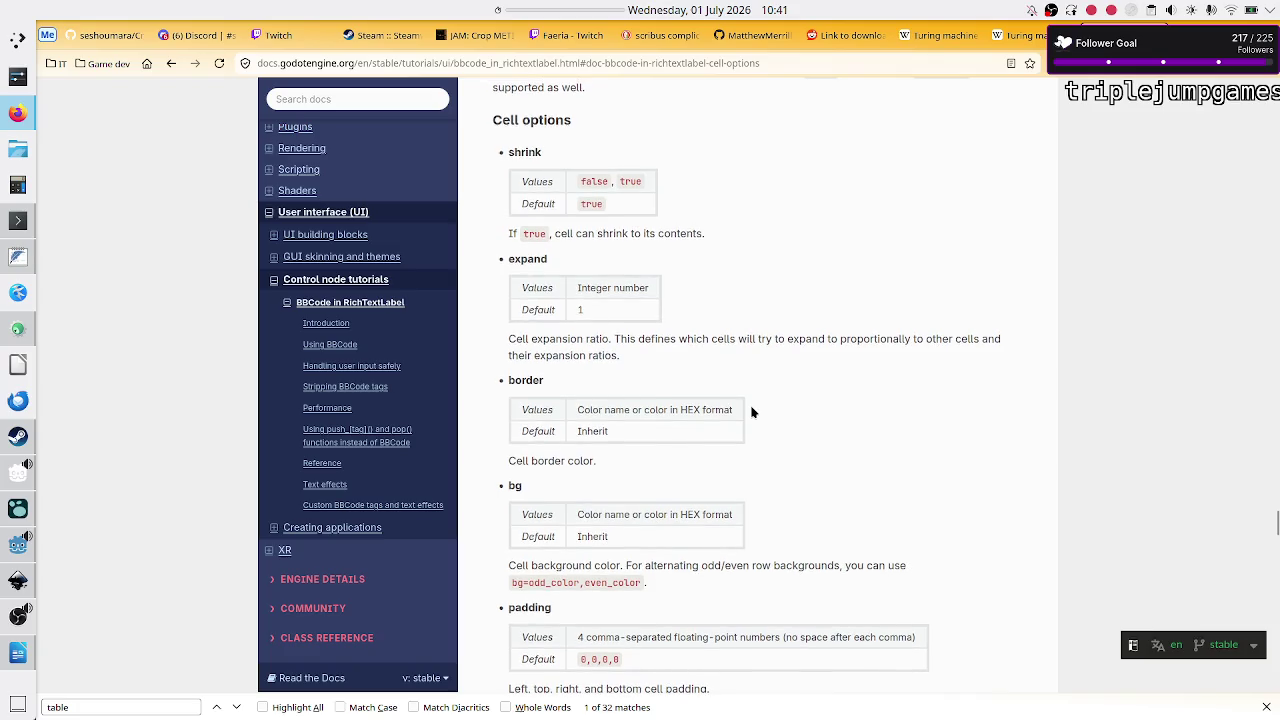
scroll(751, 411, "down", 2)
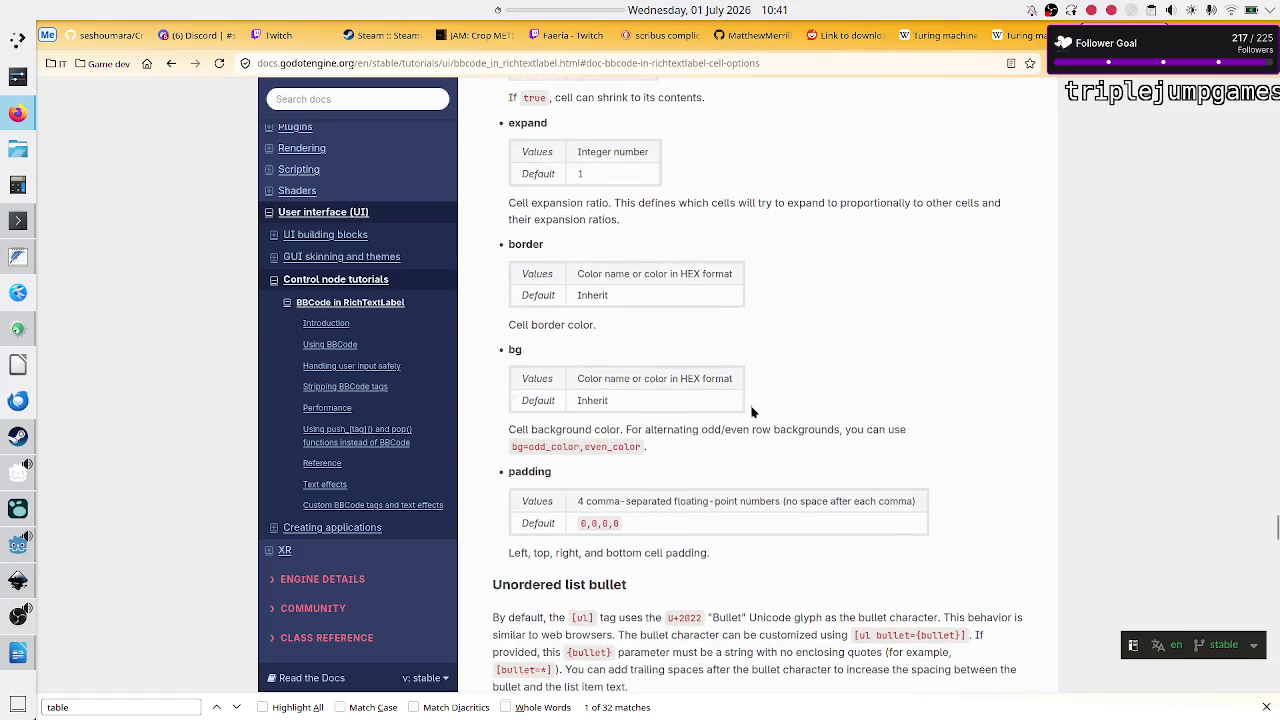
scroll(751, 411, "up", 2)
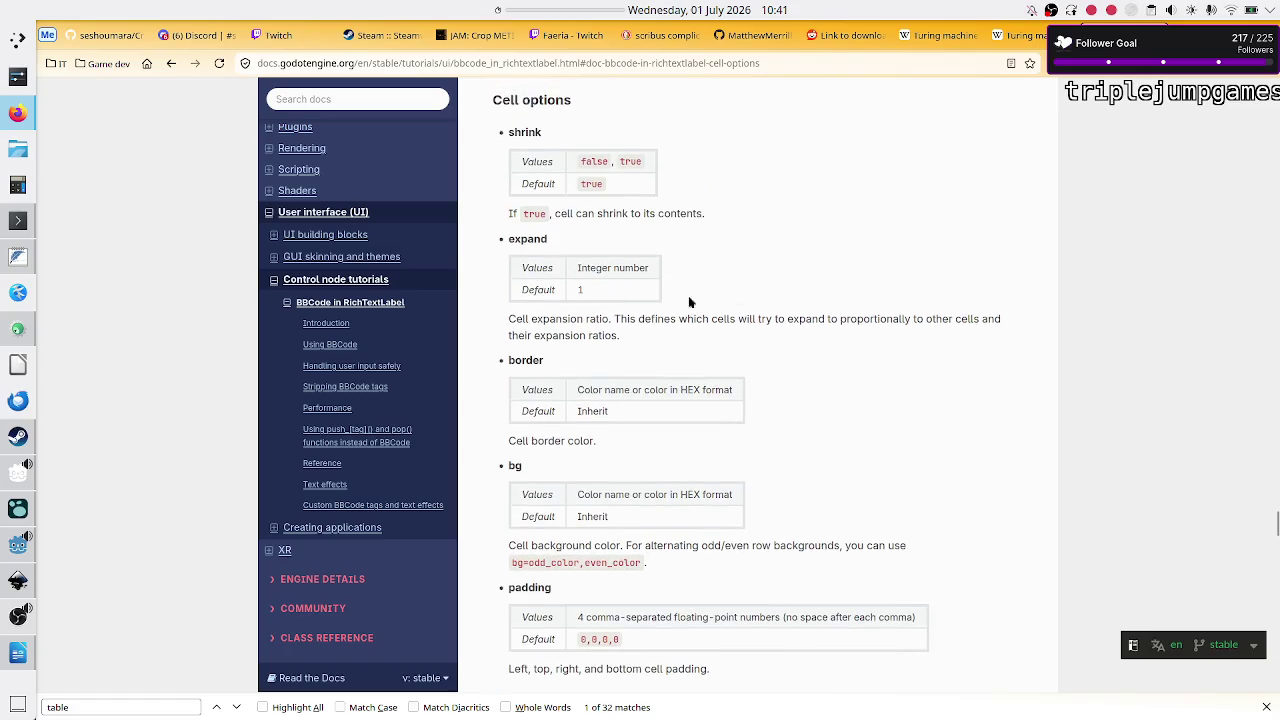
key("alt+Tab")
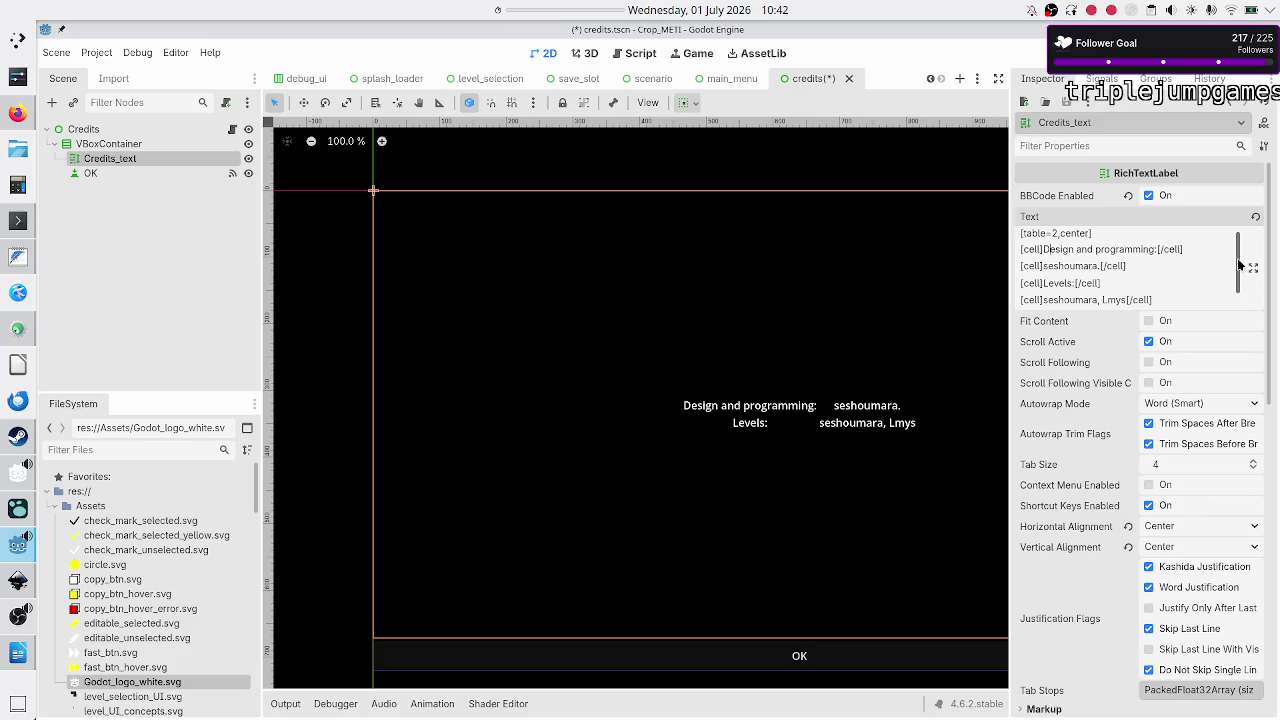
Step: Add '1' to two [cell] tags, then delete the [table=2,center] line and first [cell 1]
type("1")
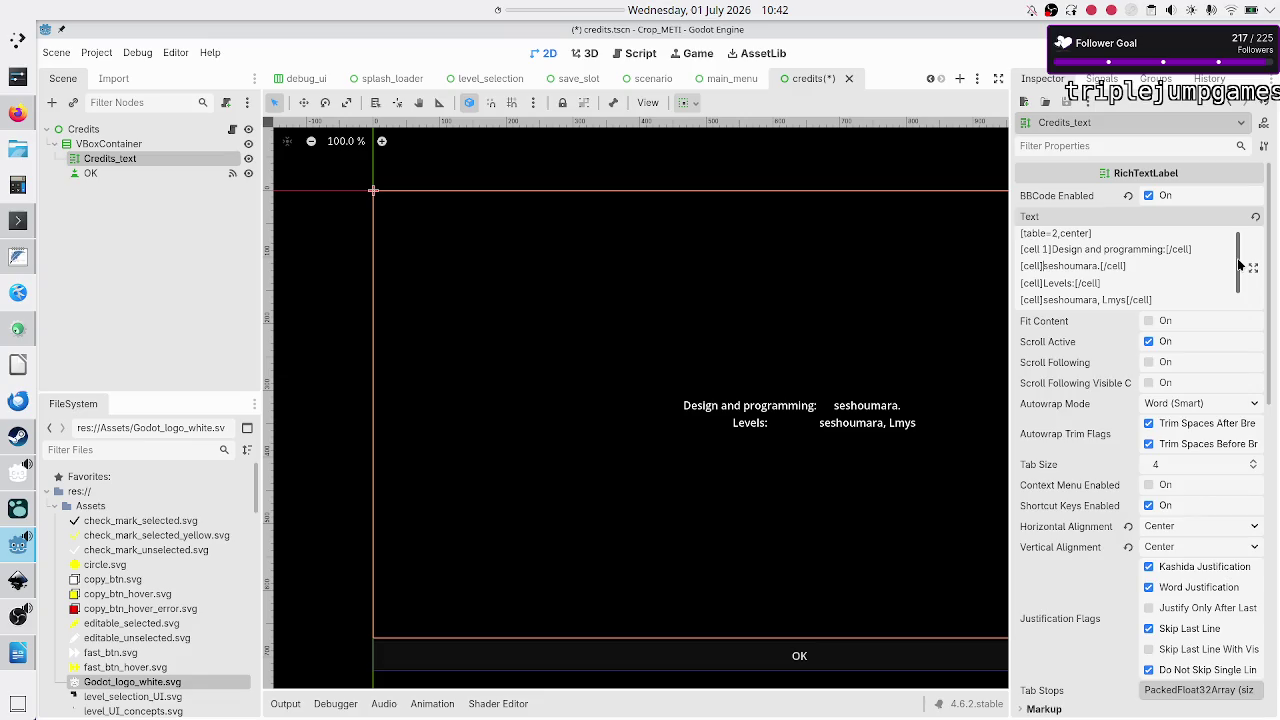
type("1")
key("ctrl+Home")
key("shift+End")
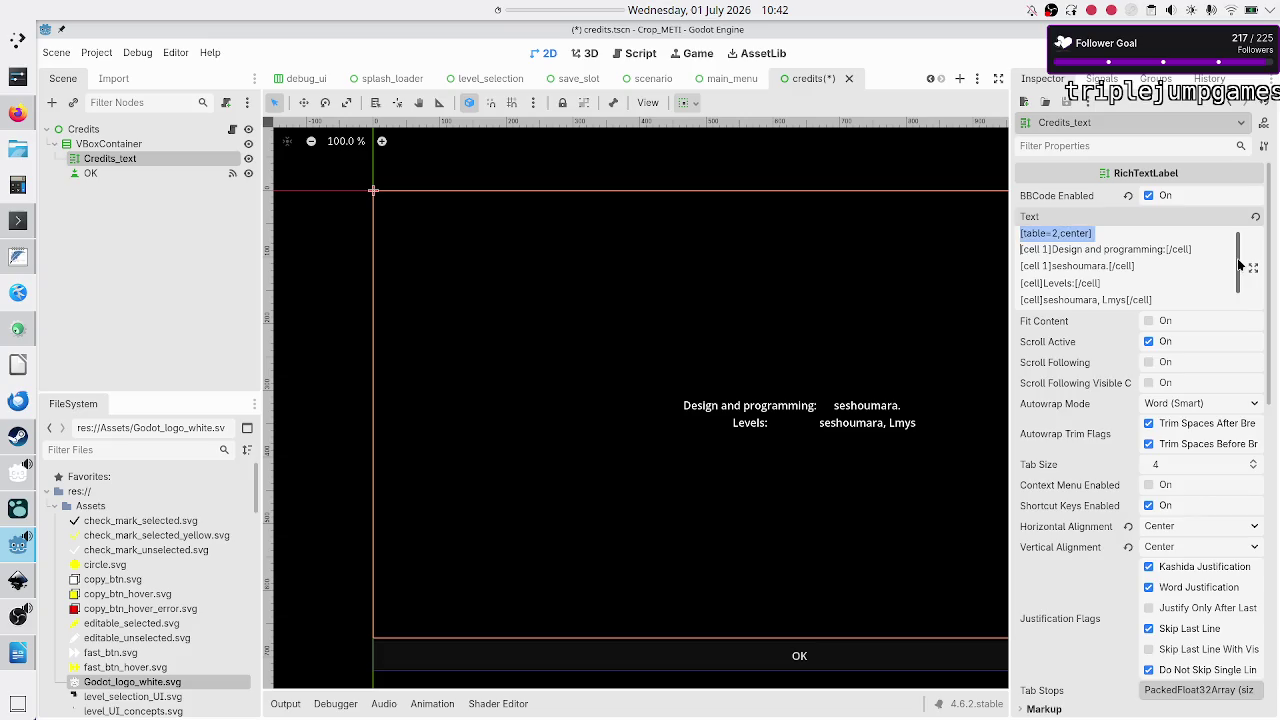
key("BackSpace")
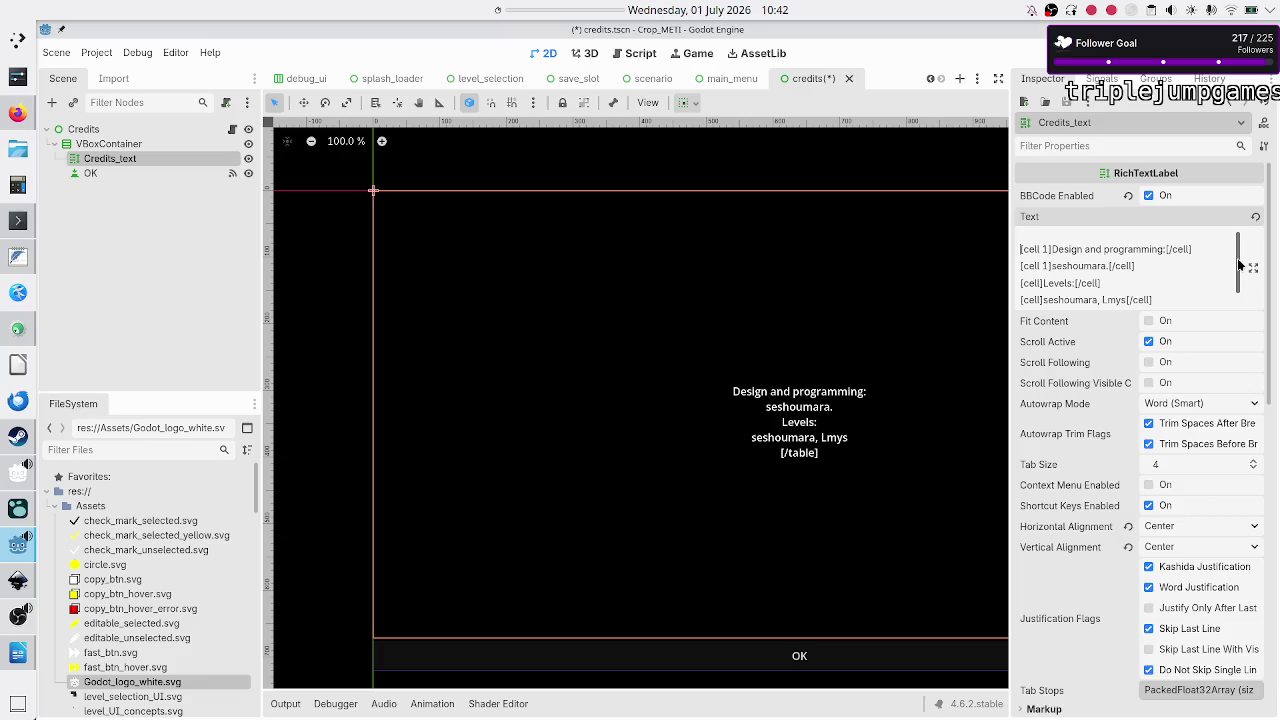
key("shift+Right")
key("shift+Right")
key("shift+Right")
key("BackSpace")
key("BackSpace")
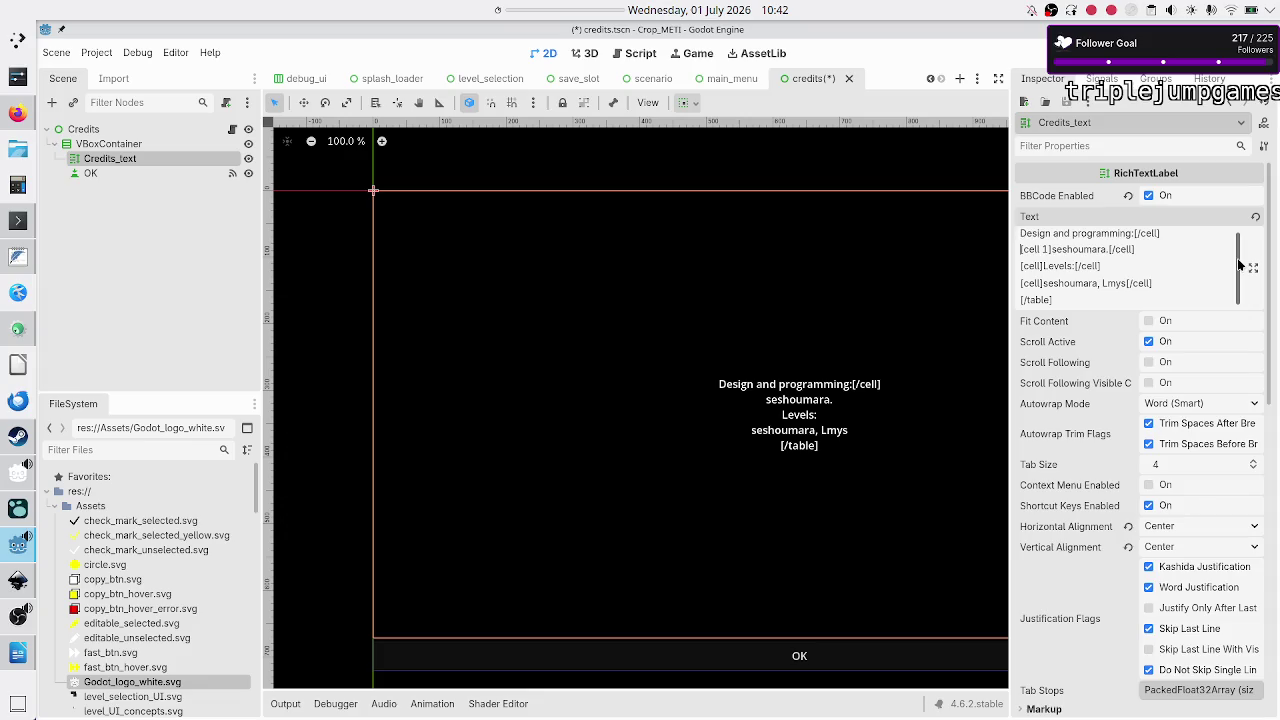
key("alt+Tab")
scroll(979, 337, "down", 10)
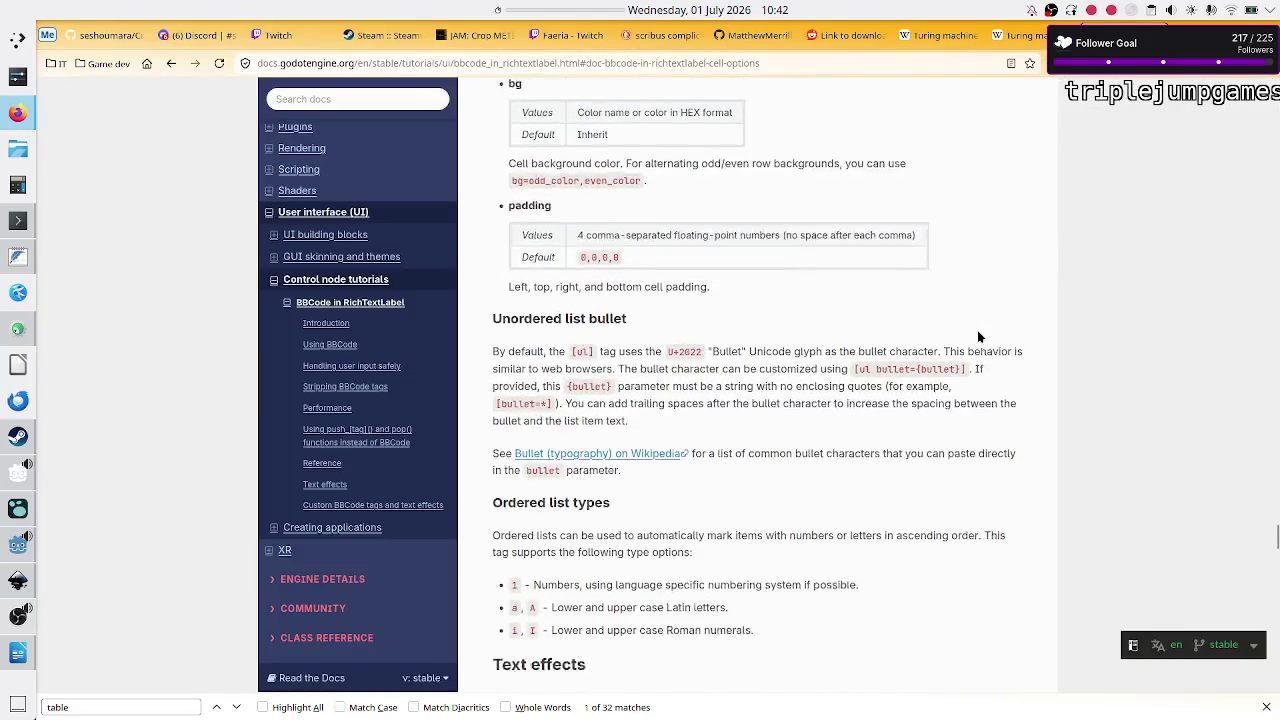
Step: Scroll back up to the table alignment examples like [table=3,top,bottom]
scroll(979, 337, "up", 15)
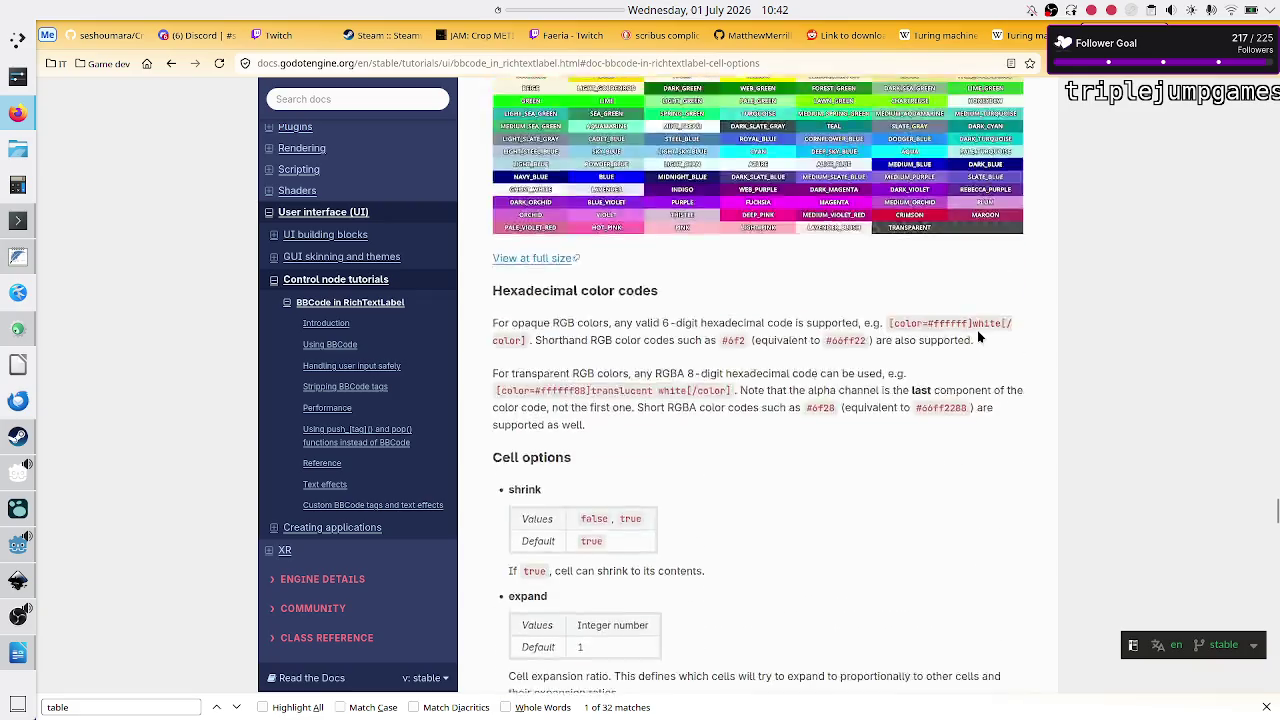
scroll(979, 337, "up", 12)
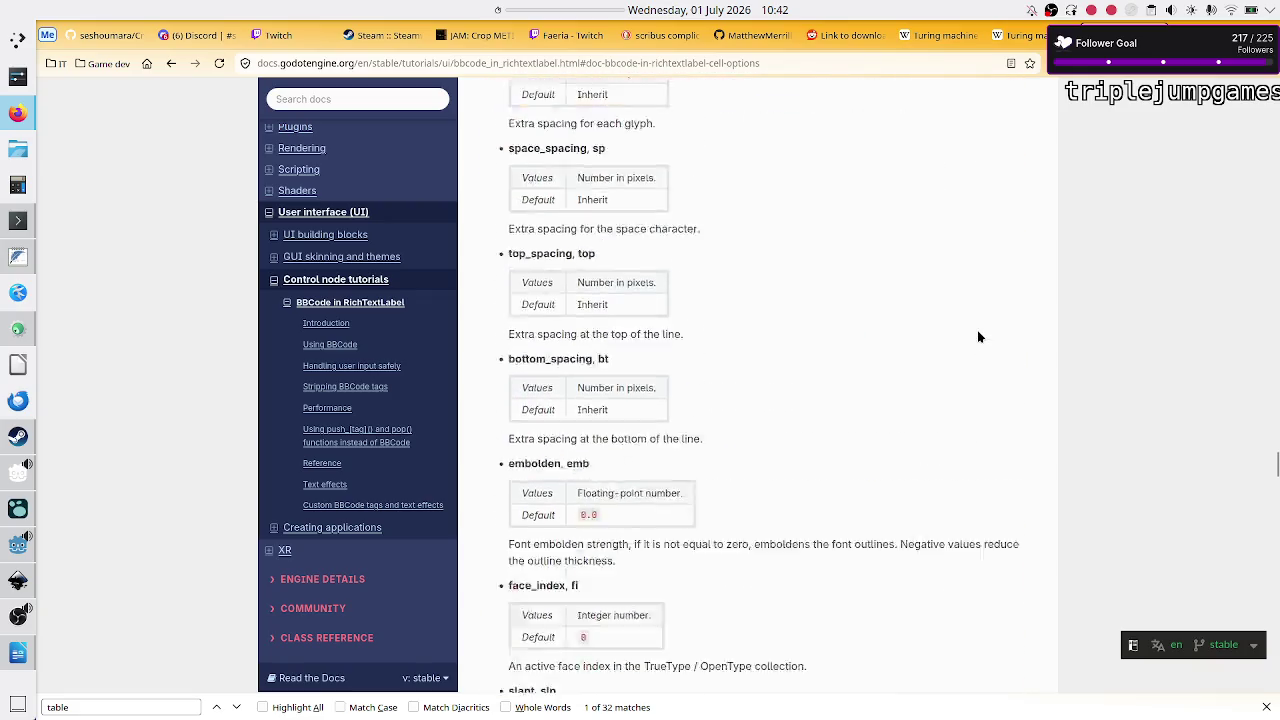
scroll(979, 337, "up", 1)
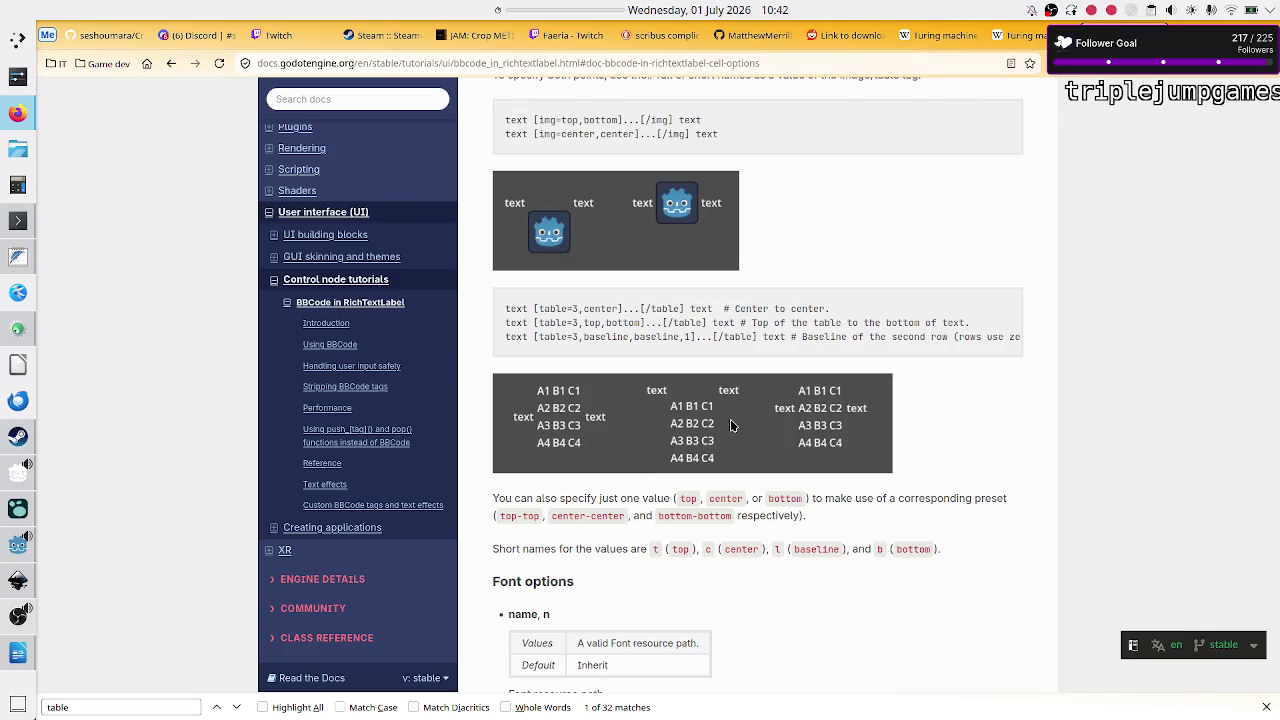
Step: Remove the cell tags around the first name, joining it onto the Design and programming line
key("alt+Tab")
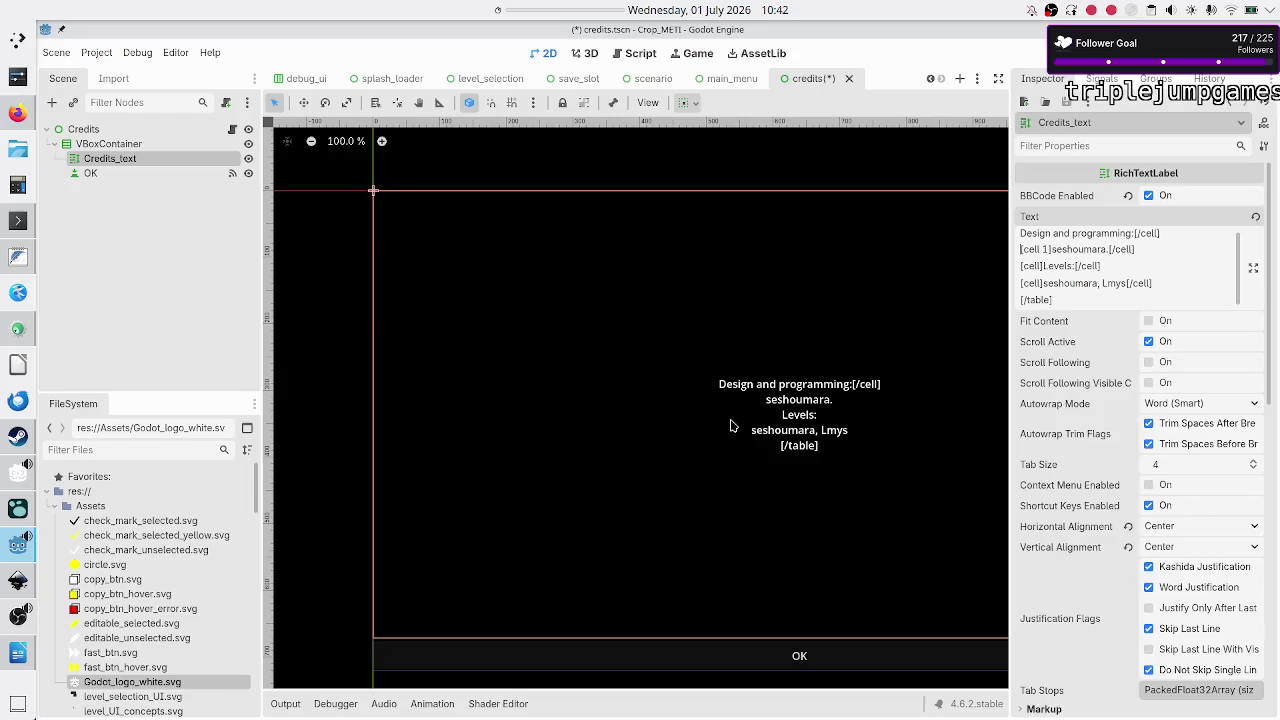
key("shift+End")
key("shift+Left")
key("shift+Left")
key("shift+Left")
key("BackSpace")
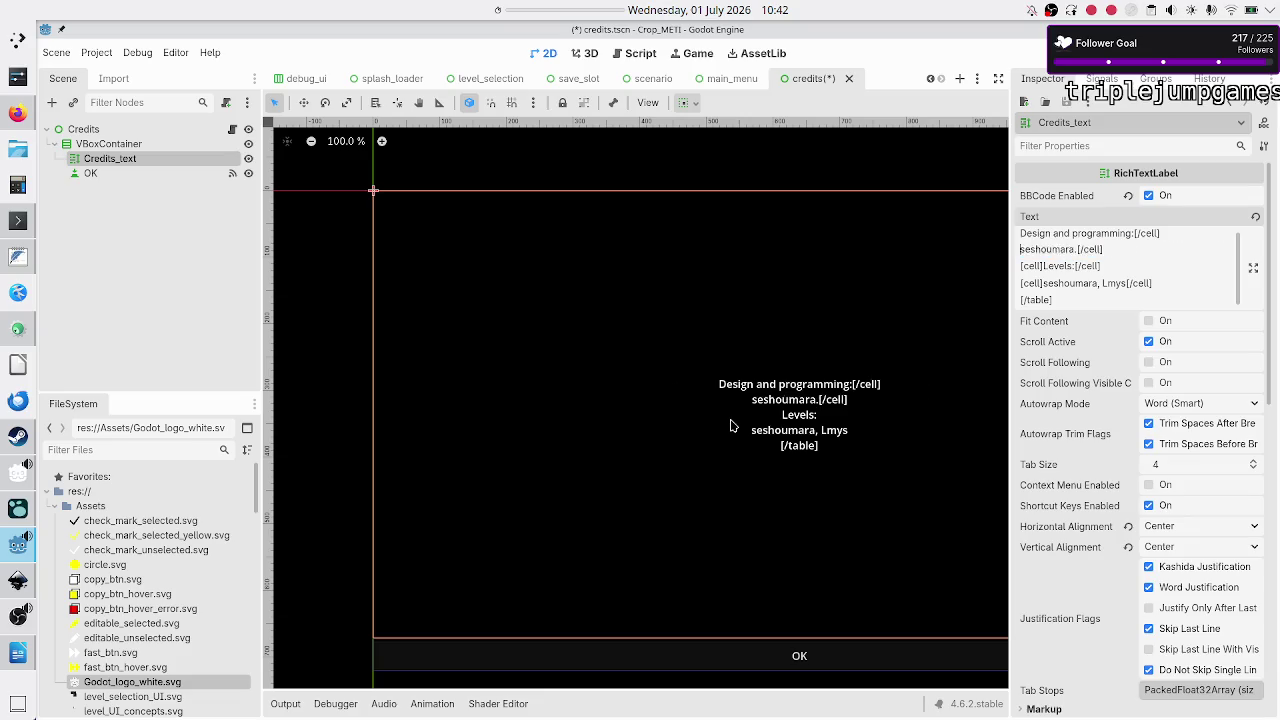
key("BackSpace")
key("BackSpace")
key("BackSpace")
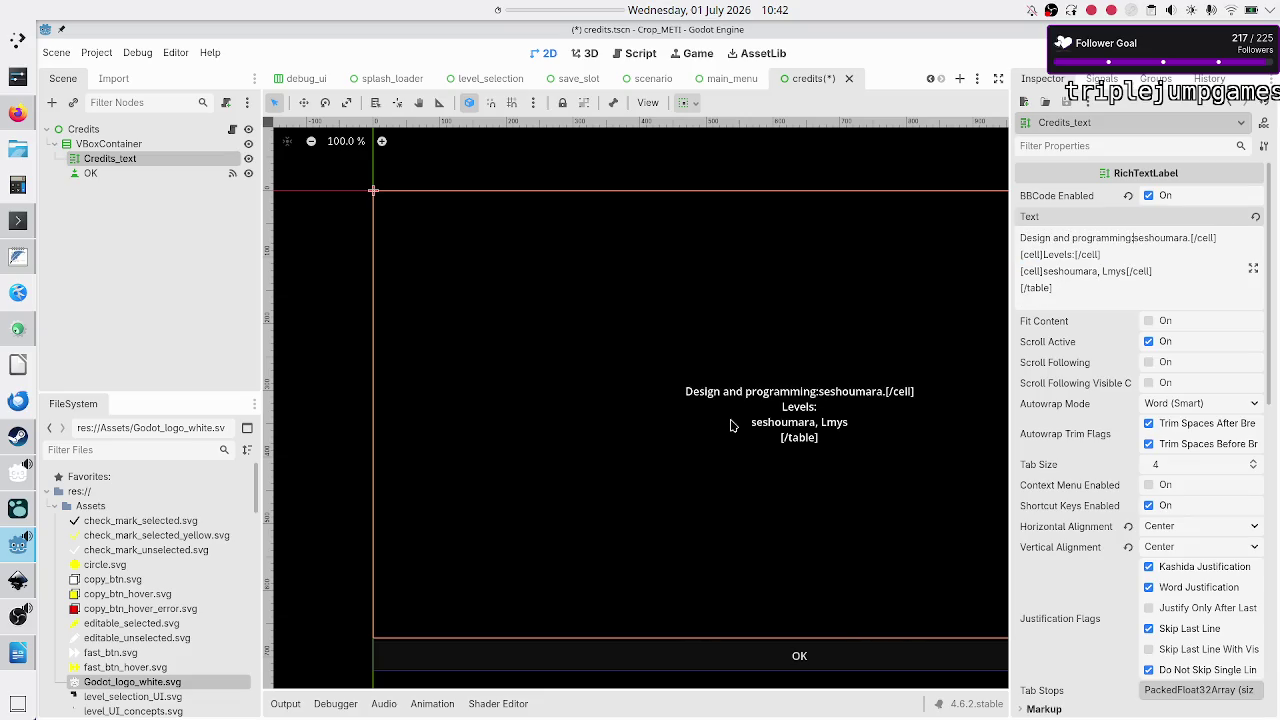
key("BackSpace")
key("BackSpace")
key("BackSpace")
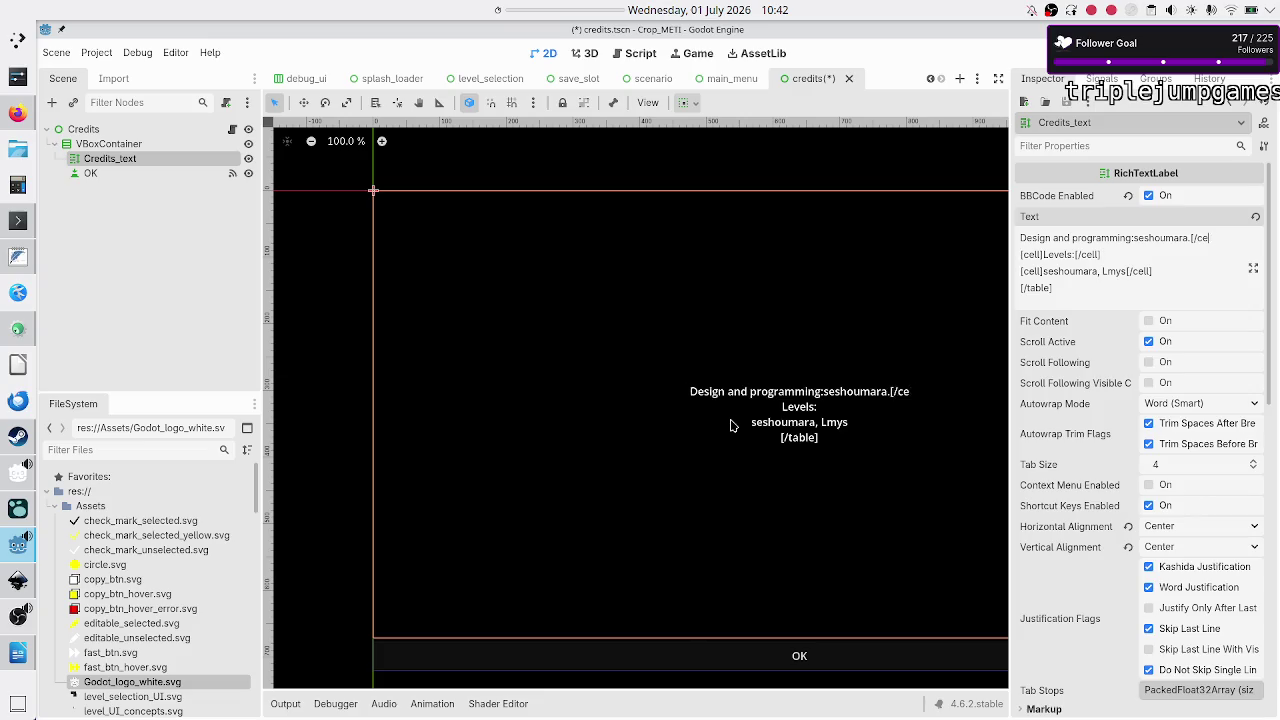
Step: Strip the cell tags around Levels and its names, and delete the closing [/table] tag
key("shift+Right")
key("shift+Right")
key("shift+Right")
key("BackSpace")
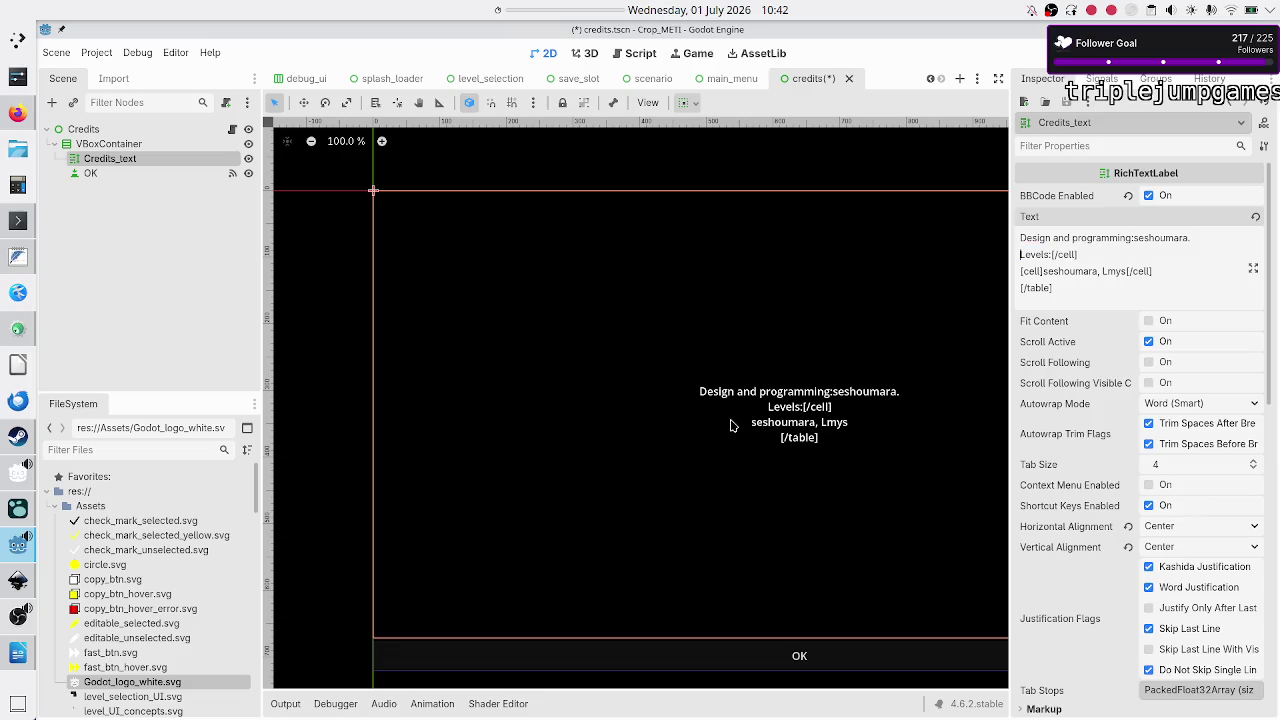
key("BackSpace")
key("BackSpace")
key("BackSpace")
key("shift+Right")
key("shift+Right")
key("shift+Right")
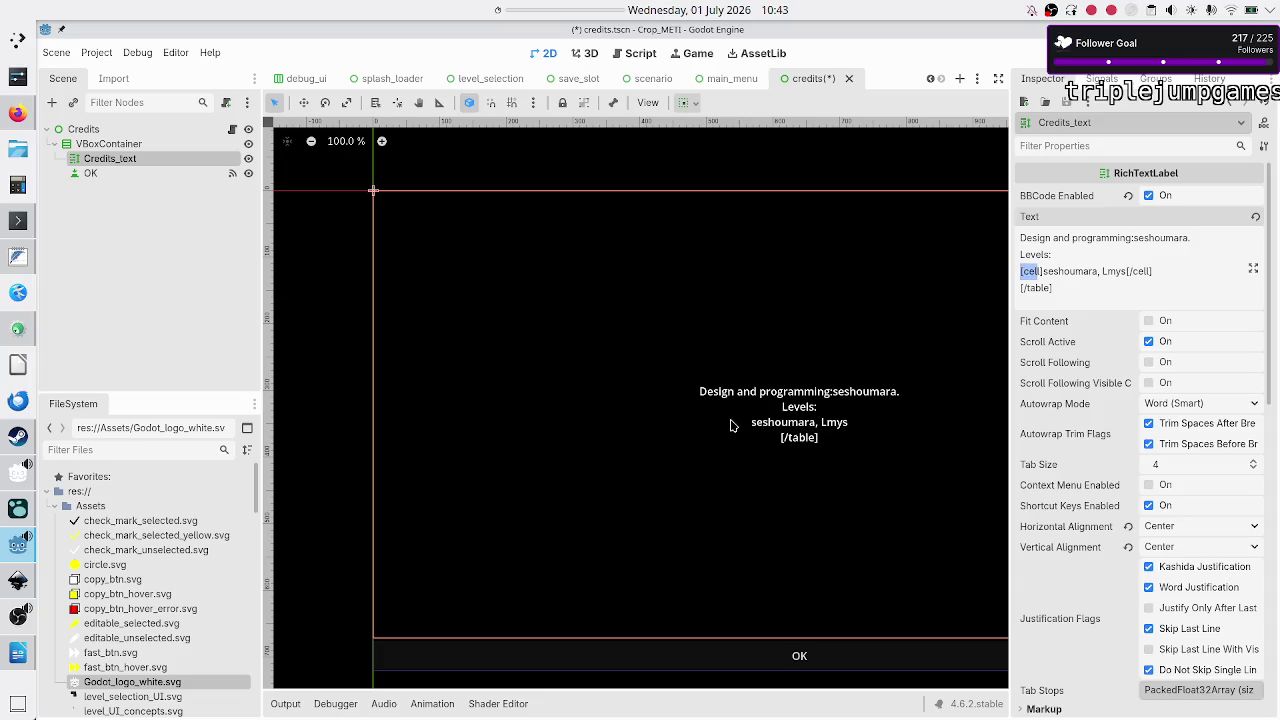
key("BackSpace")
key("BackSpace")
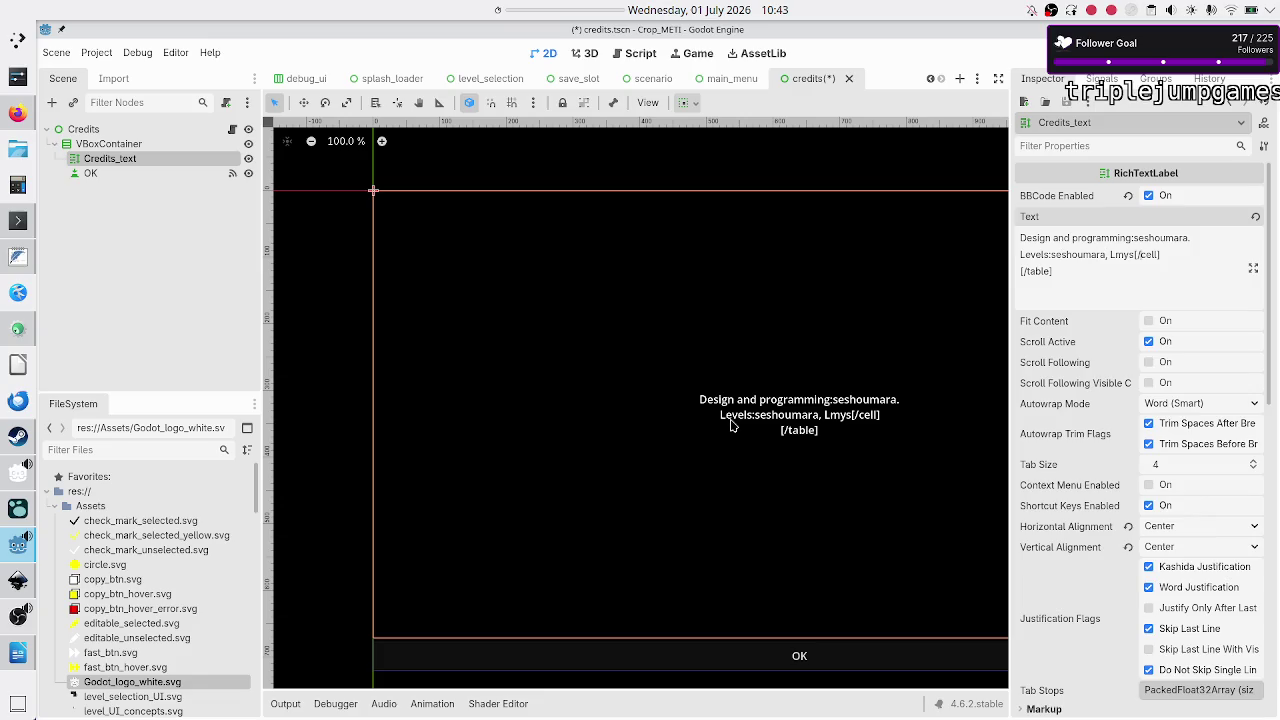
key("BackSpace")
key("BackSpace")
key("BackSpace")
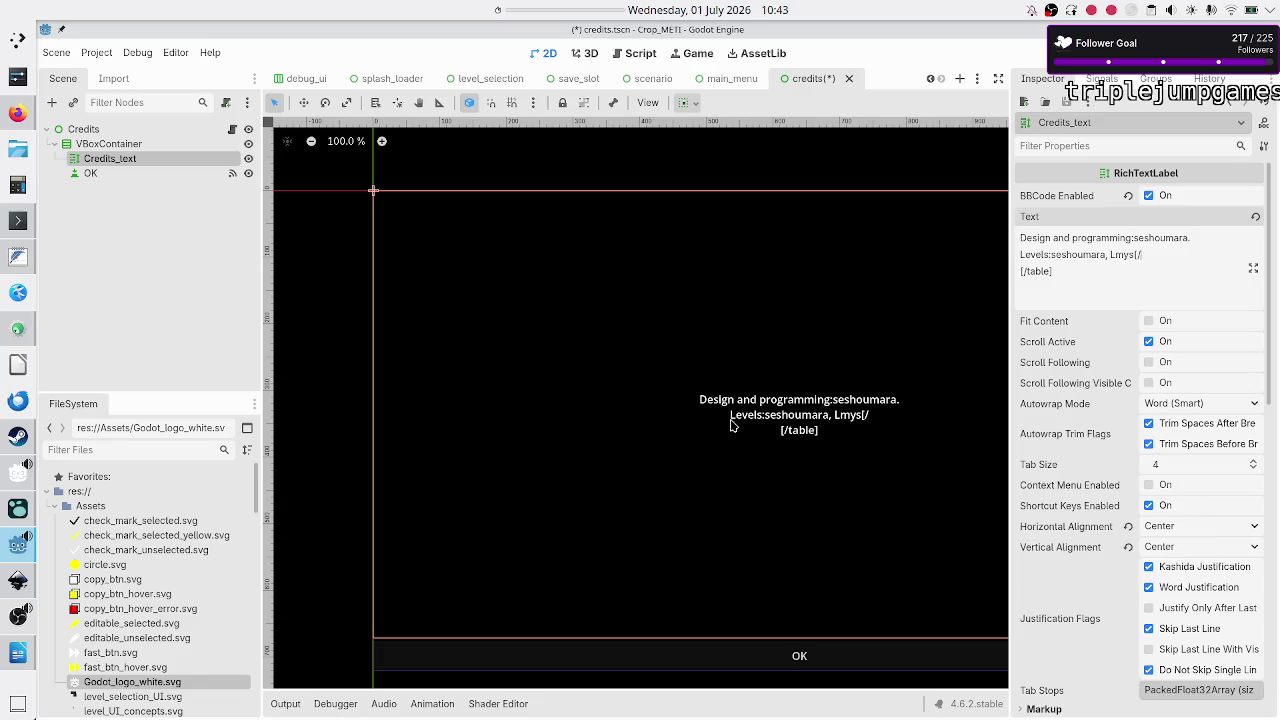
key("BackSpace")
key("BackSpace")
key("BackSpace")
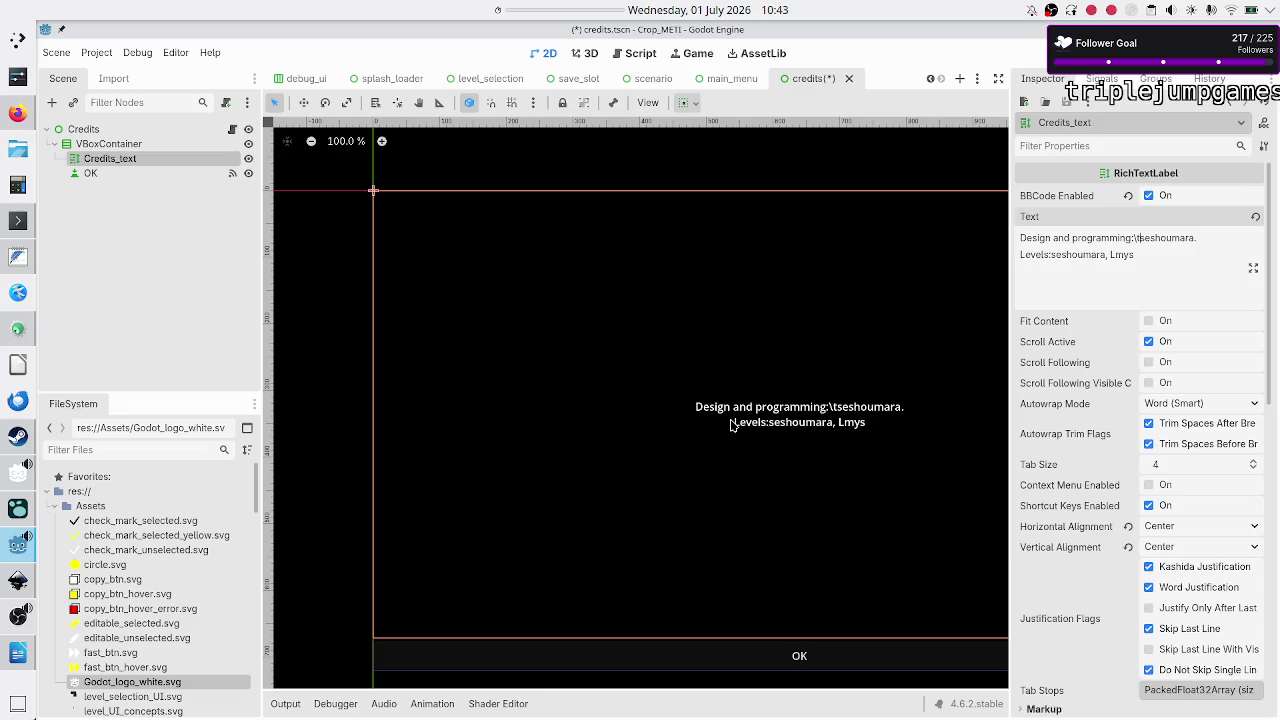
key("alt+Tab")
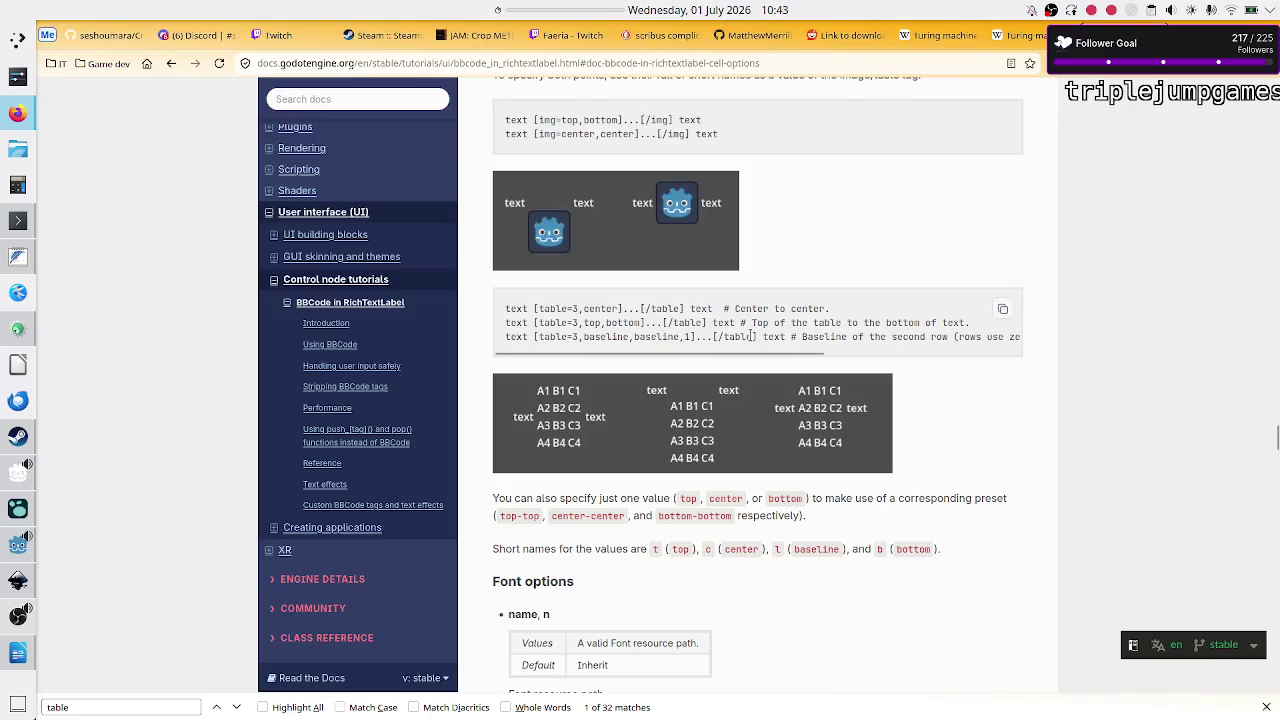
Step: Search the page for 'tab' and step through matches past the table tag description to tab_stops
type("tab")
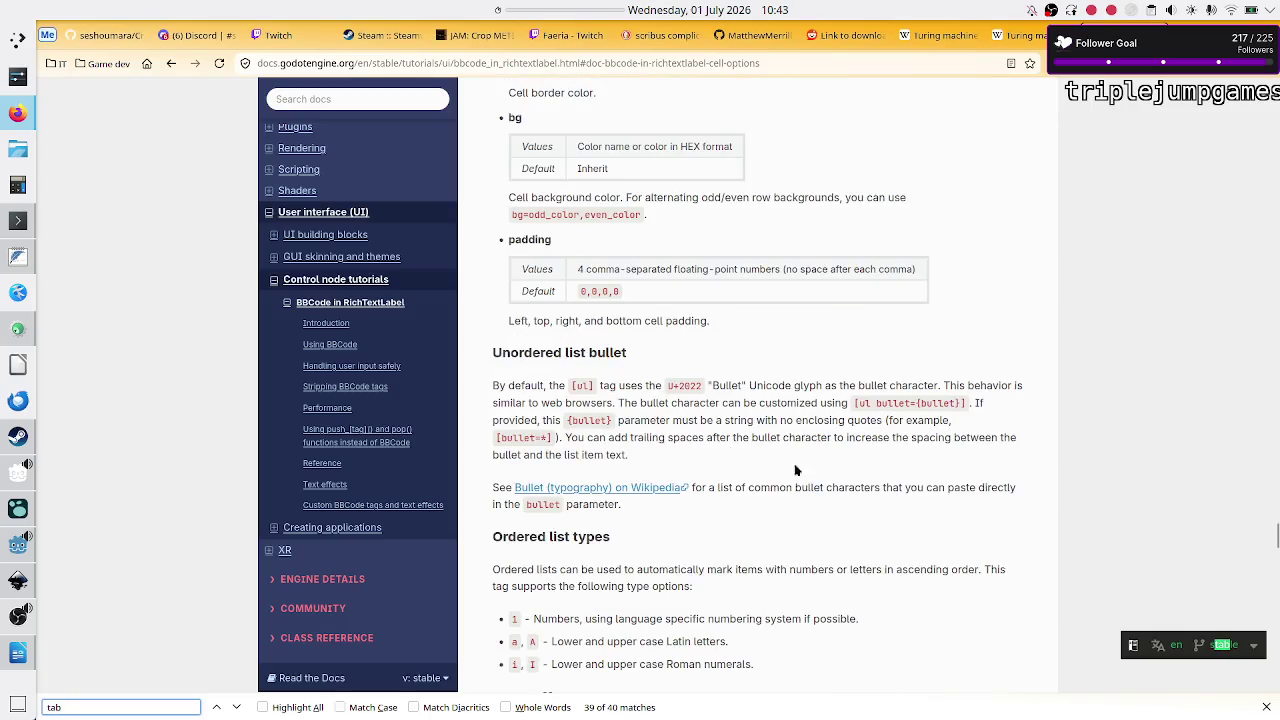
left_click(237, 708)
left_click(237, 708)
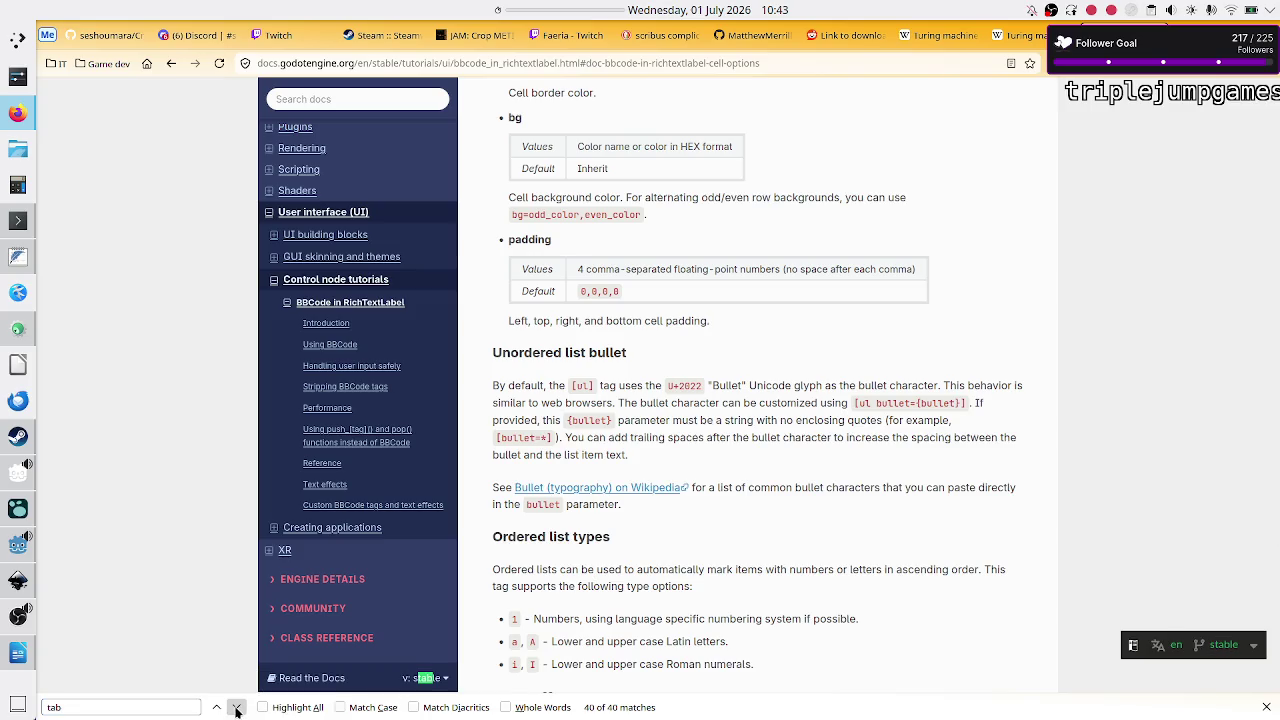
left_click(237, 708)
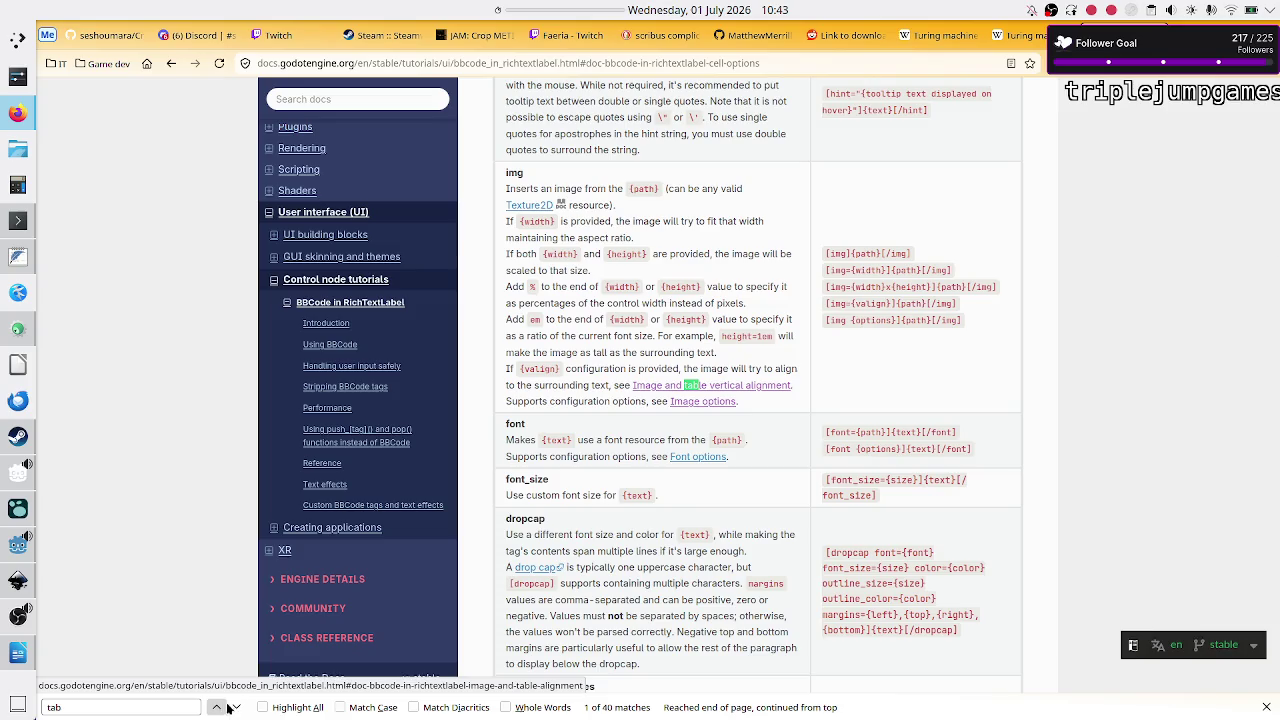
left_click(216, 708)
left_click(216, 708)
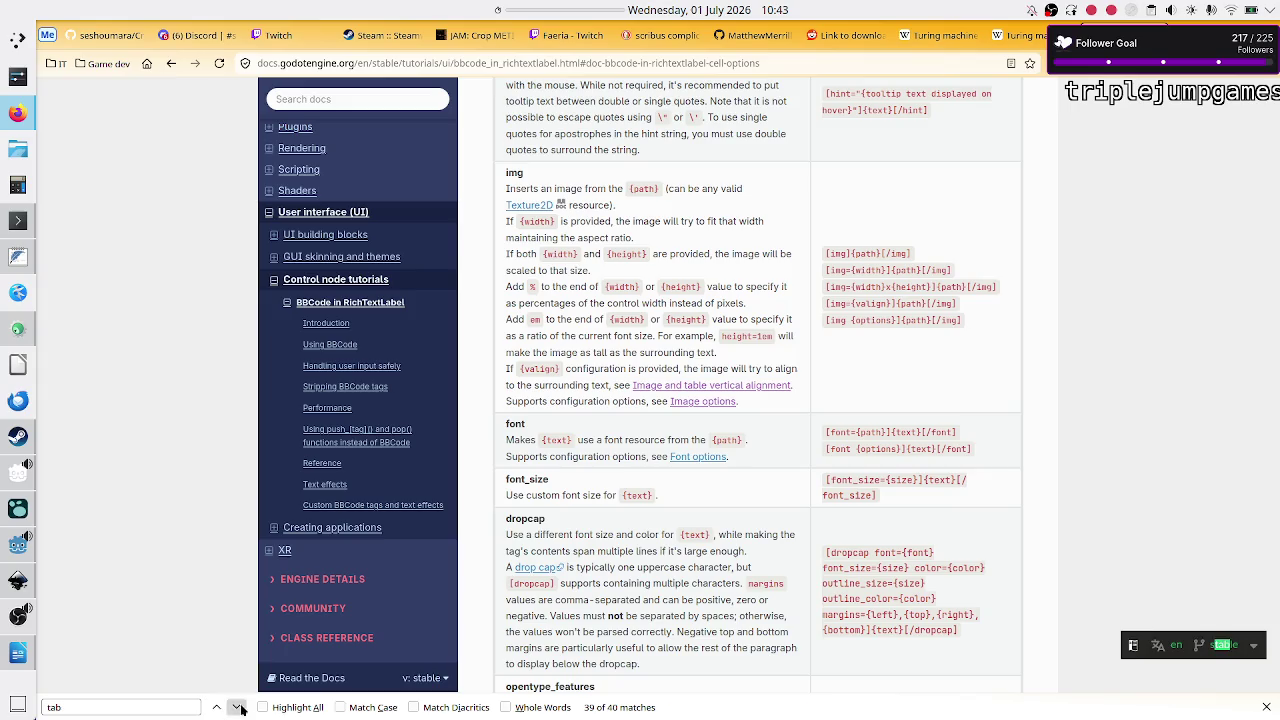
left_click(237, 708)
left_click(237, 708)
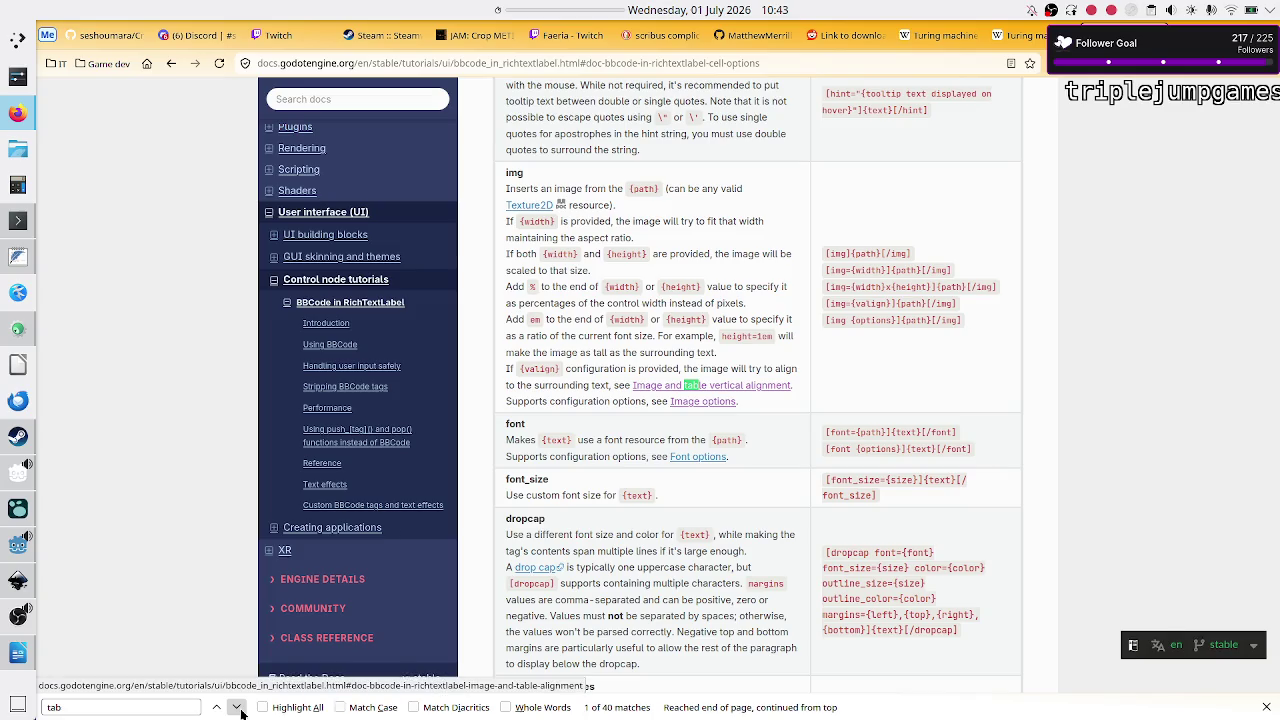
left_click(237, 708)
left_click(241, 708)
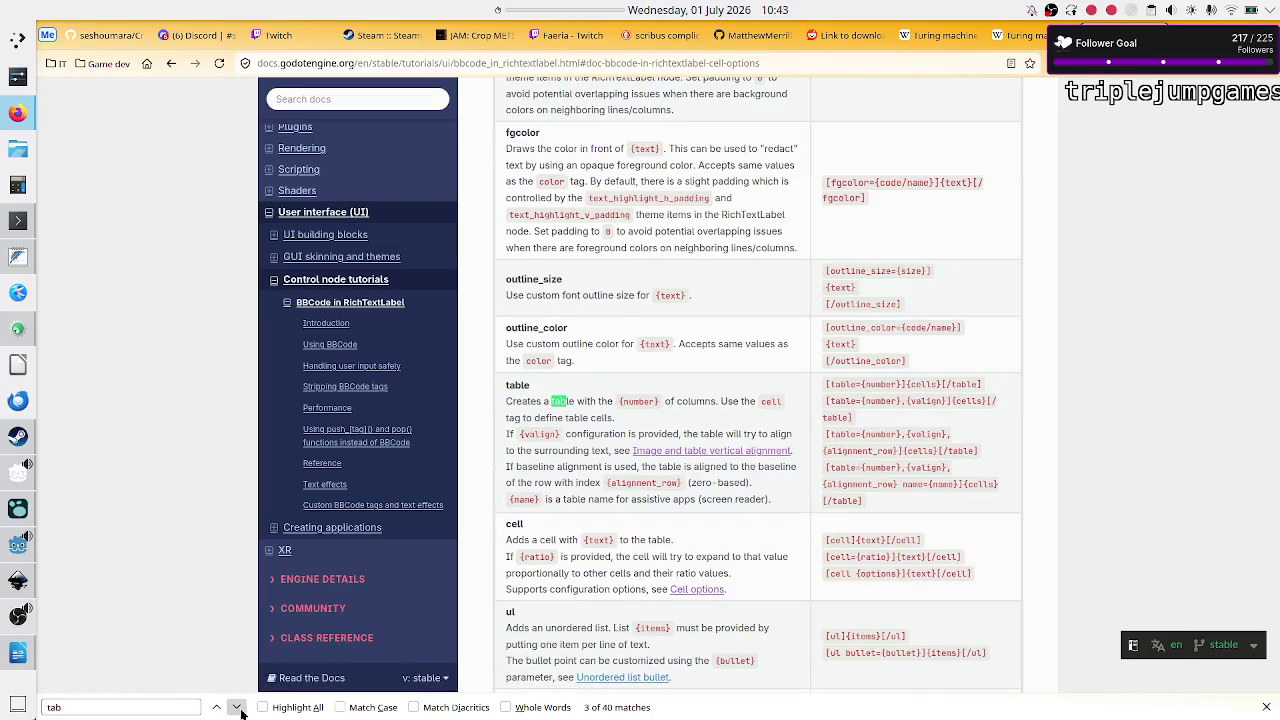
left_click(237, 708)
left_click(237, 708)
left_click(237, 708)
left_click(237, 708)
left_click(237, 708)
left_click(237, 708)
left_click(237, 708)
left_click(237, 708)
left_click(237, 708)
left_click(237, 708)
left_click(237, 708)
left_click(237, 708)
left_click(241, 709)
left_click(241, 709)
left_click(241, 709)
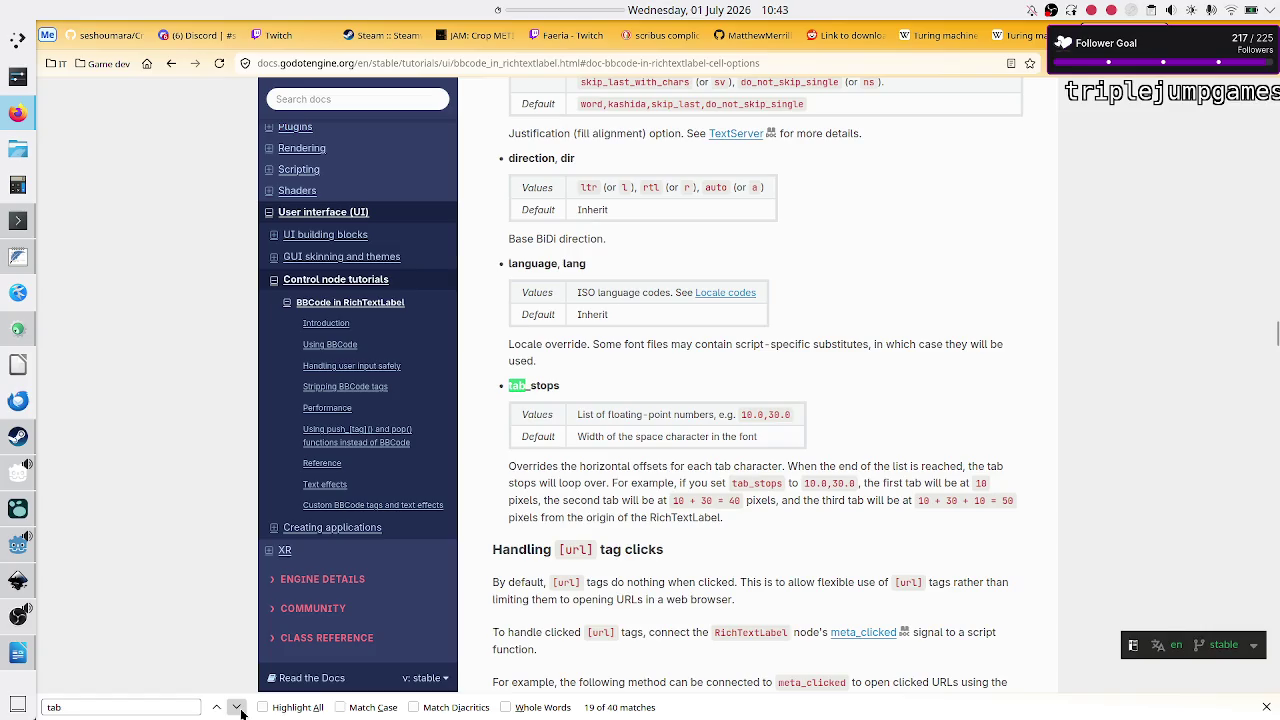
left_click(241, 709)
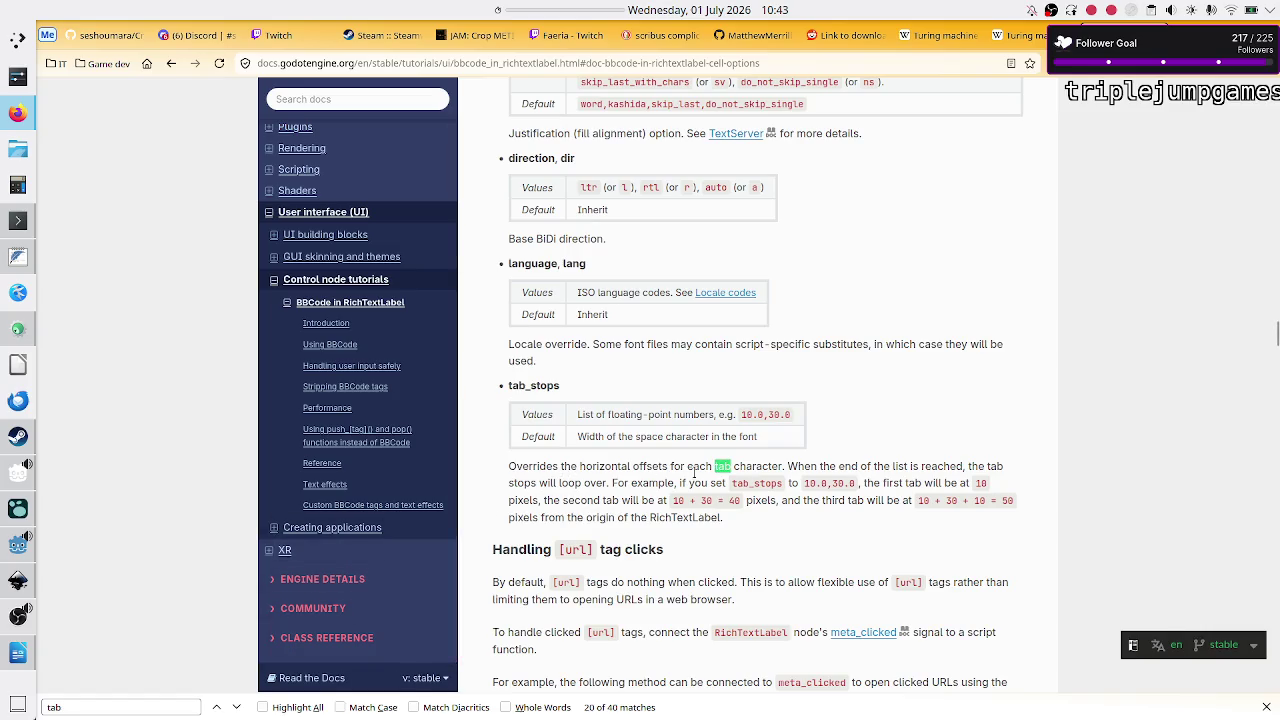
Step: Continue through the 'tab' matches to the [table] example under Image and table vertical alignment
scroll(566, 582, "up", 3)
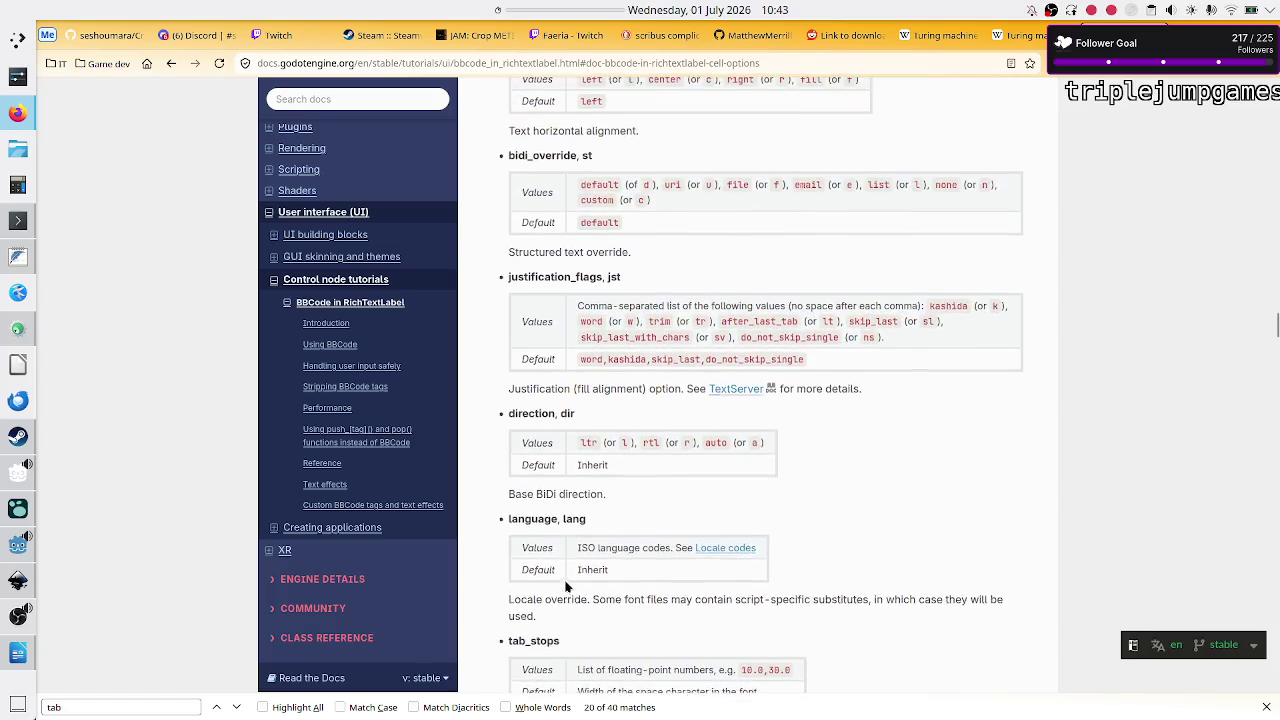
scroll(566, 587, "down", 1)
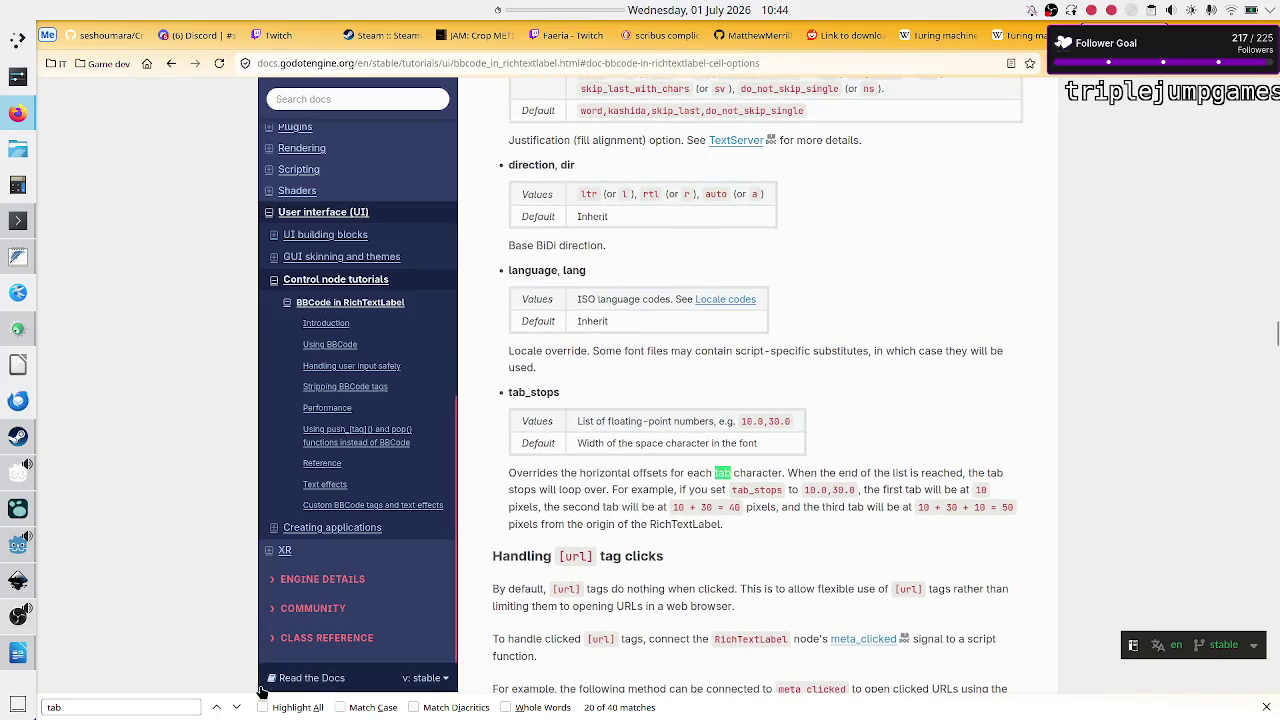
left_click(235, 707)
left_click(235, 707)
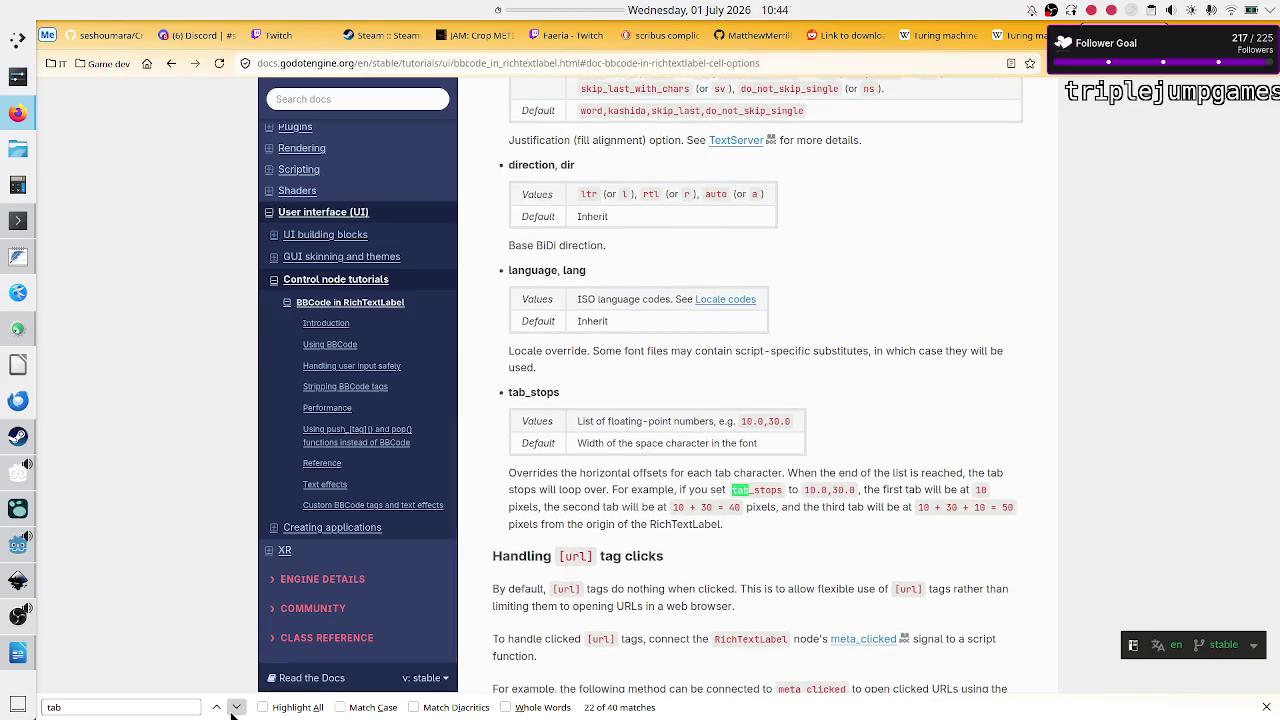
left_click(235, 707)
left_click(235, 707)
left_click(235, 707)
left_click(235, 707)
left_click(235, 707)
left_click(235, 707)
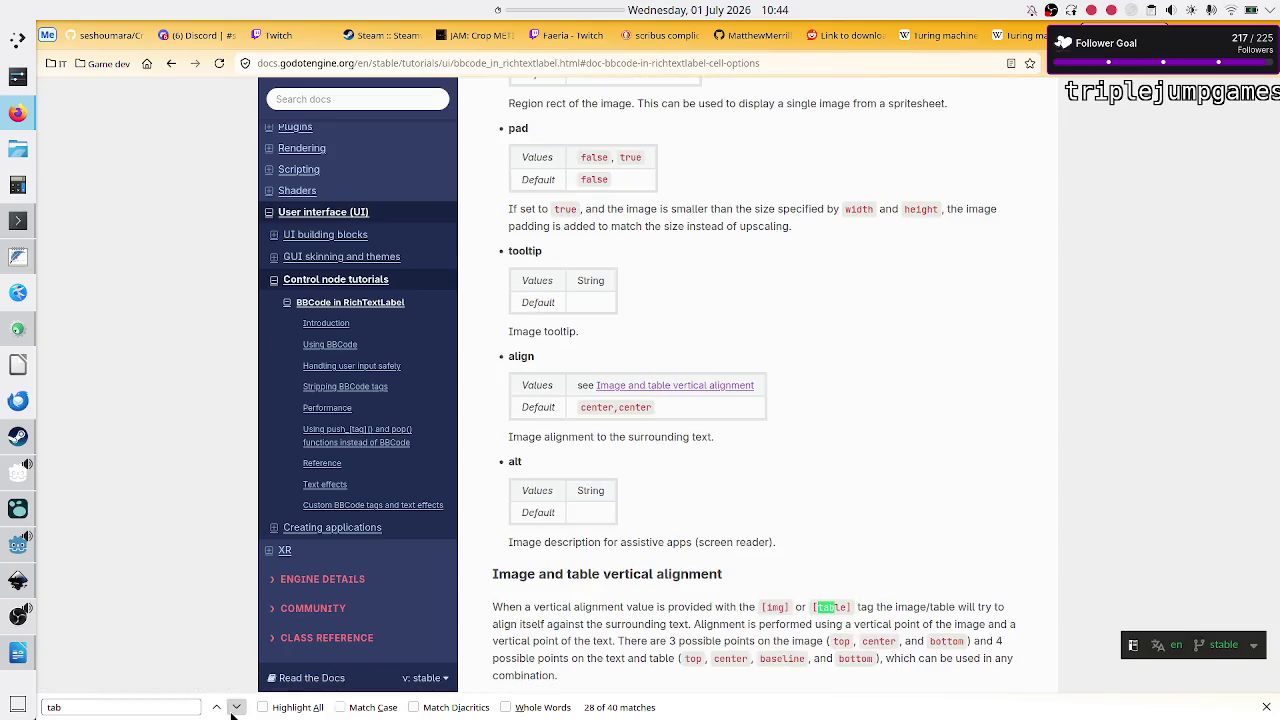
left_click(235, 707)
left_click(235, 707)
Step: Skim the effects sections down to Paragraph options, then back up to the table, cell, ul and ol rows
scroll(621, 527, "down", 10)
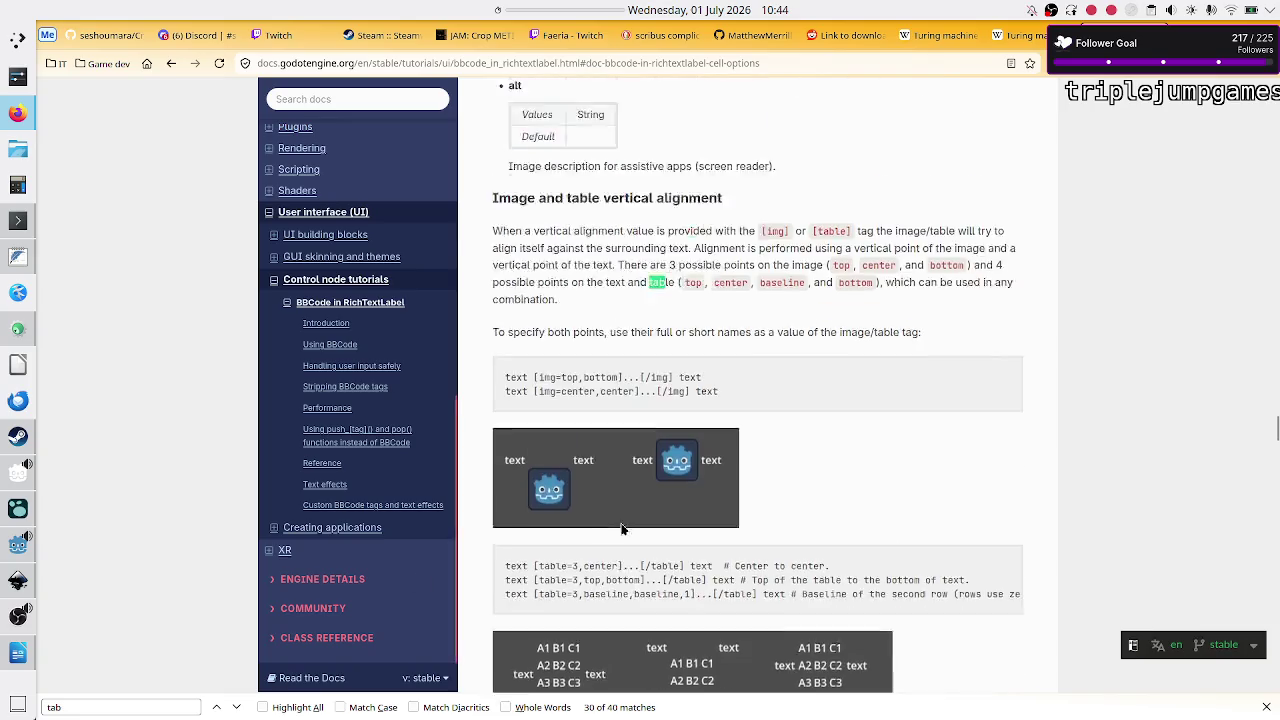
scroll(621, 527, "down", 15)
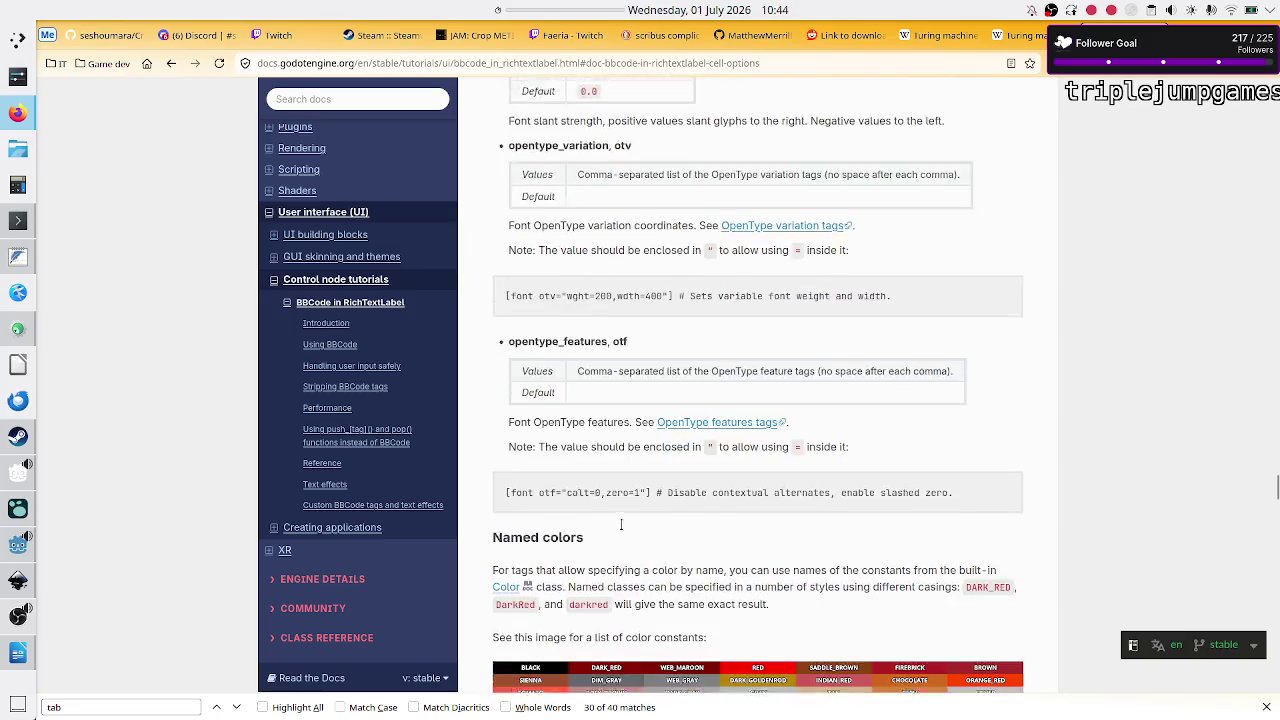
scroll(621, 529, "down", 10)
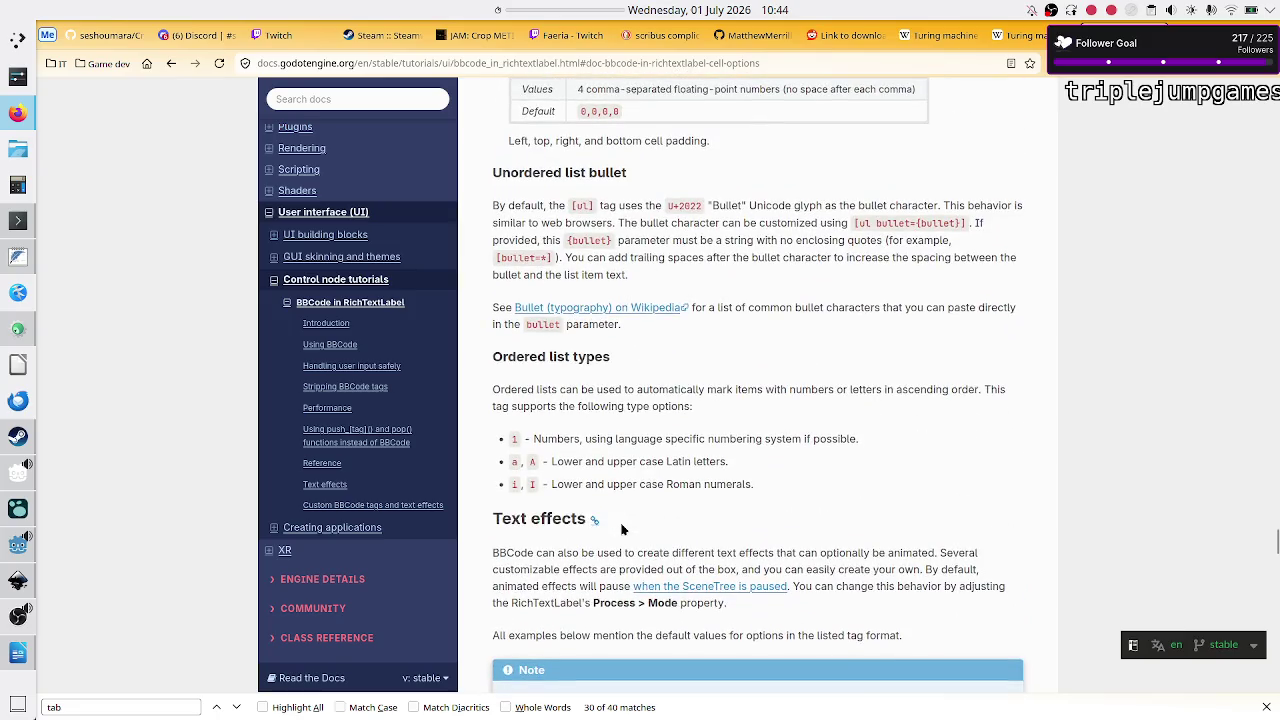
scroll(621, 529, "down", 15)
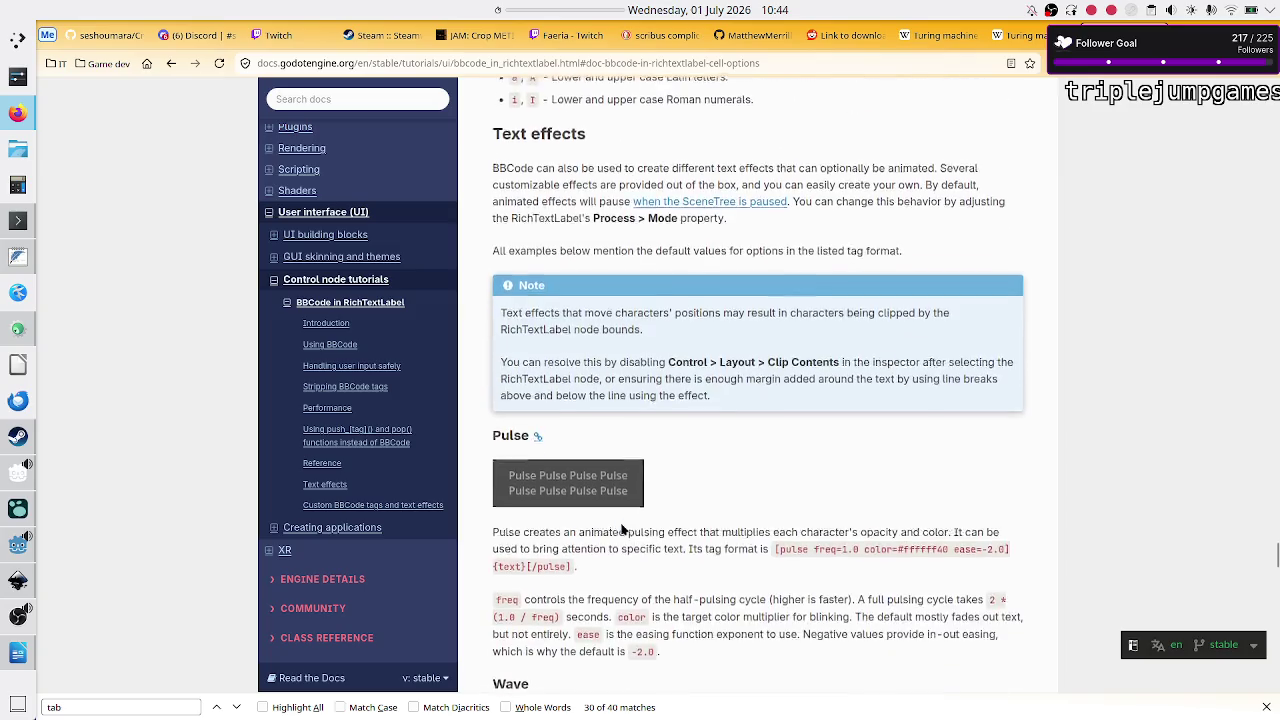
scroll(621, 529, "down", 10)
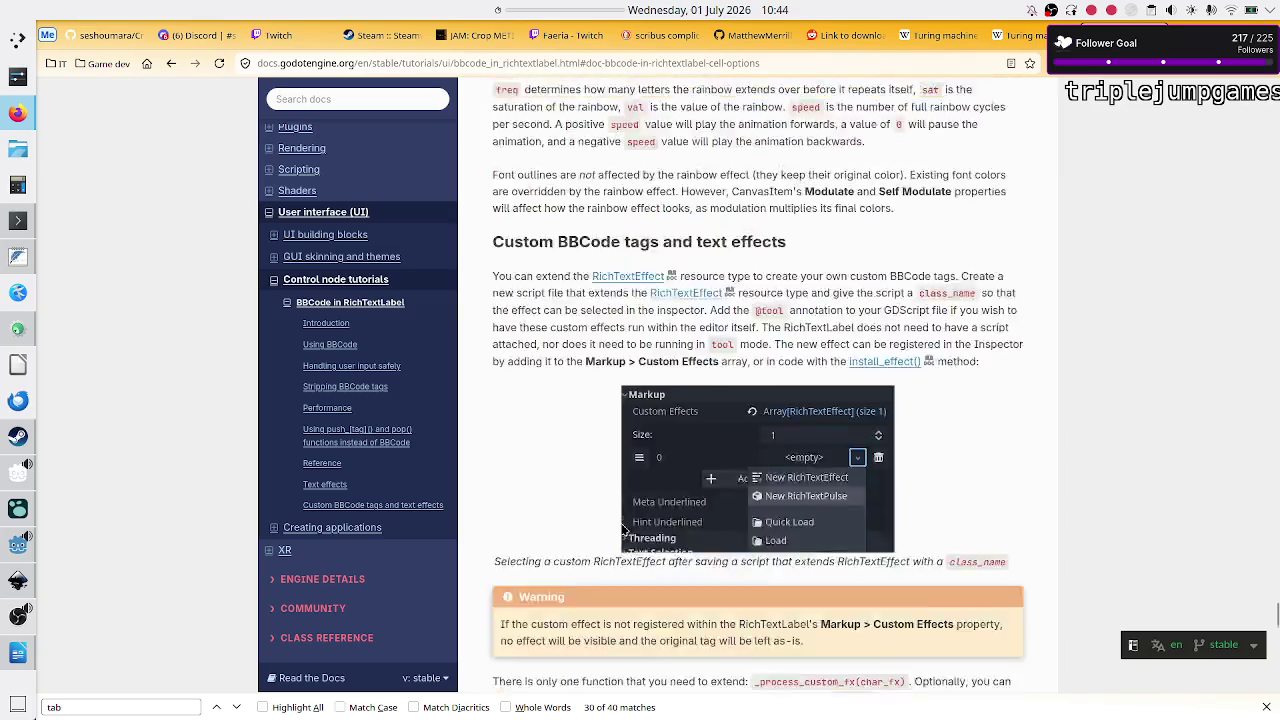
scroll(621, 529, "up", 3)
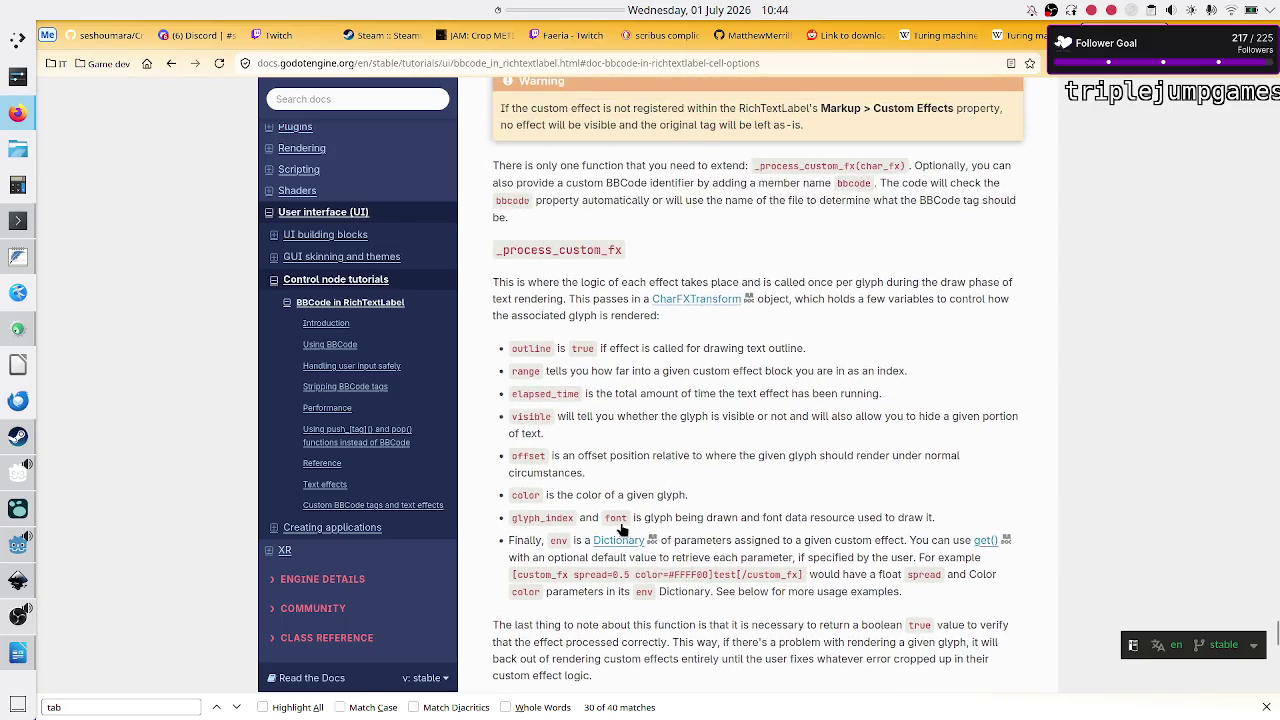
scroll(591, 436, "down", 5)
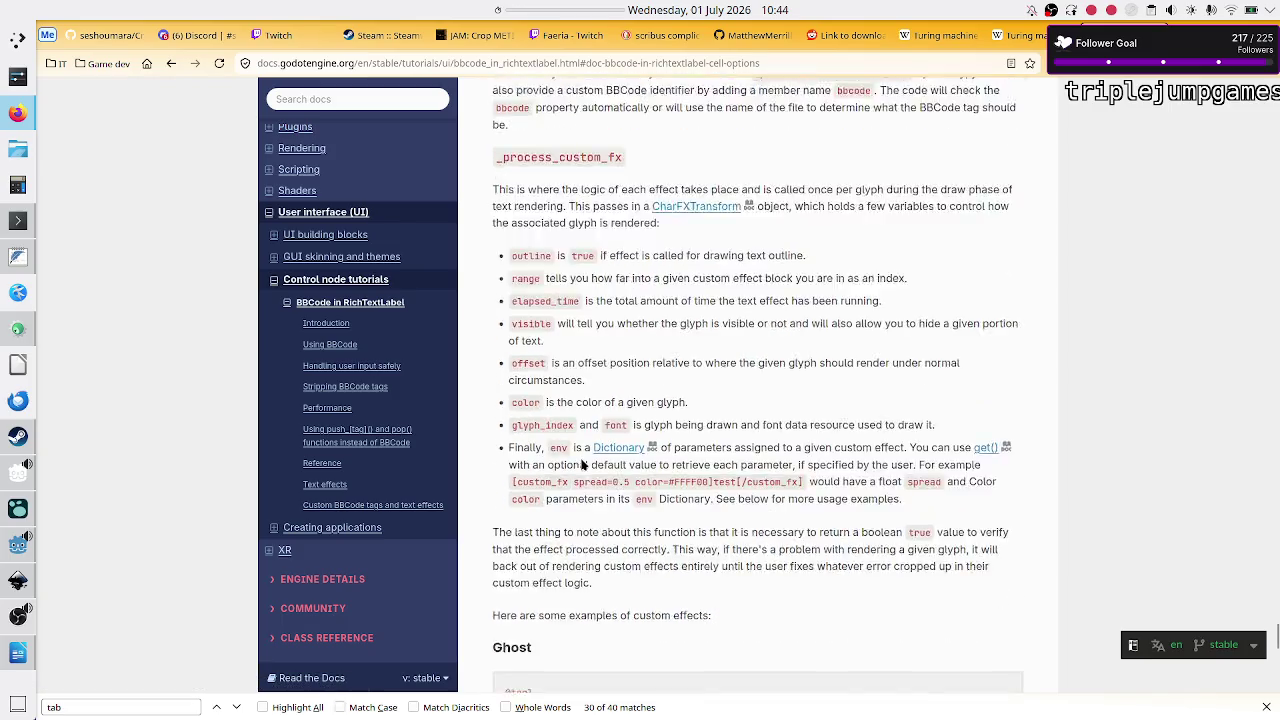
scroll(582, 464, "down", 3)
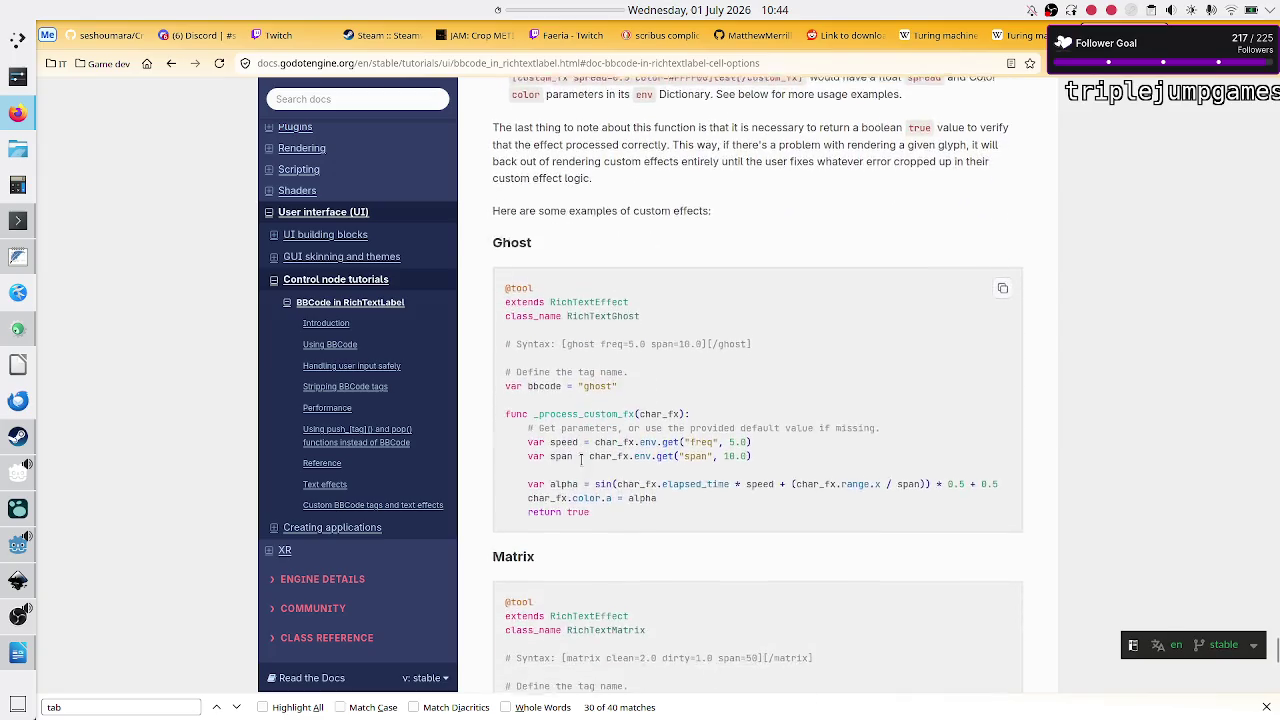
scroll(582, 464, "up", 20)
scroll(582, 464, "up", 20)
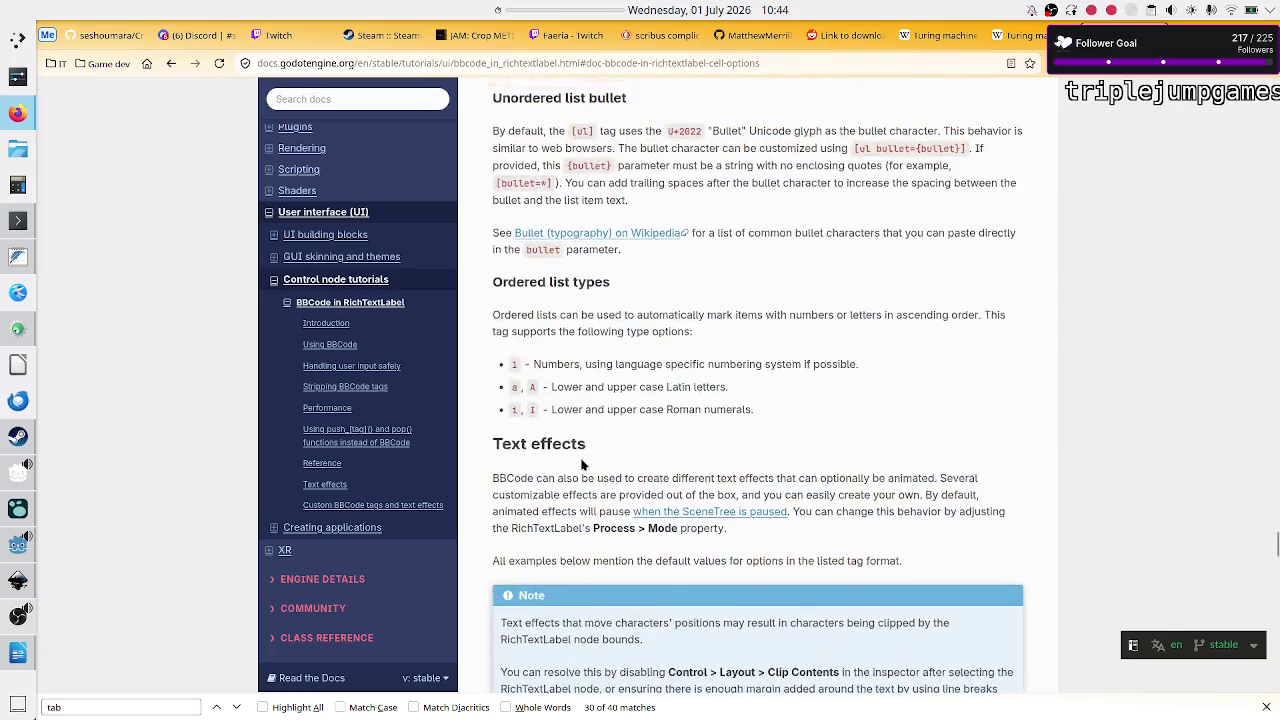
scroll(582, 464, "up", 20)
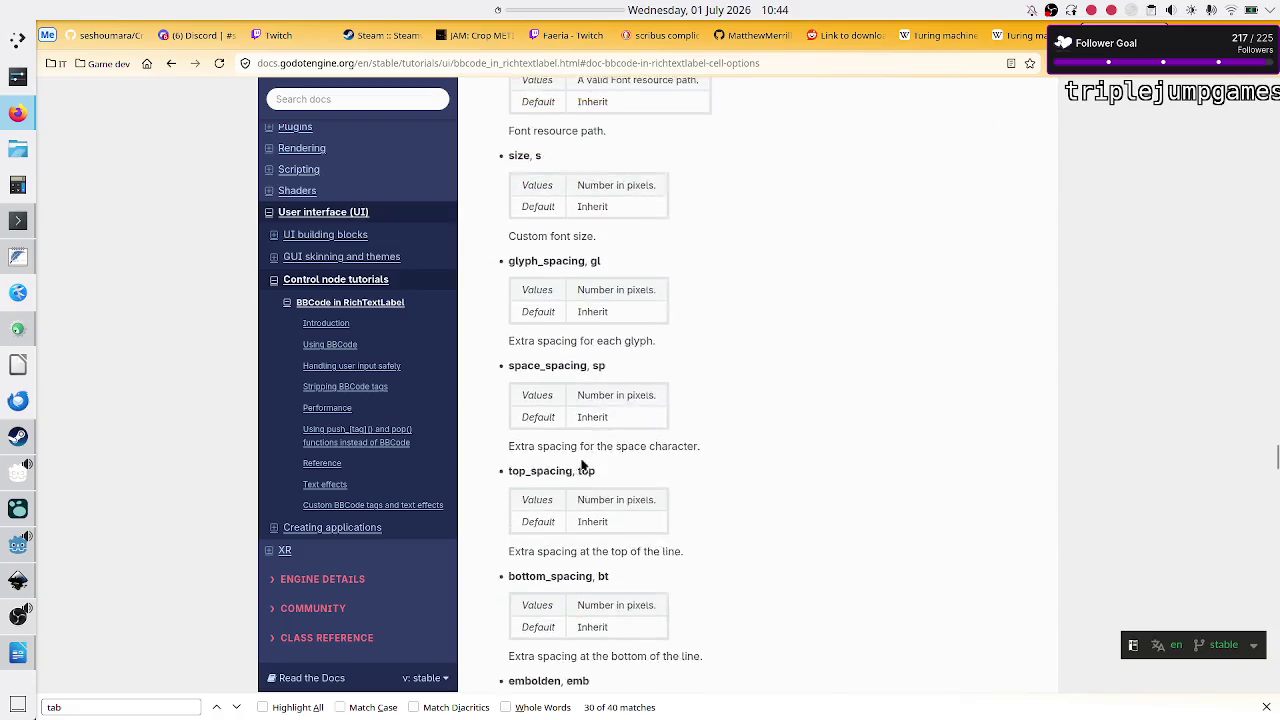
scroll(582, 464, "up", 10)
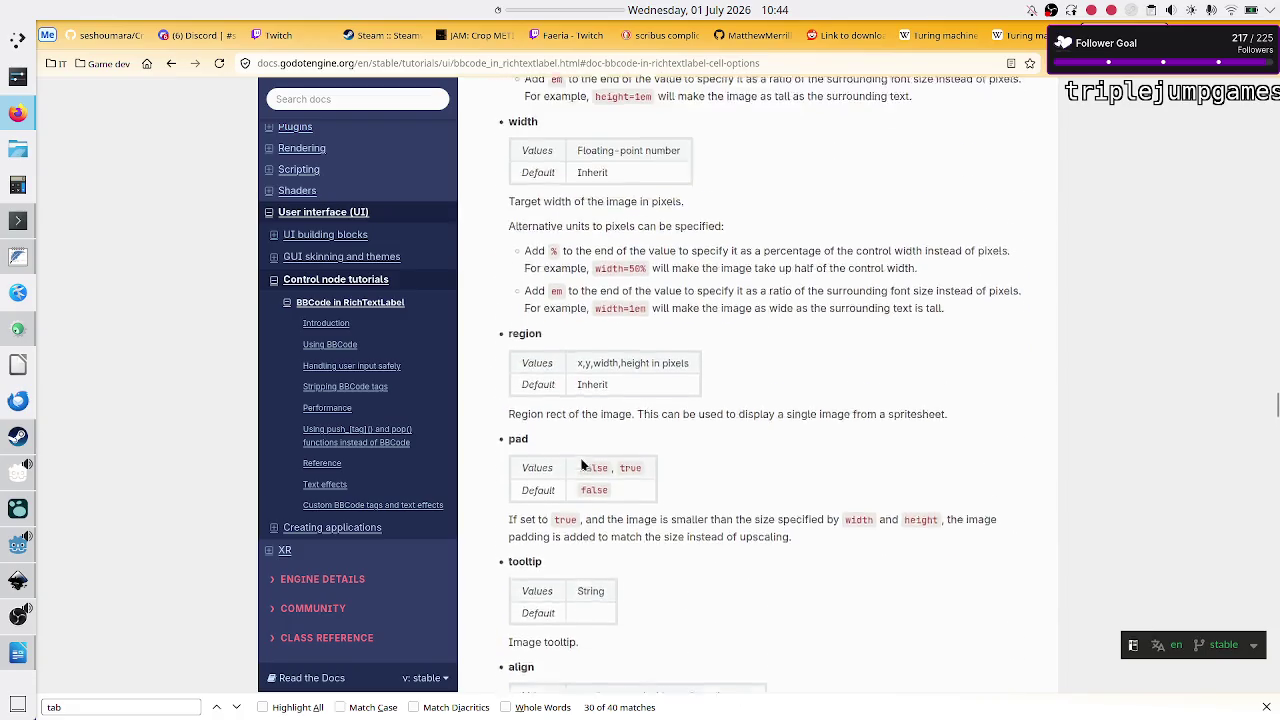
scroll(581, 459, "up", 15)
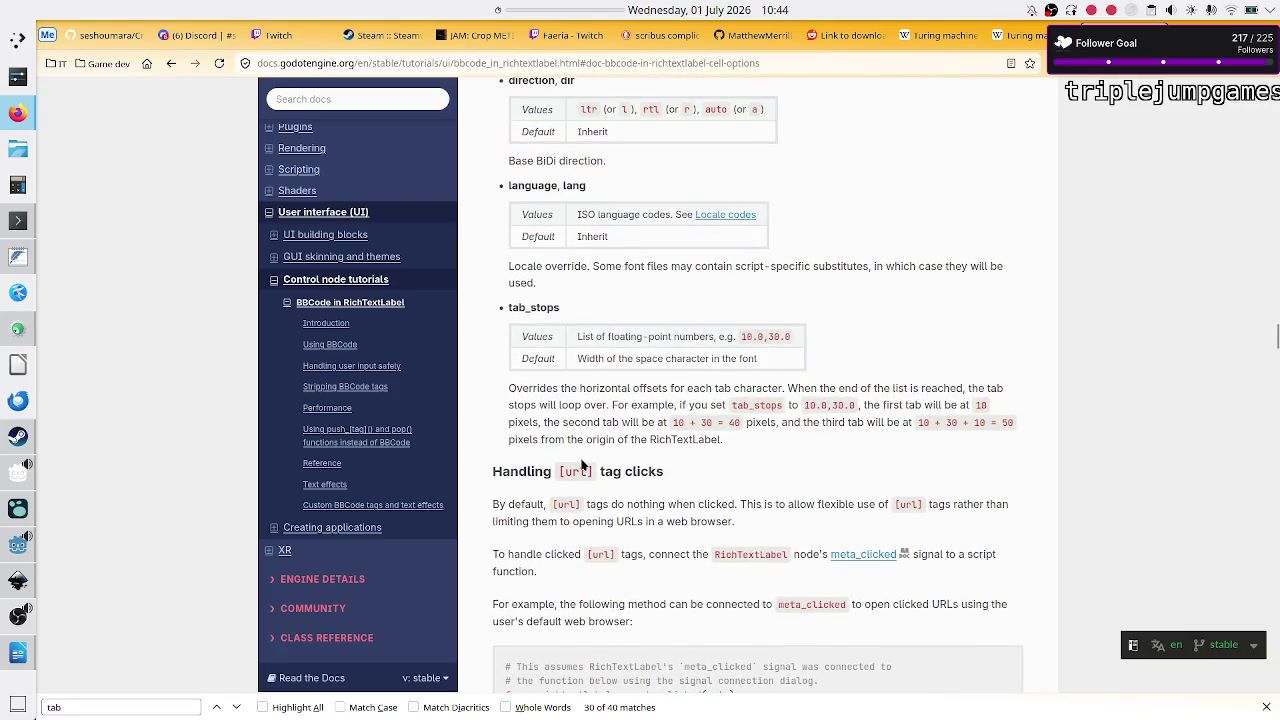
scroll(582, 464, "up", 10)
scroll(582, 464, "up", 2)
scroll(590, 440, "down", 4)
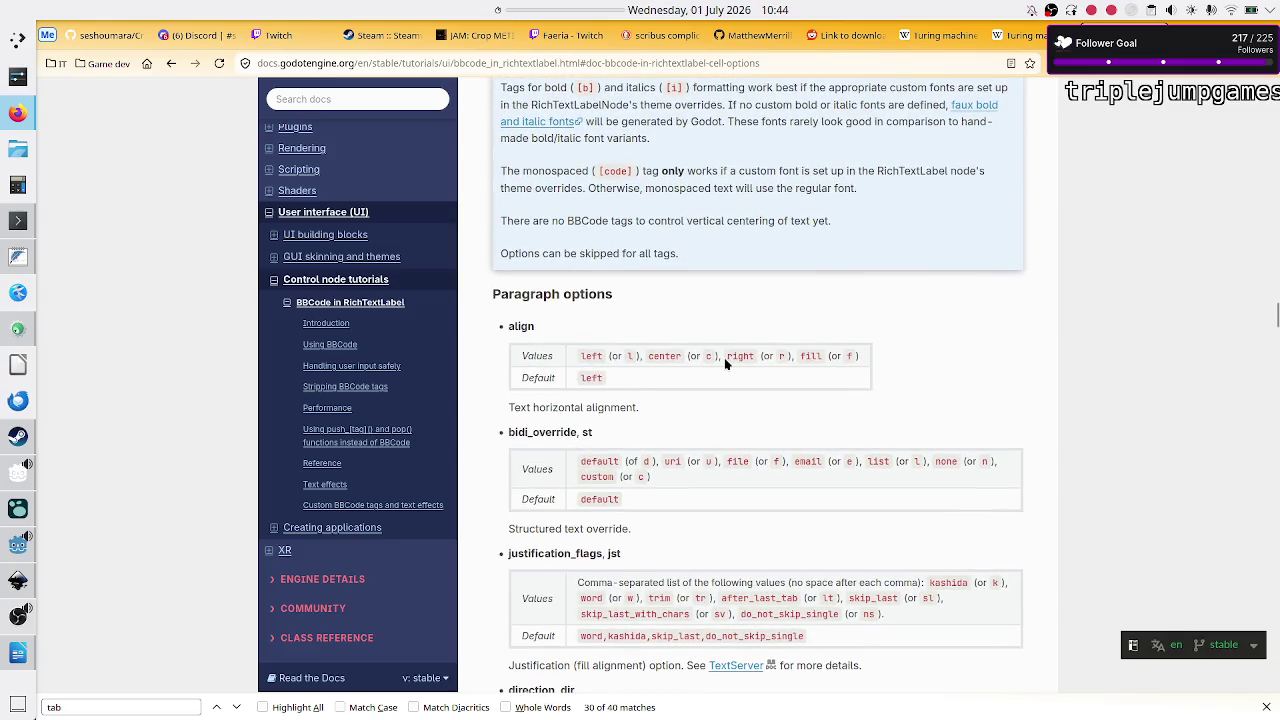
scroll(668, 359, "up", 2)
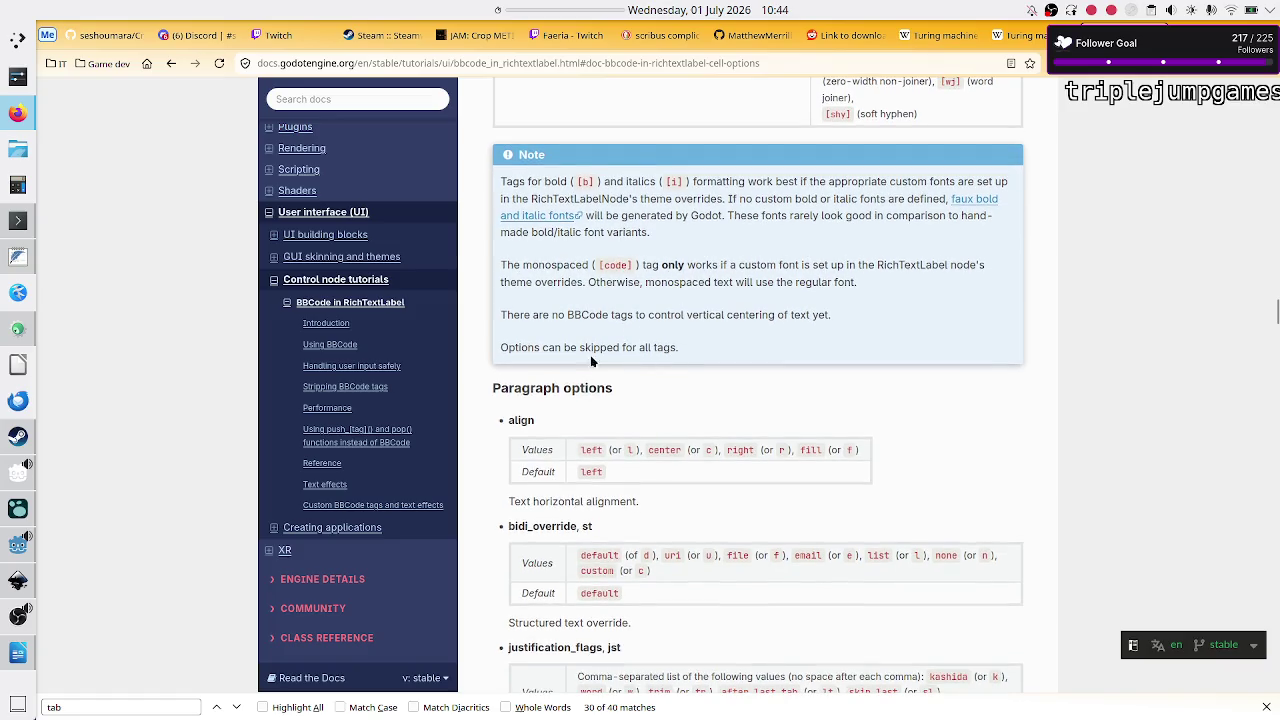
scroll(606, 386, "down", 2)
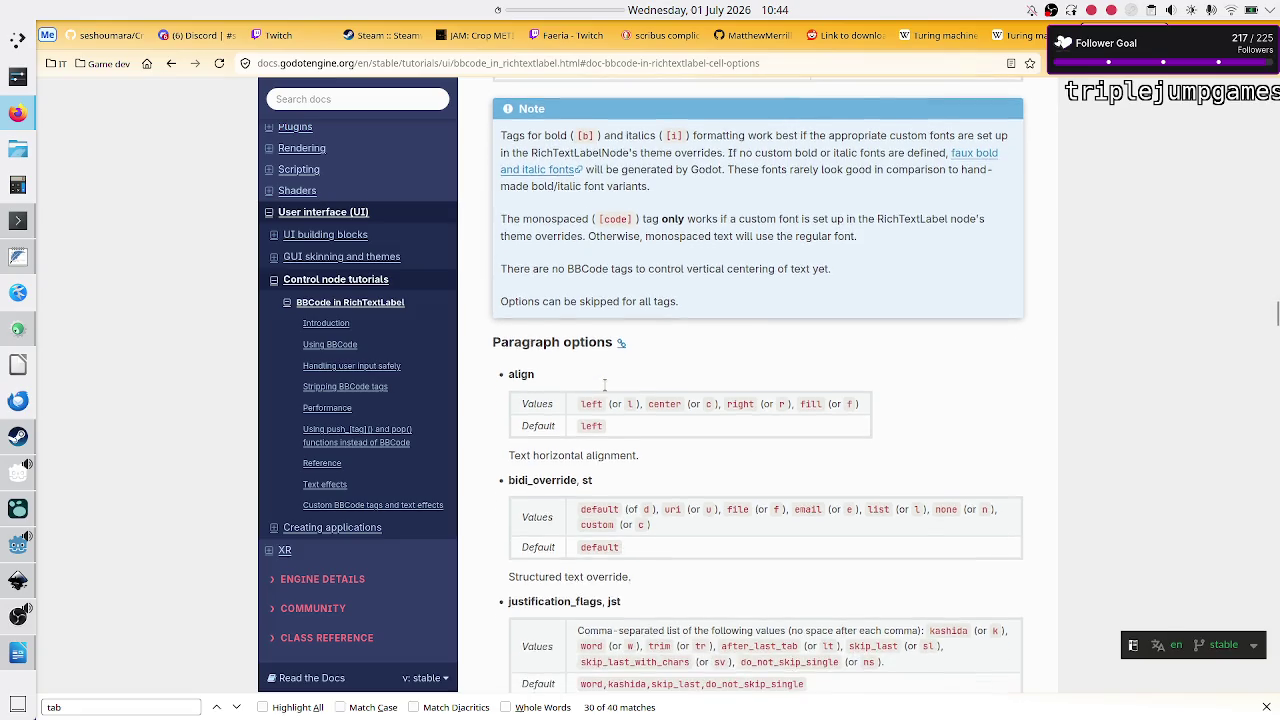
scroll(605, 390, "up", 5)
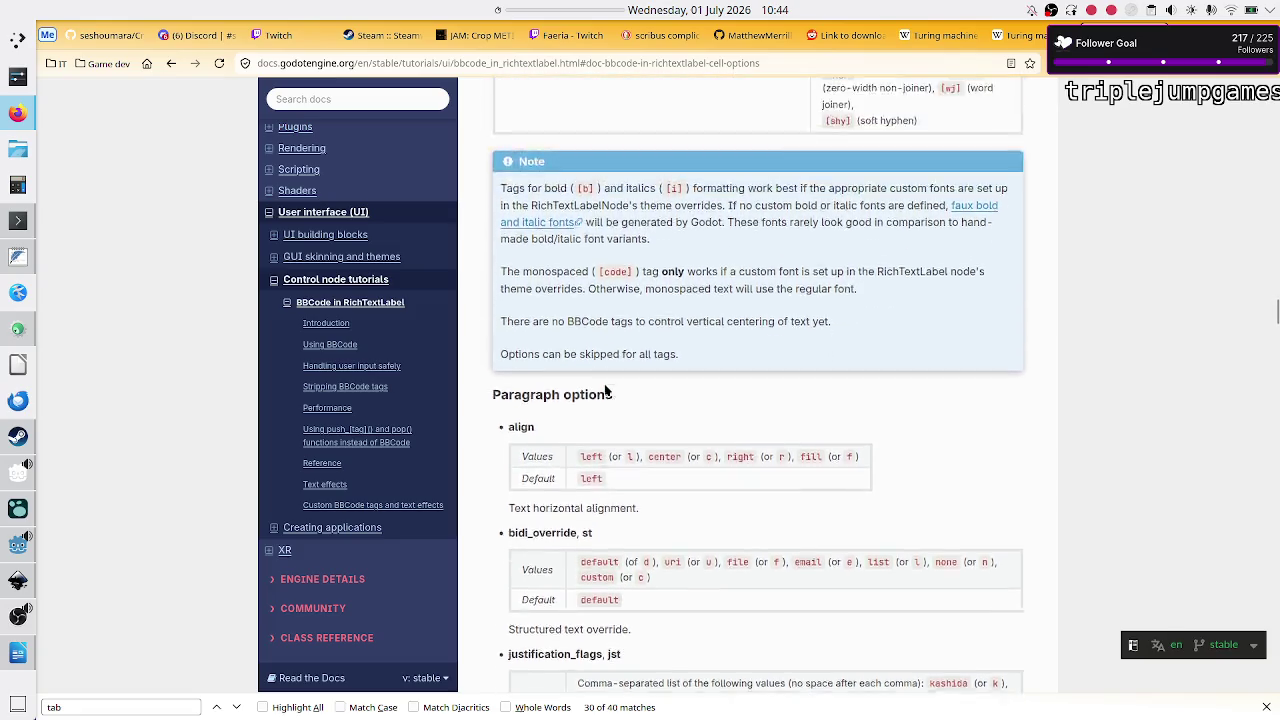
scroll(605, 390, "up", 4)
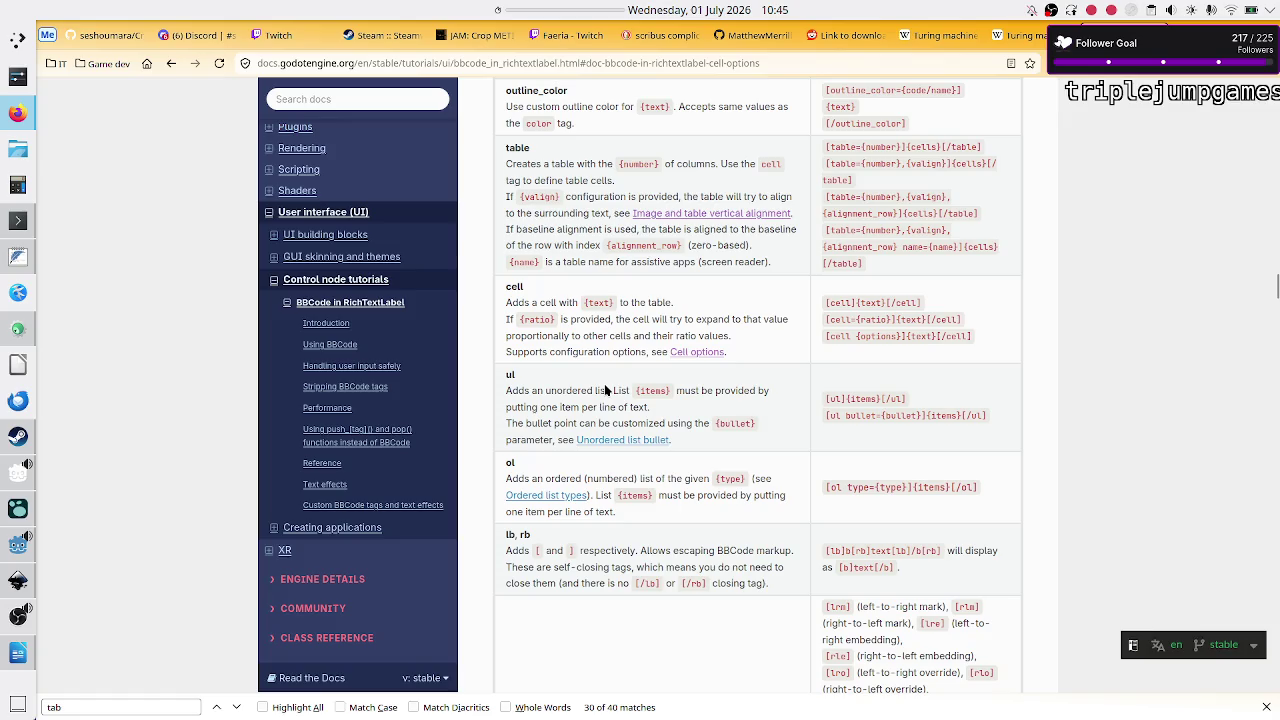
Step: Copy the word 'left' from the paragraph align values
scroll(605, 390, "down", 8)
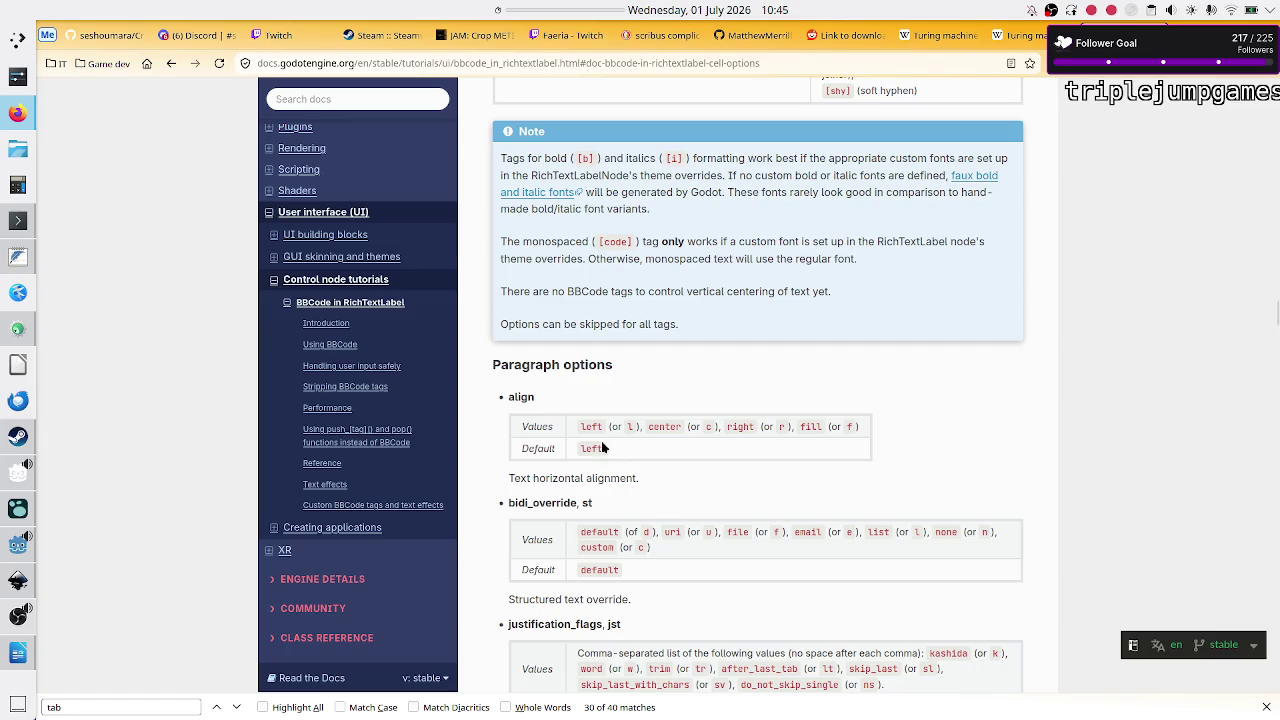
double_click(584, 426)
key("ctrl+c")
left_click(604, 432)
double_click(600, 427)
left_click(719, 377)
Step: Highlight the left alignment description and [p align=left] text, then open a new blank tab
scroll(719, 377, "up", 4)
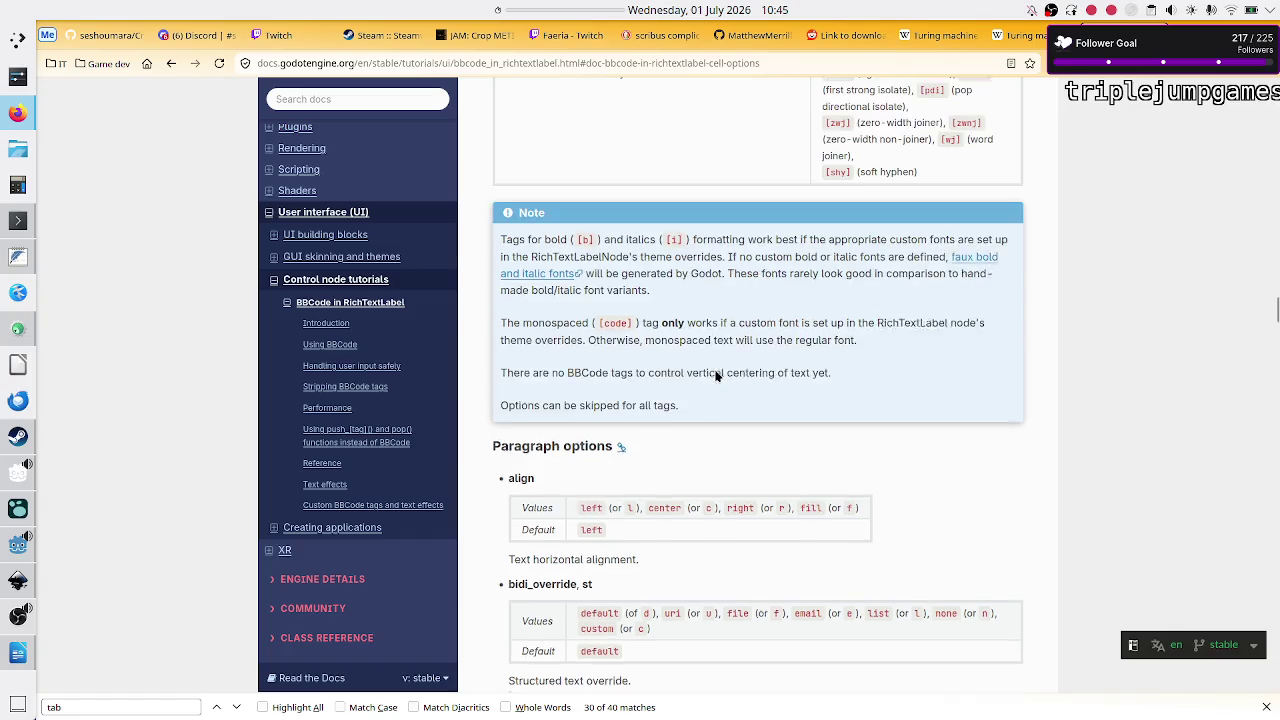
scroll(716, 376, "up", 2)
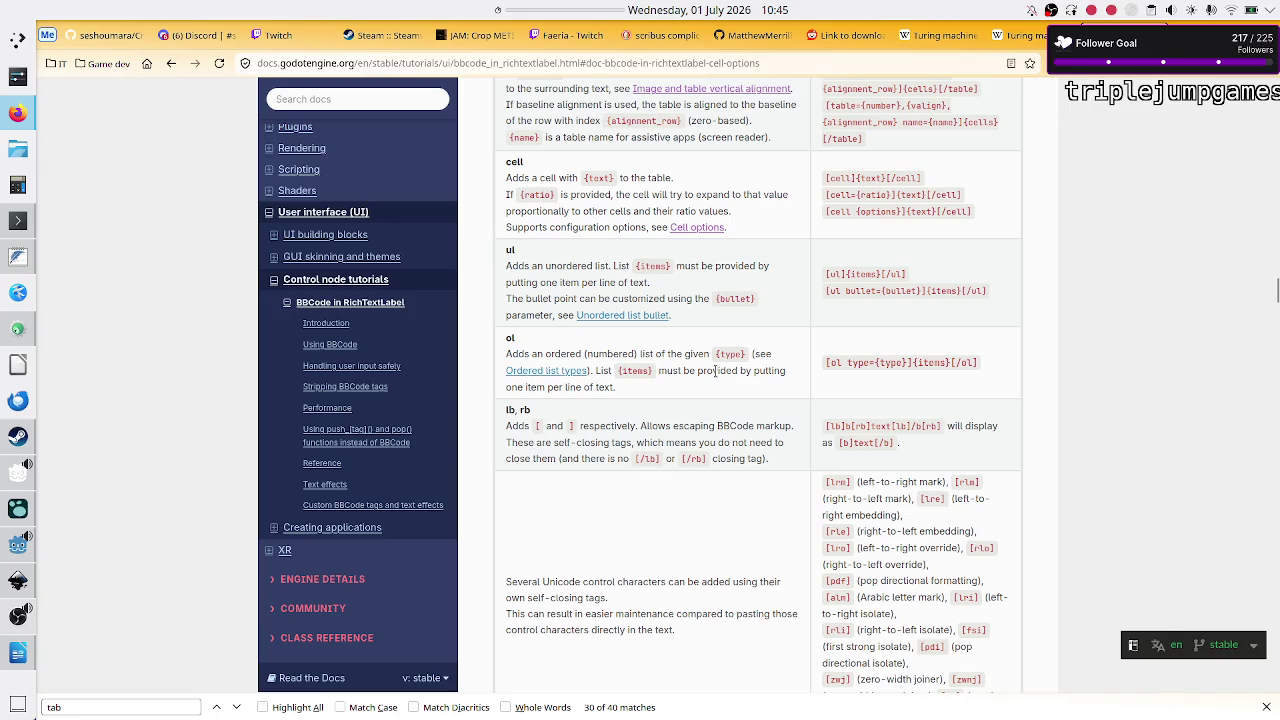
scroll(716, 371, "up", 8)
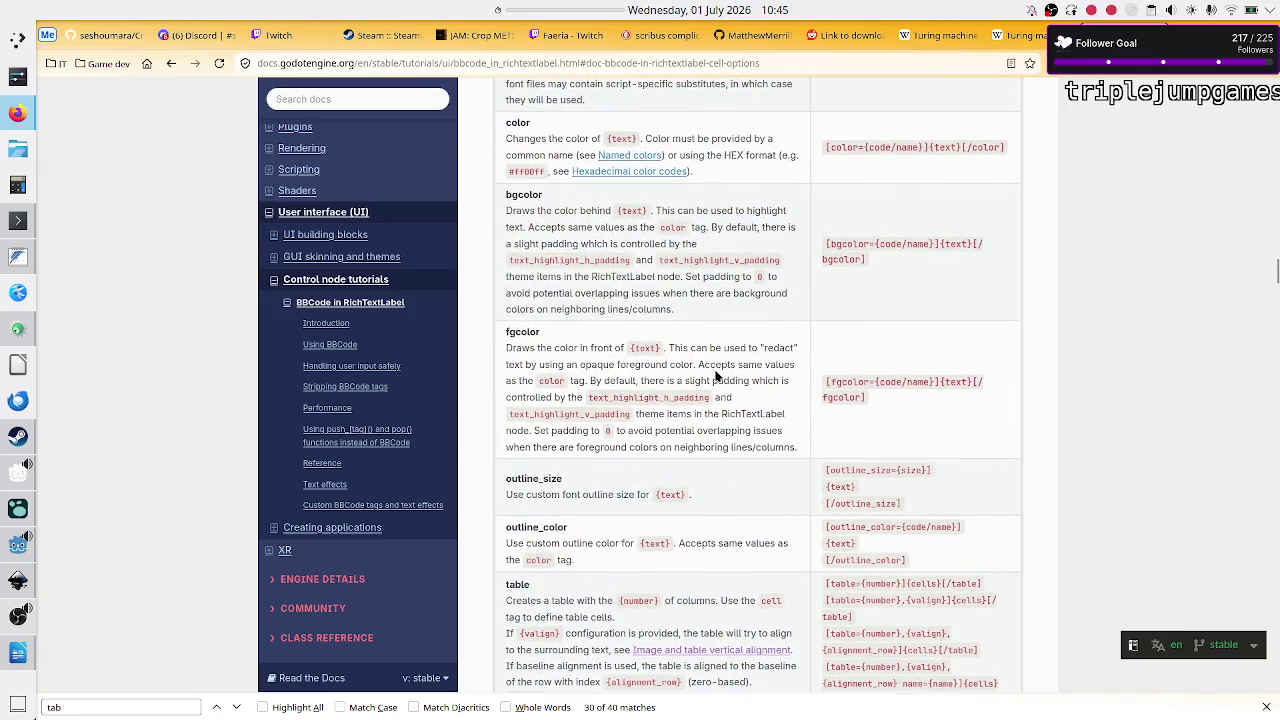
scroll(716, 376, "up", 12)
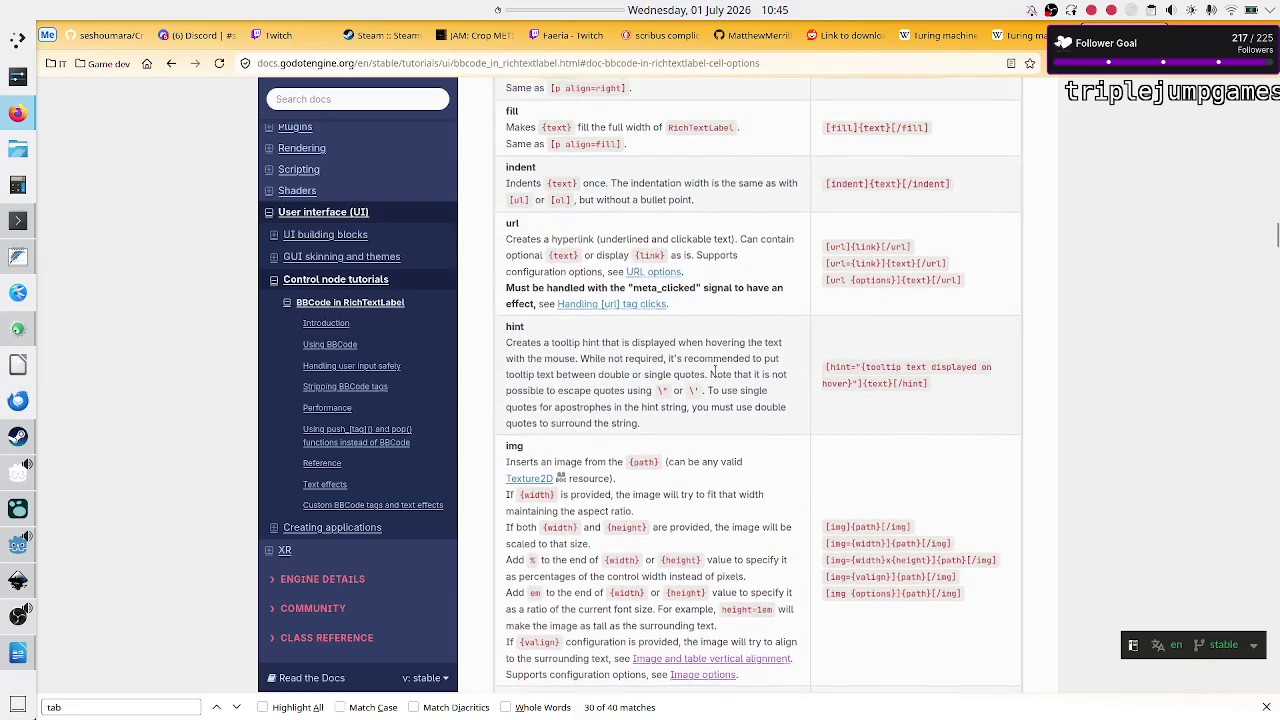
scroll(716, 375, "up", 2)
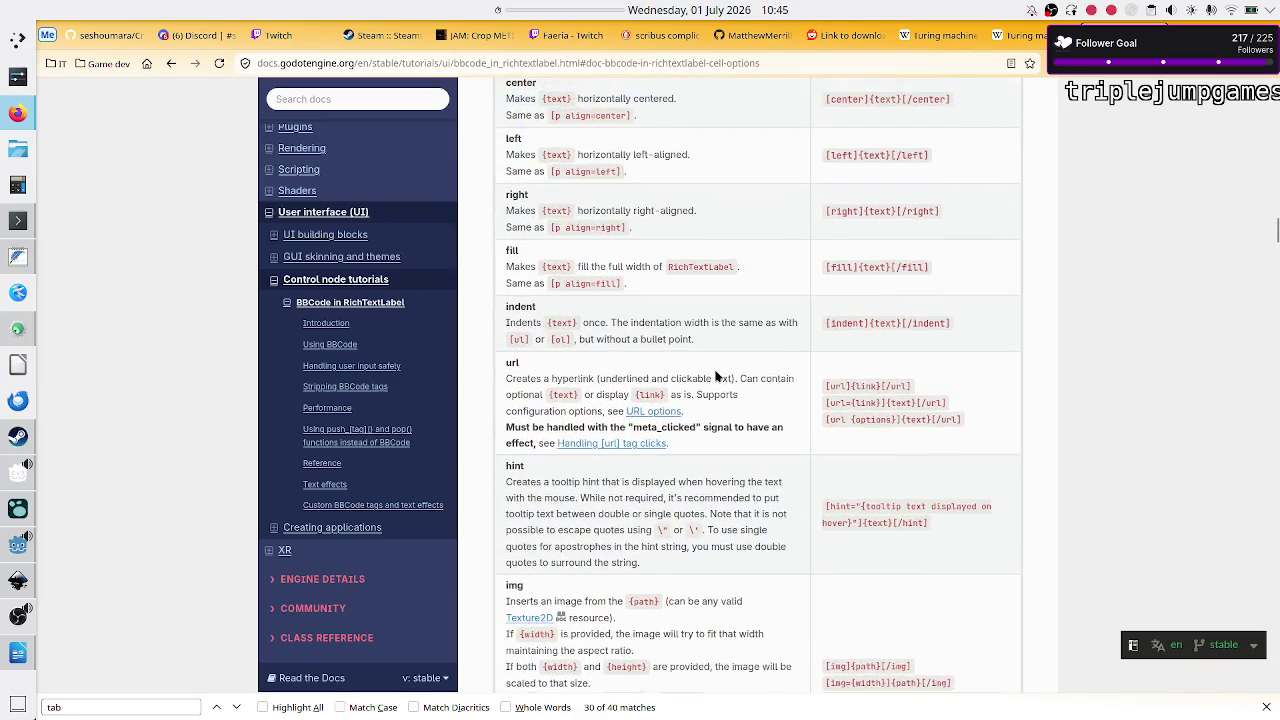
scroll(716, 376, "up", 2)
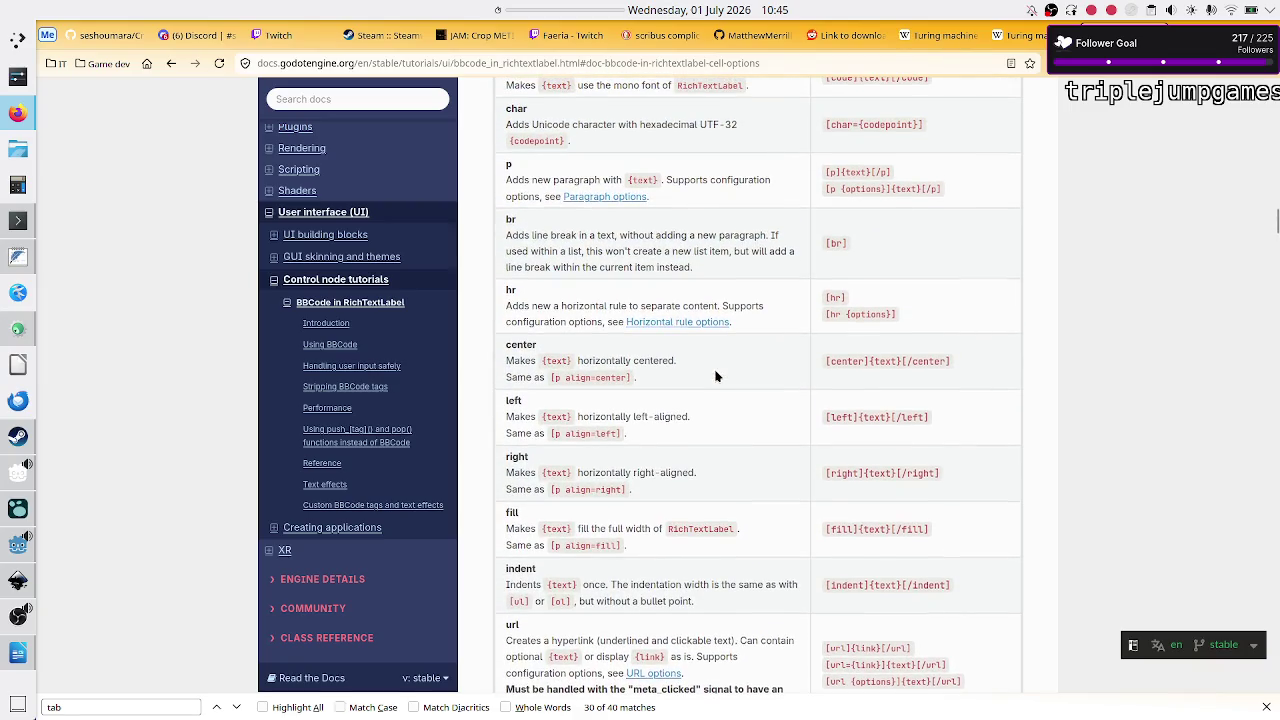
left_click_drag(594, 416, 688, 416)
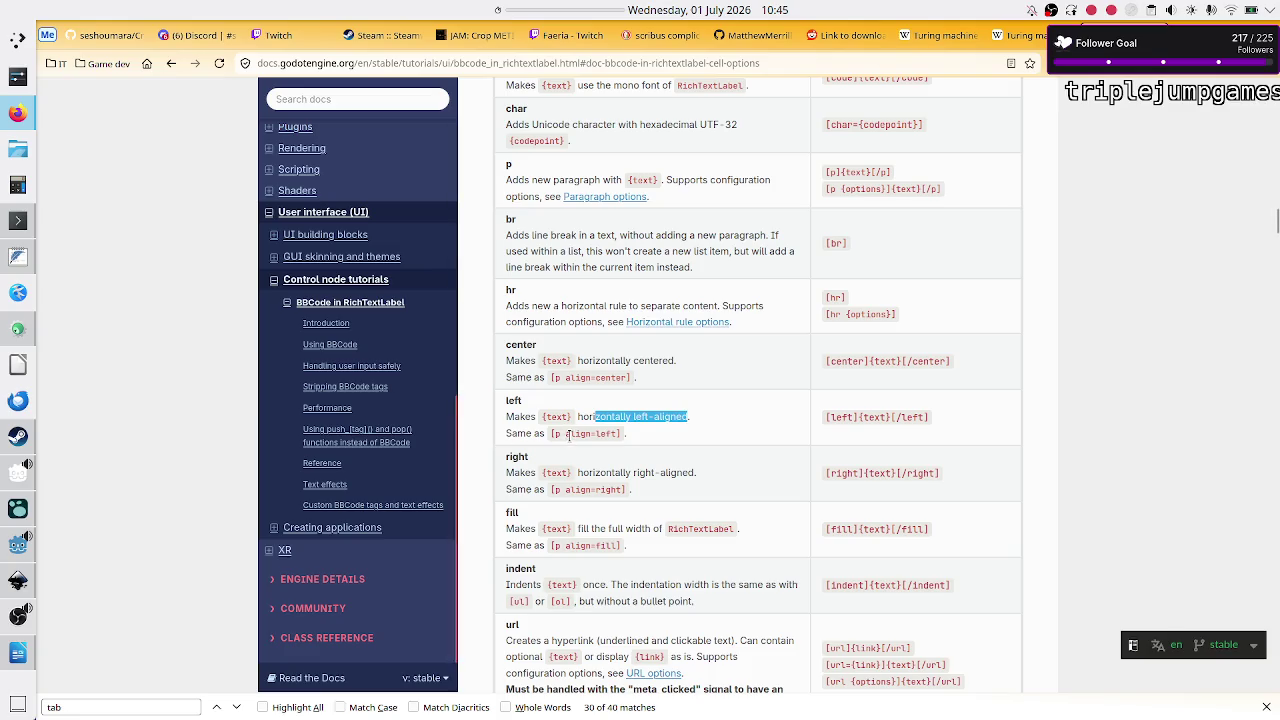
left_click_drag(563, 434, 618, 436)
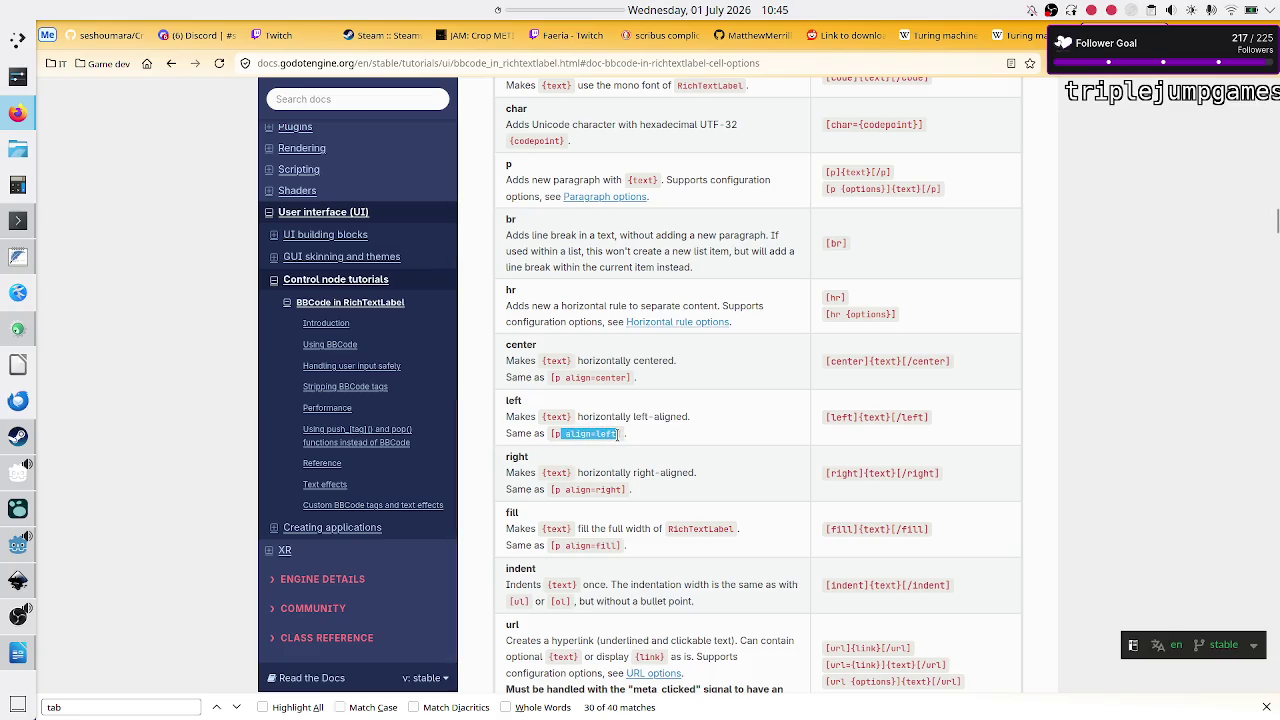
left_click(663, 443)
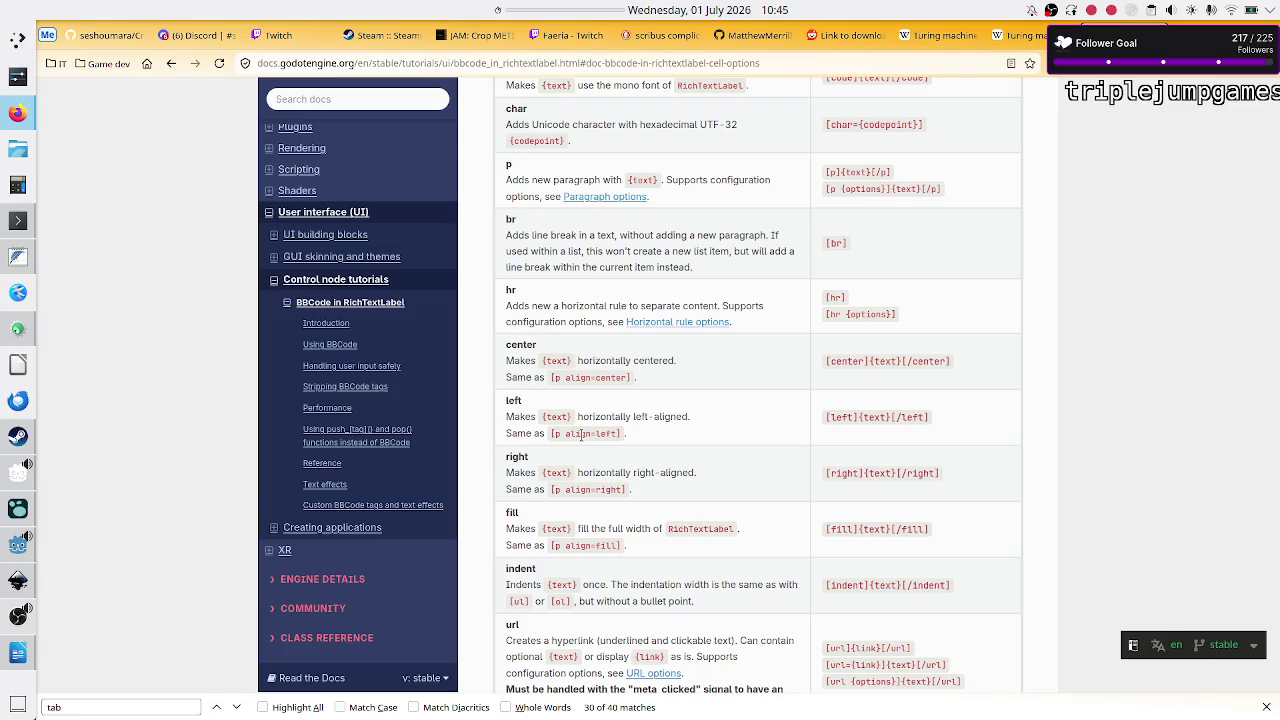
key("ctrl+t")
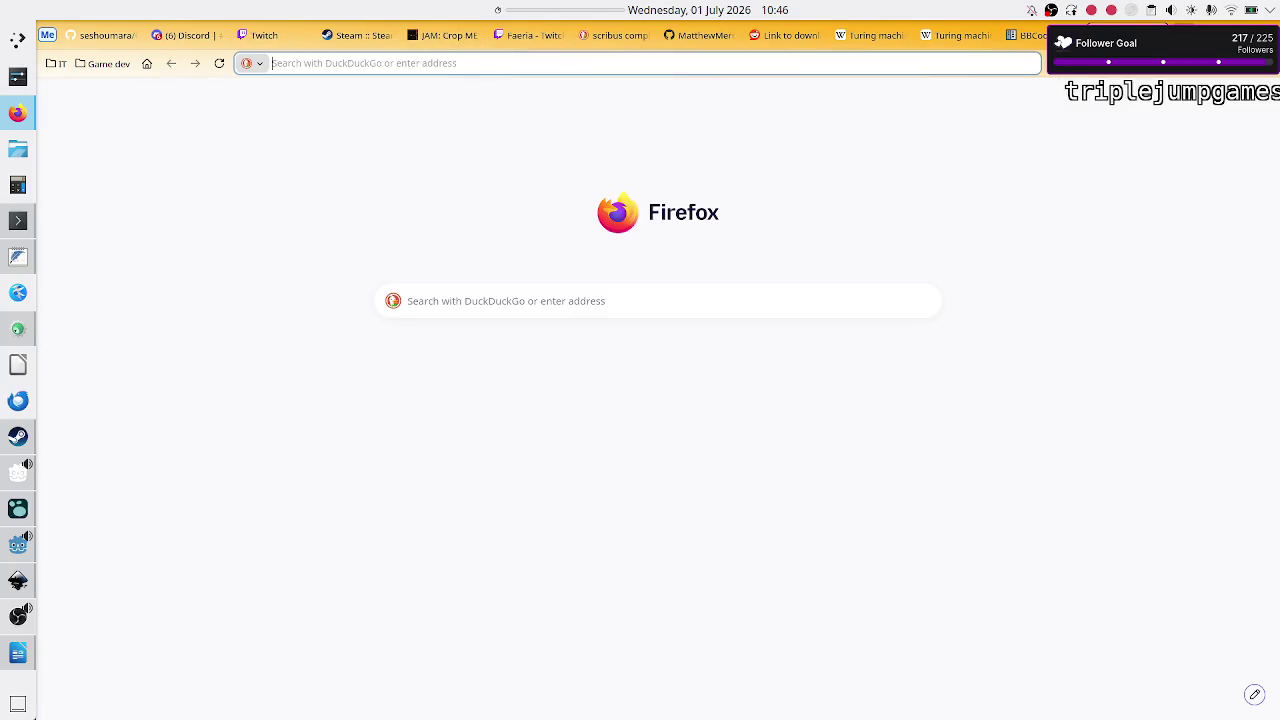
Step: Search DuckDuckGo for 'bbcode godot for a simple table', then return to Godot
type("bbcode godot for a simple table")
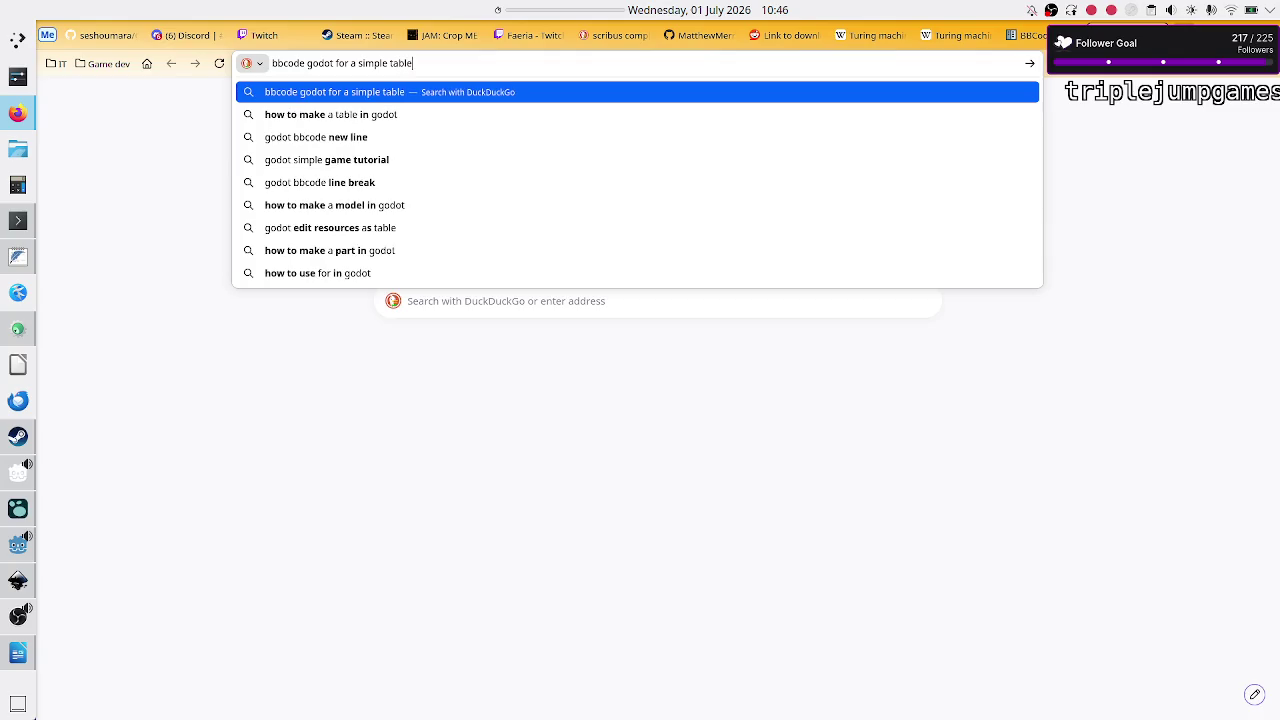
key("Return")
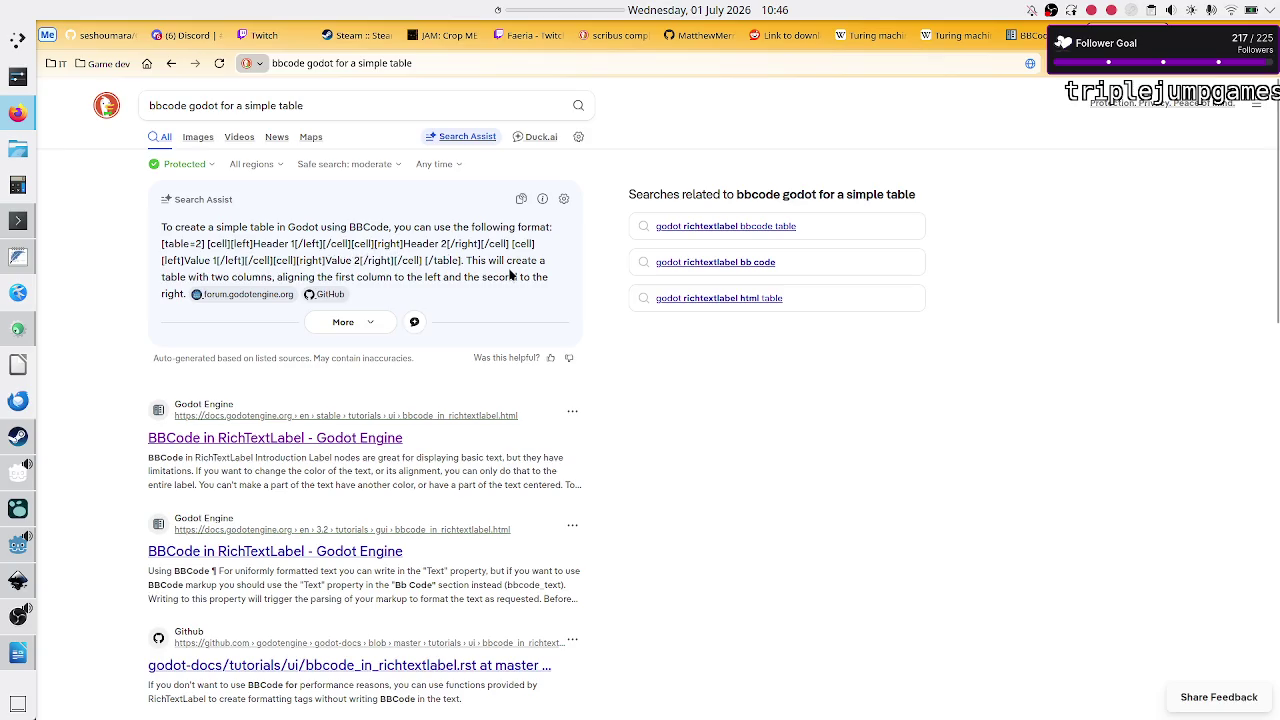
key("alt+Tab")
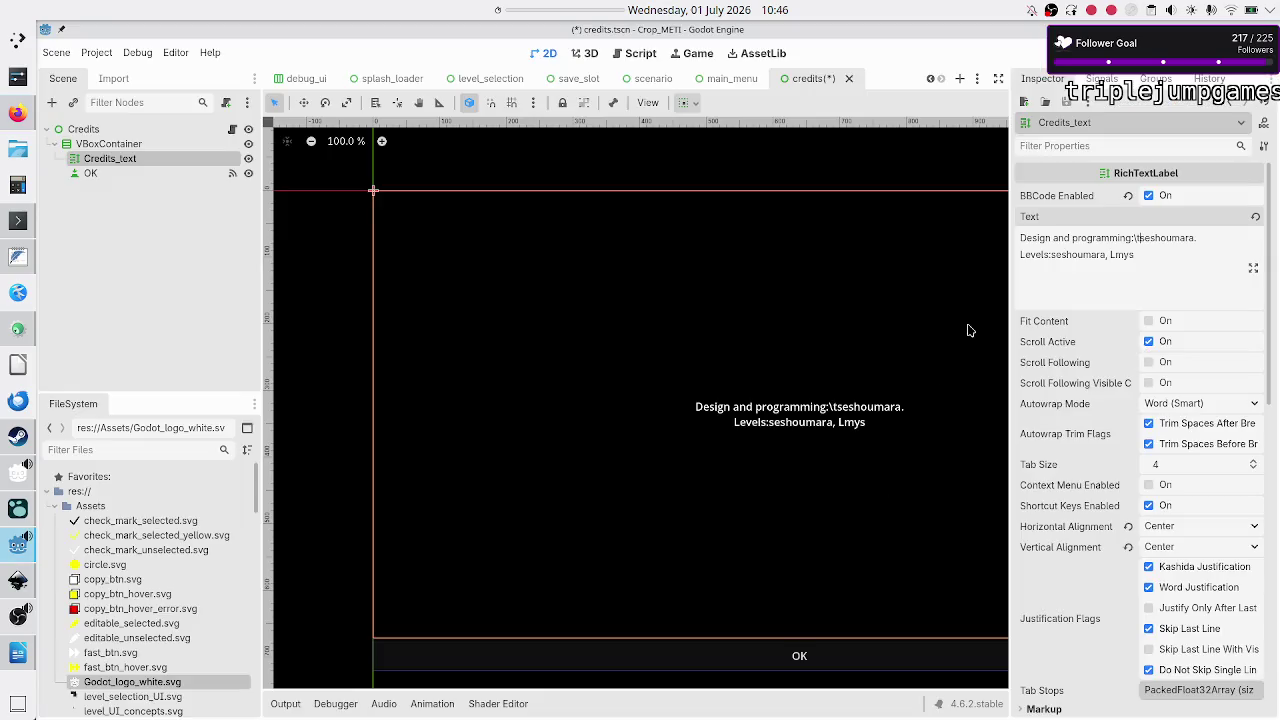
Step: Restore the table as plain [table=2] and wrap the first cell in [left]...[/left]
key("ctrl+z")
key("ctrl+z")
key("ctrl+z")
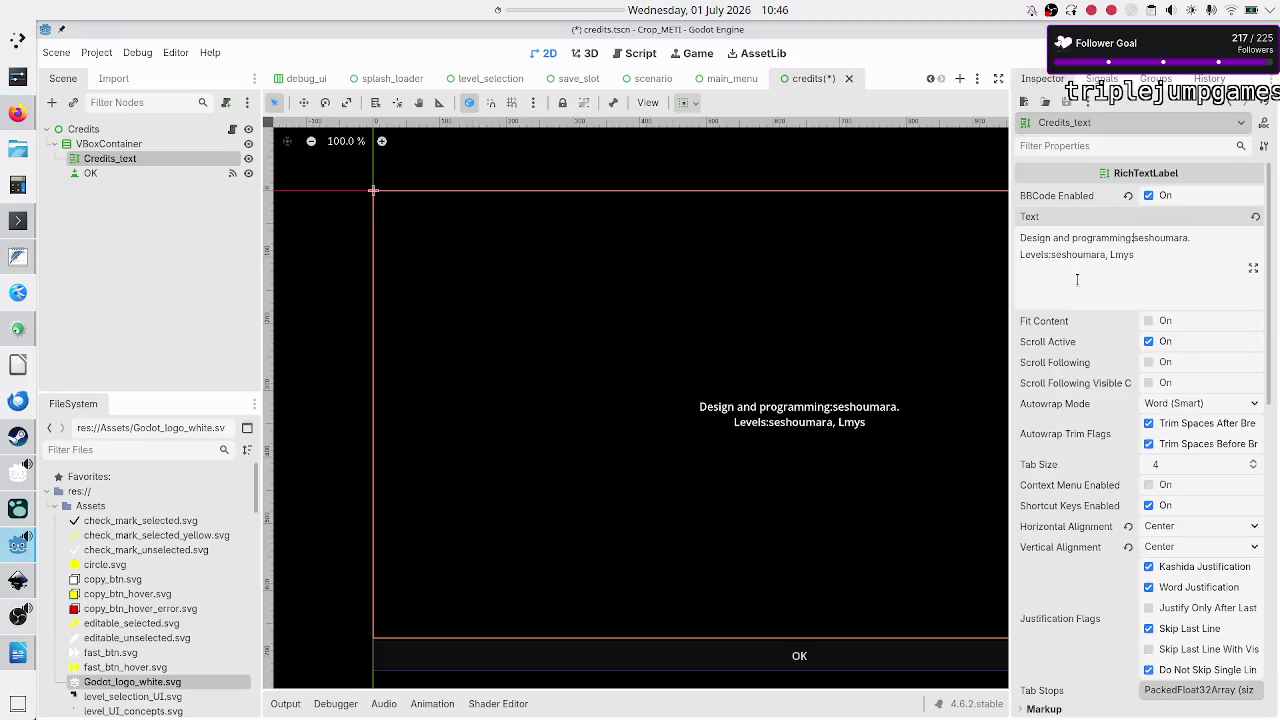
key("ctrl+z")
key("ctrl+z")
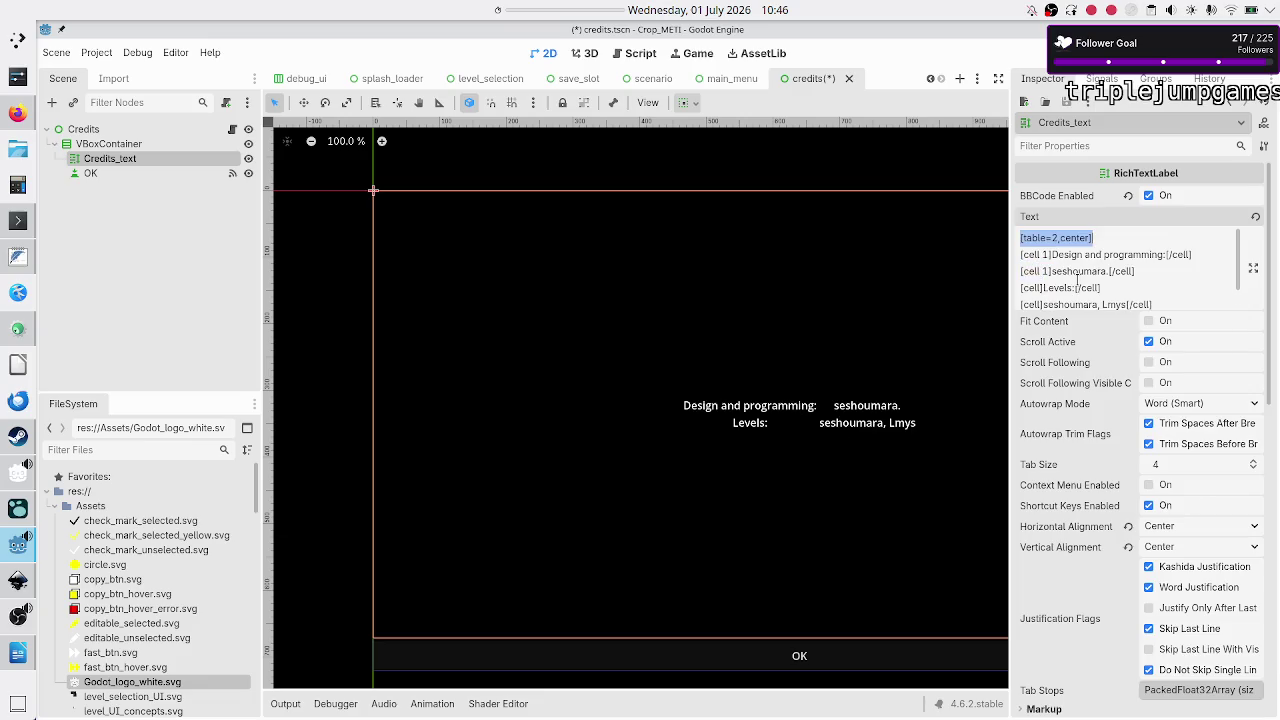
key("Right")
key("BackSpace")
key("BackSpace")
key("BackSpace")
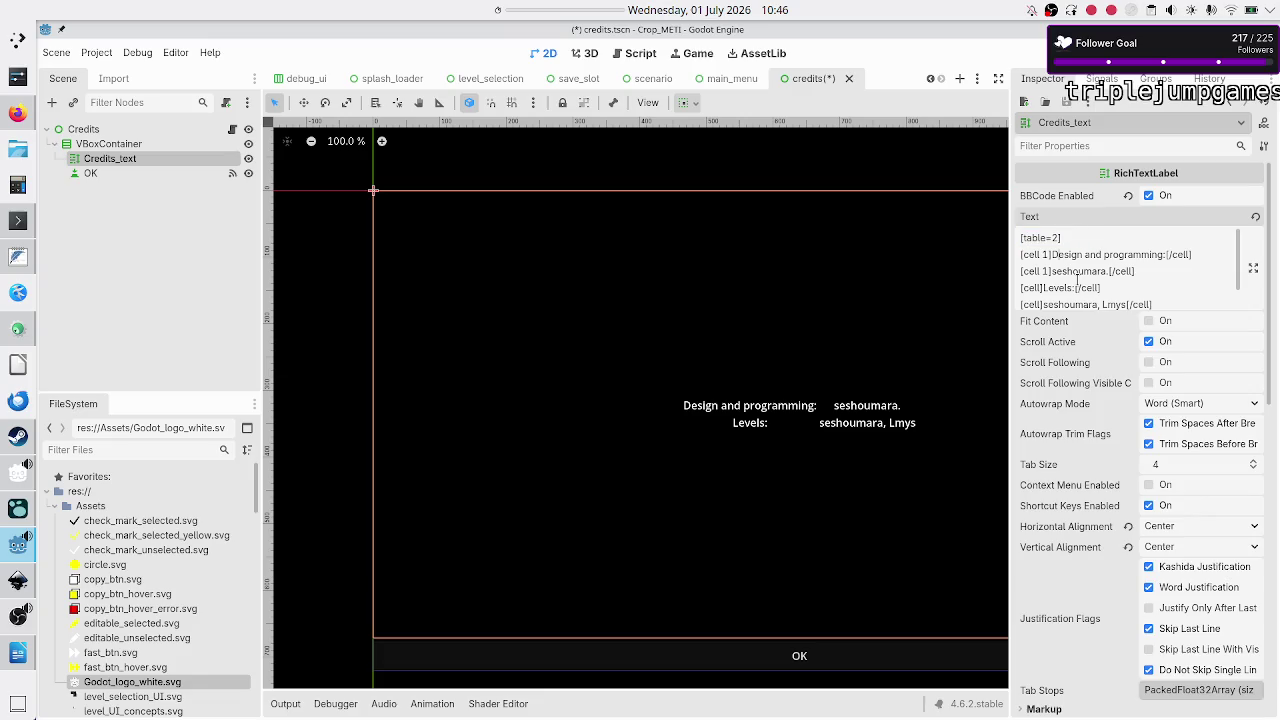
type("[left]")
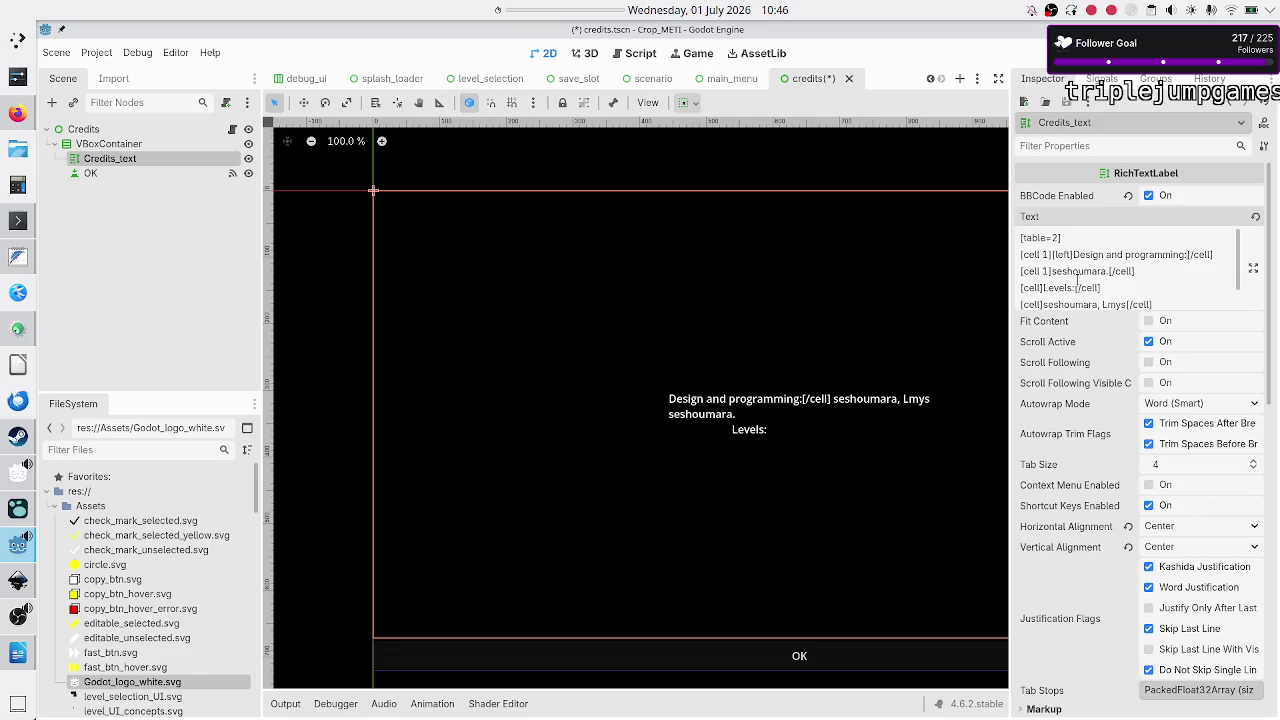
type("[]")
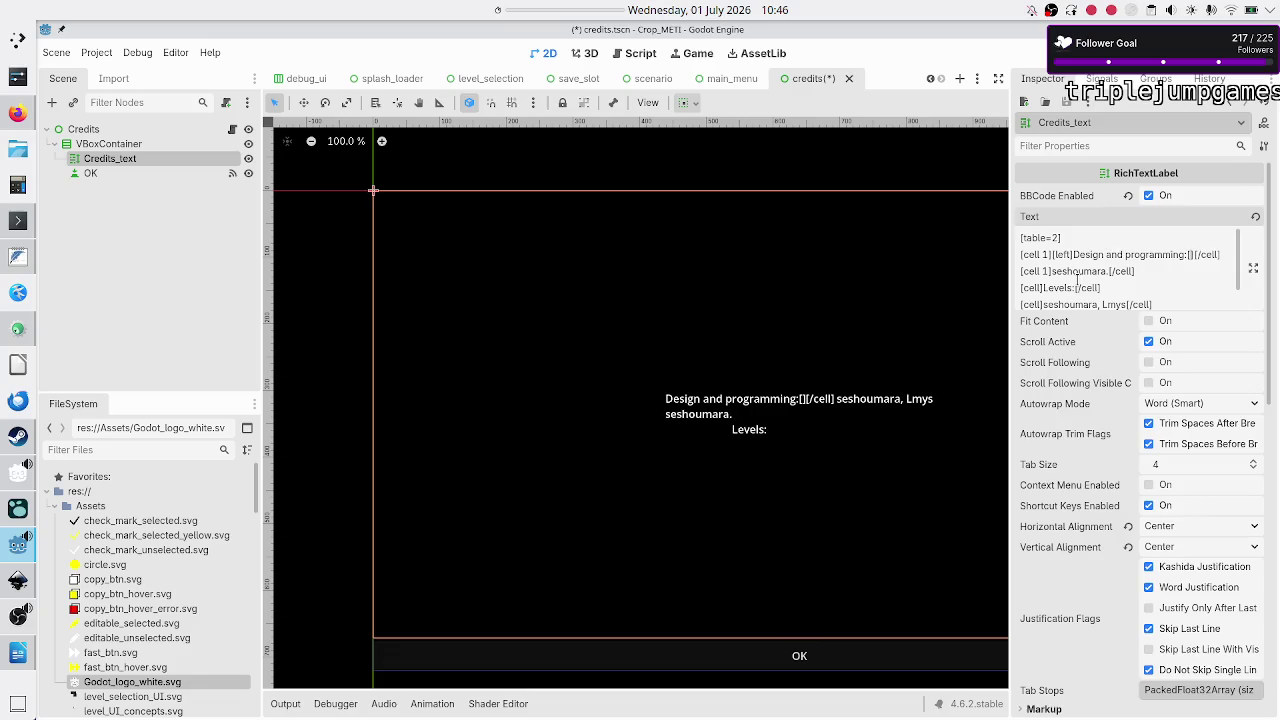
type("/left")
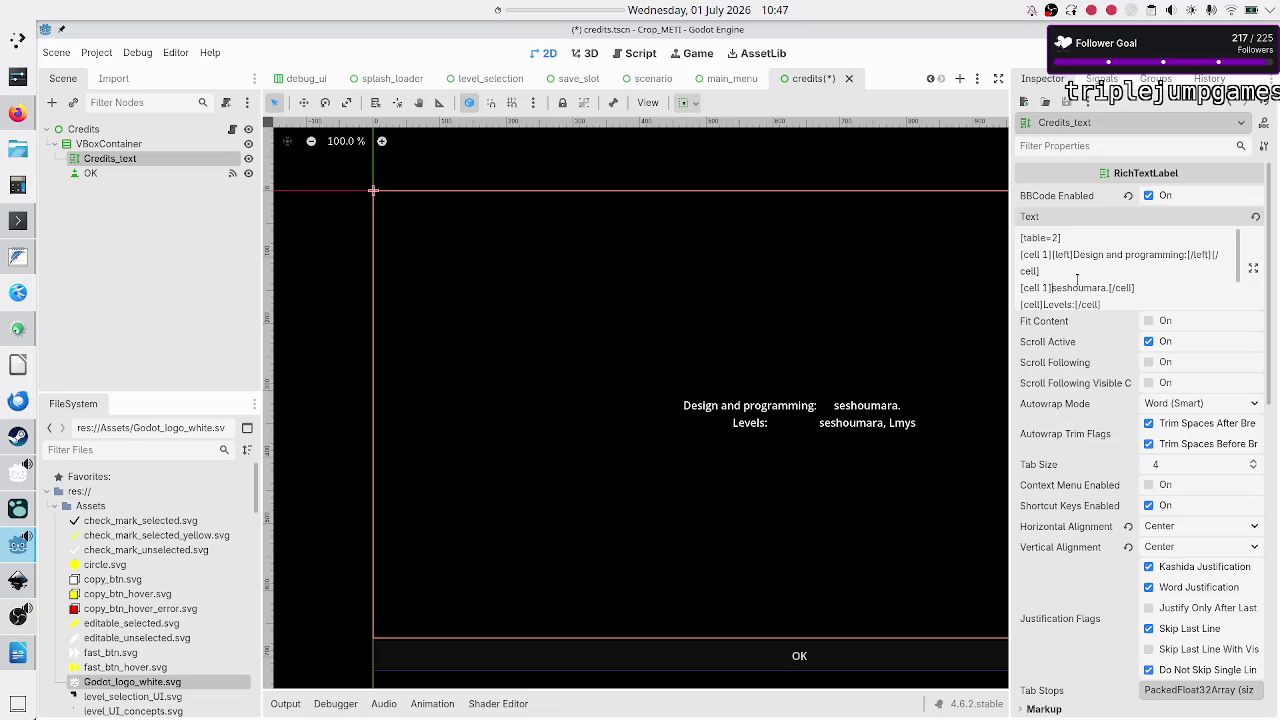
Step: Wrap both name cells in [right]...[/right] and the Levels cell in [left]...[/left]
type("[right")
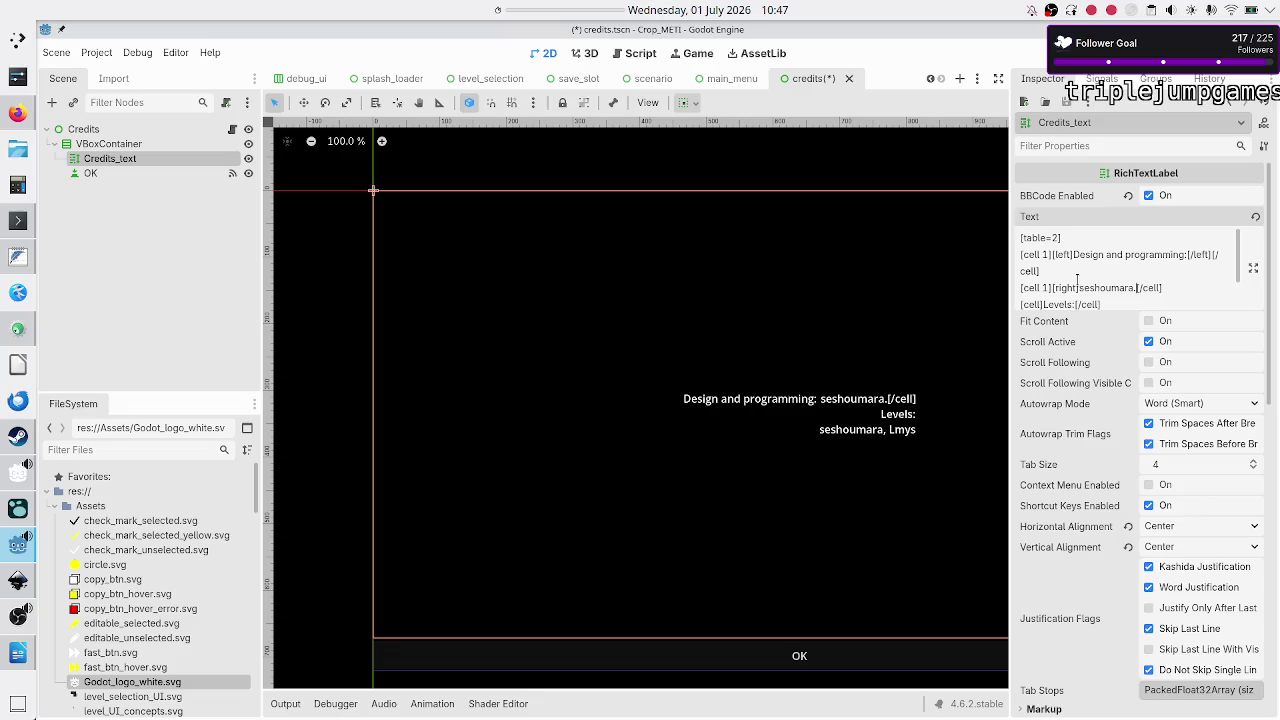
key("BackSpace")
type("[/right")
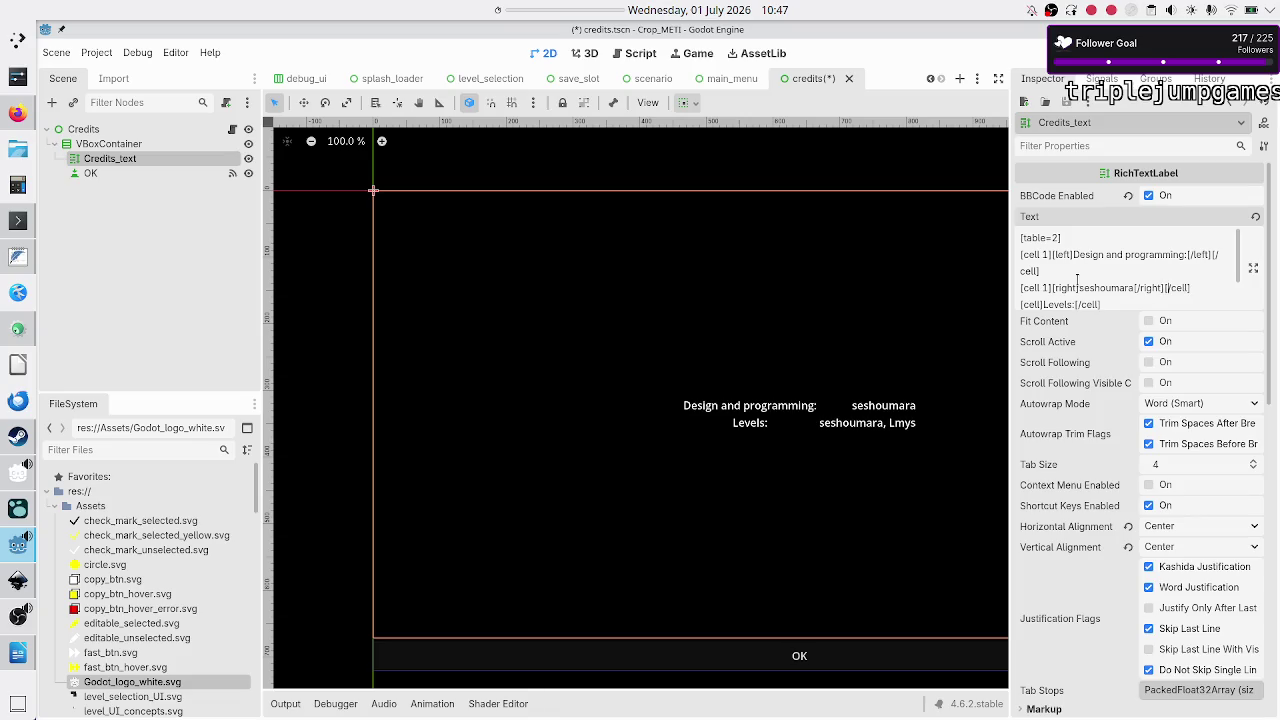
scroll(1077, 279, "down", 1)
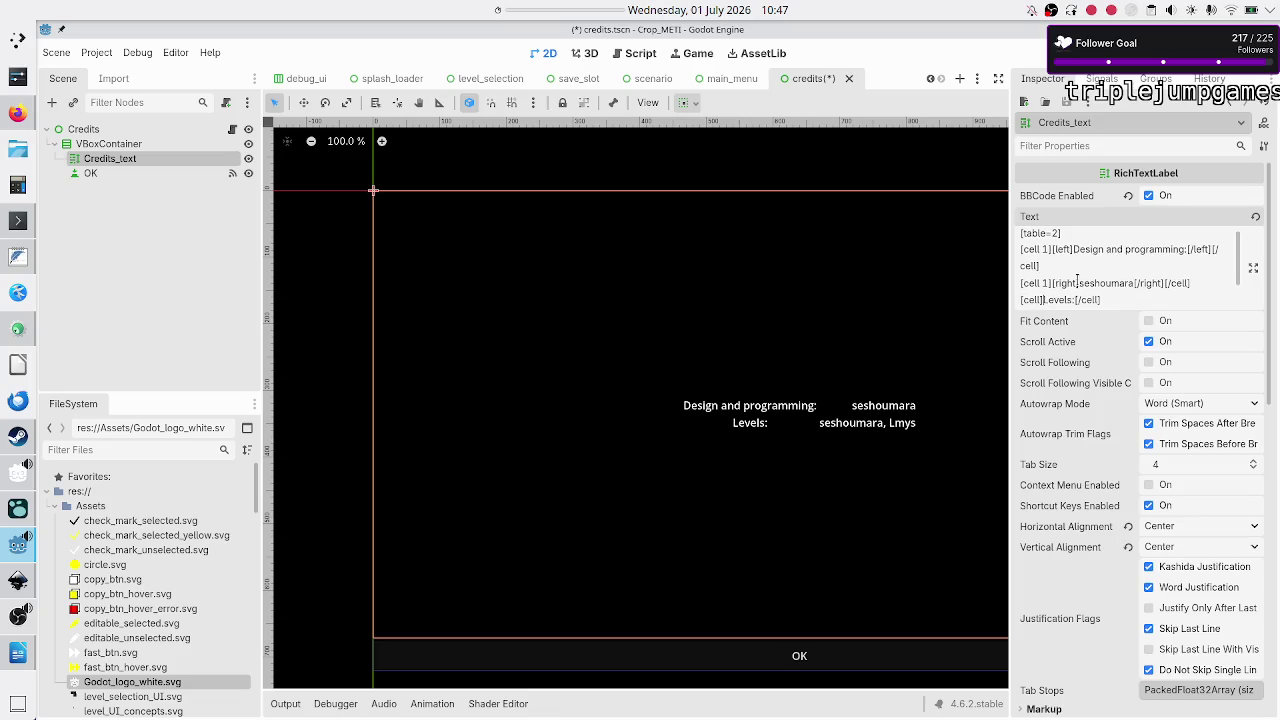
type("[left]")
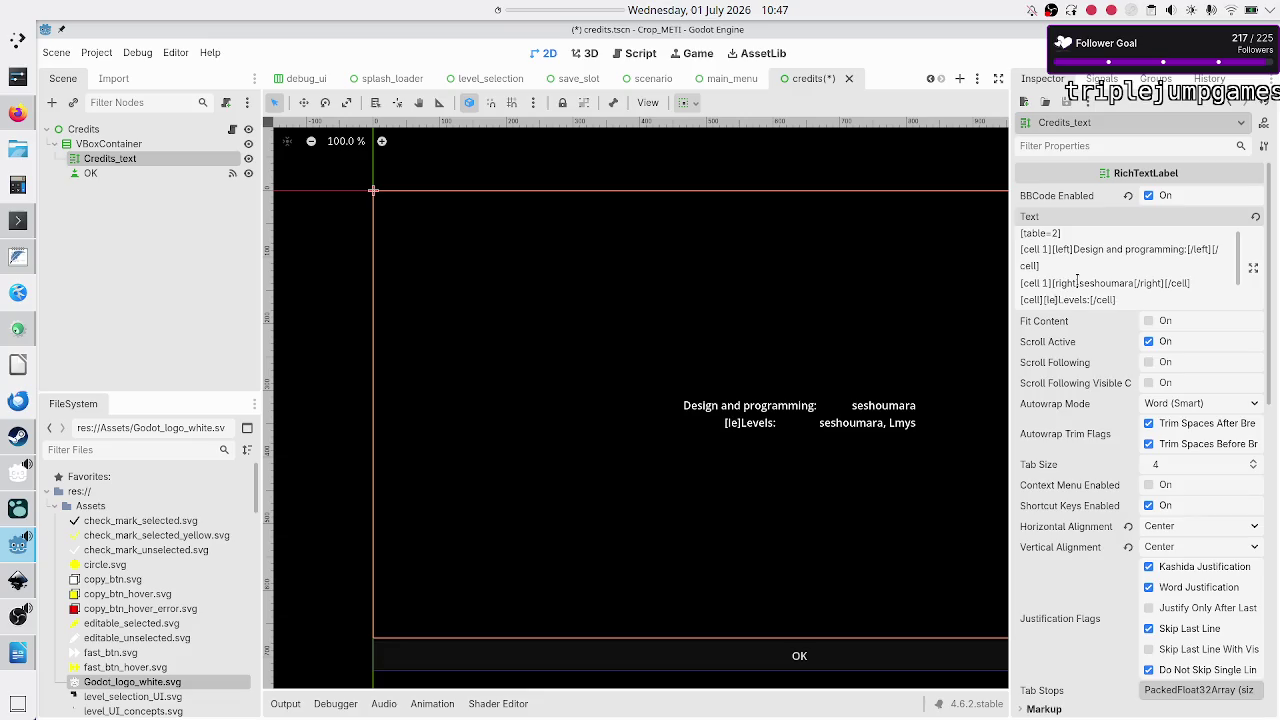
type("[]/left][/")
key("End")
key("Down")
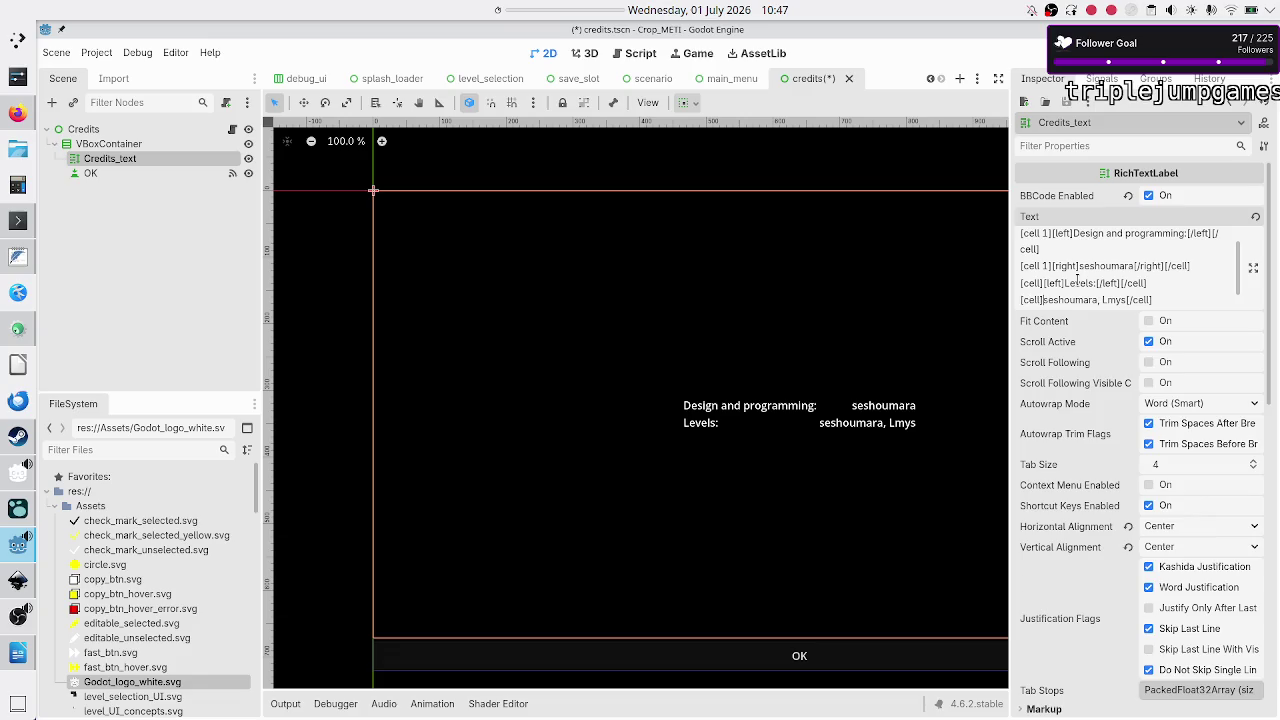
type("[]right")
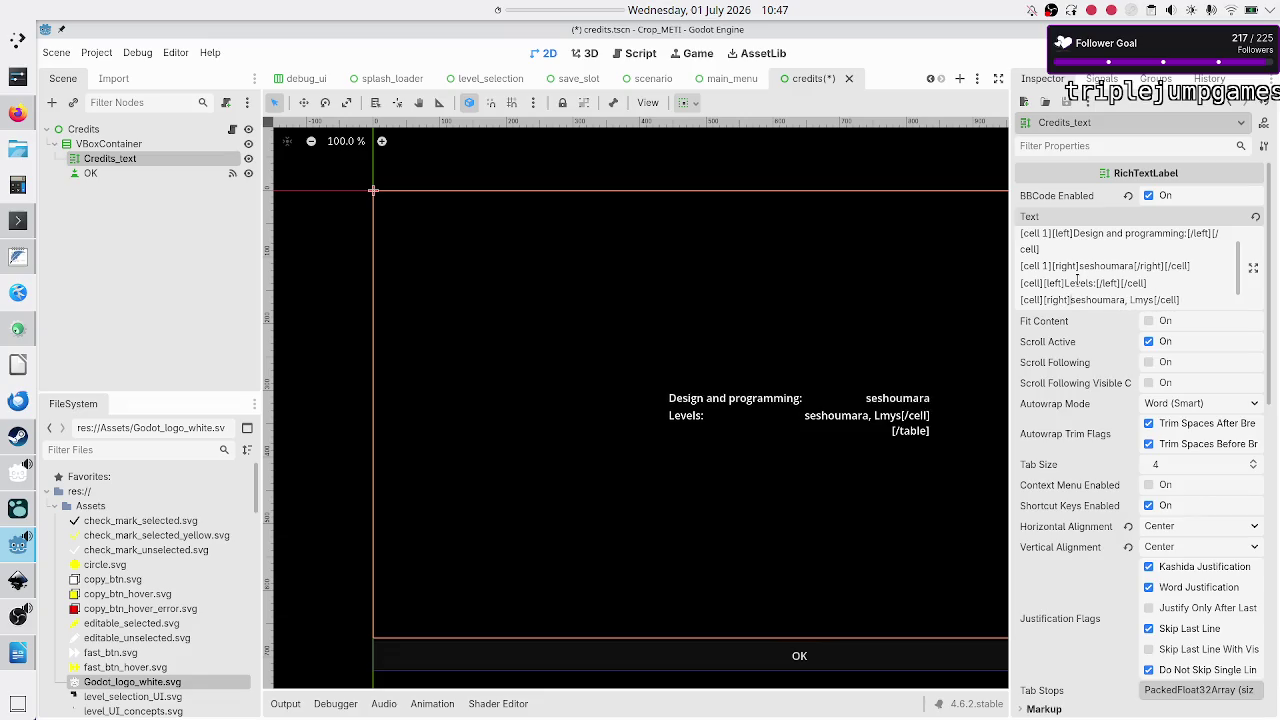
type("[]/")
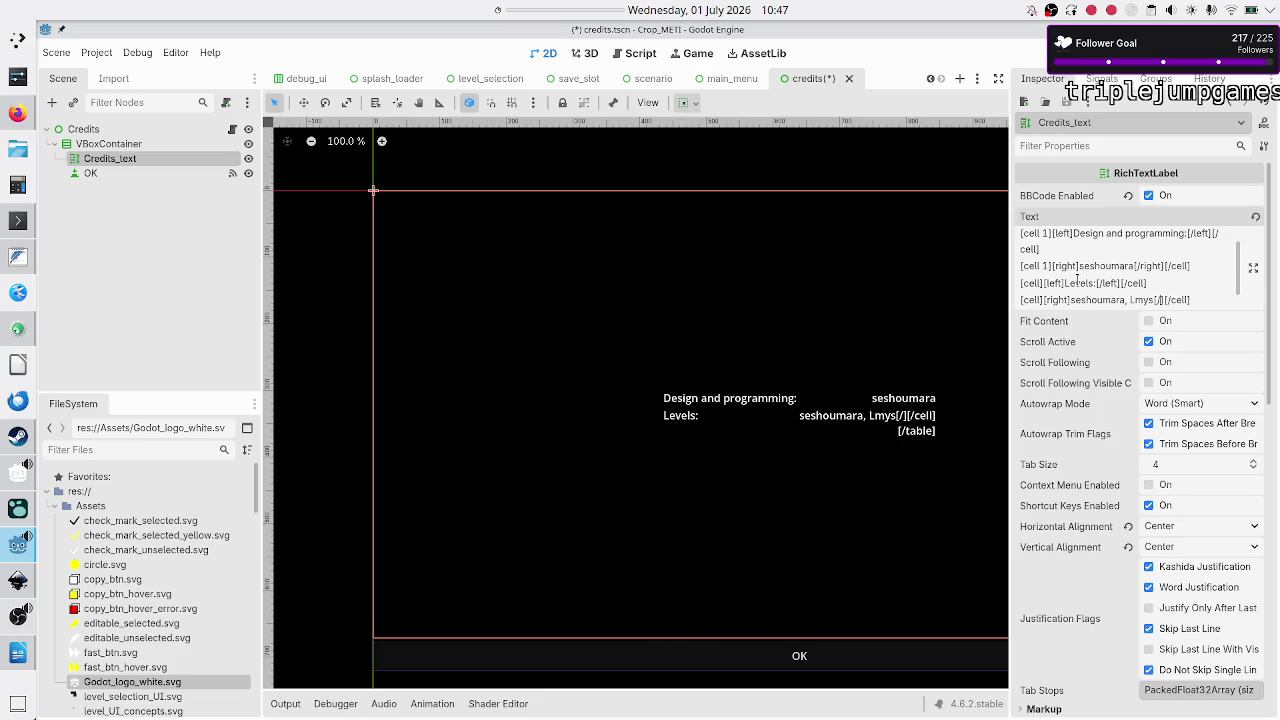
type("right")
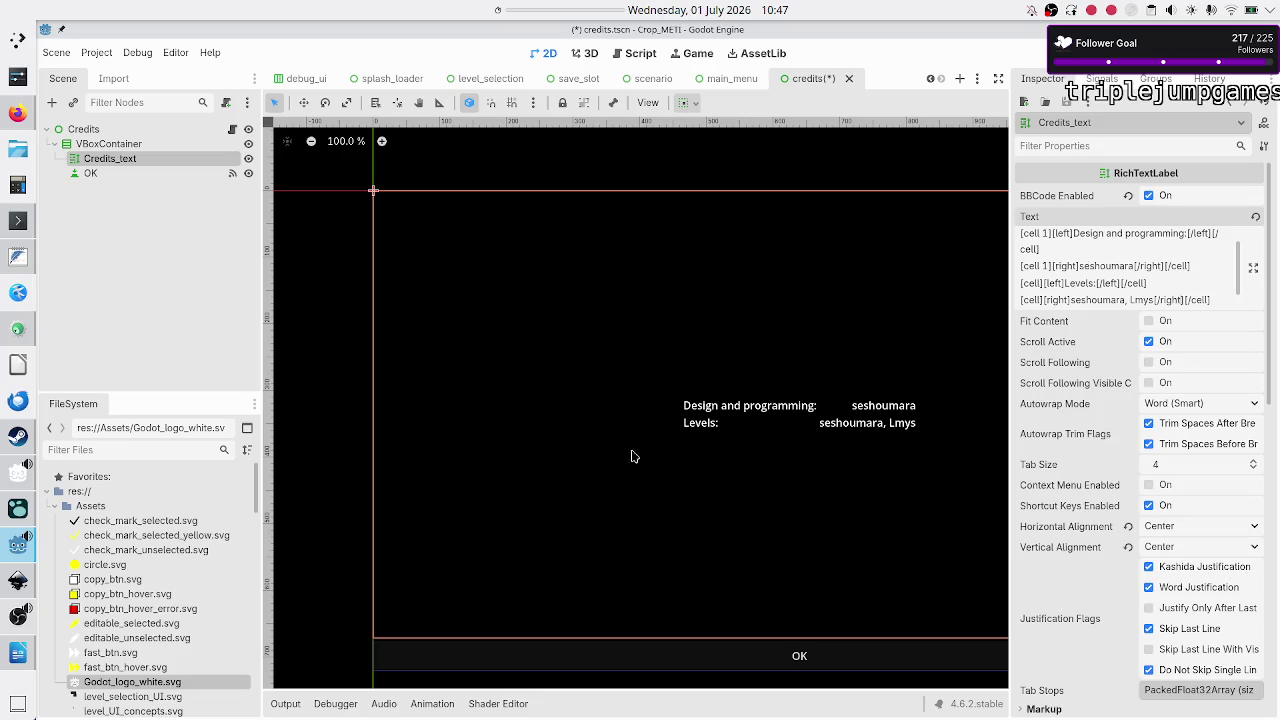
left_click(17, 113)
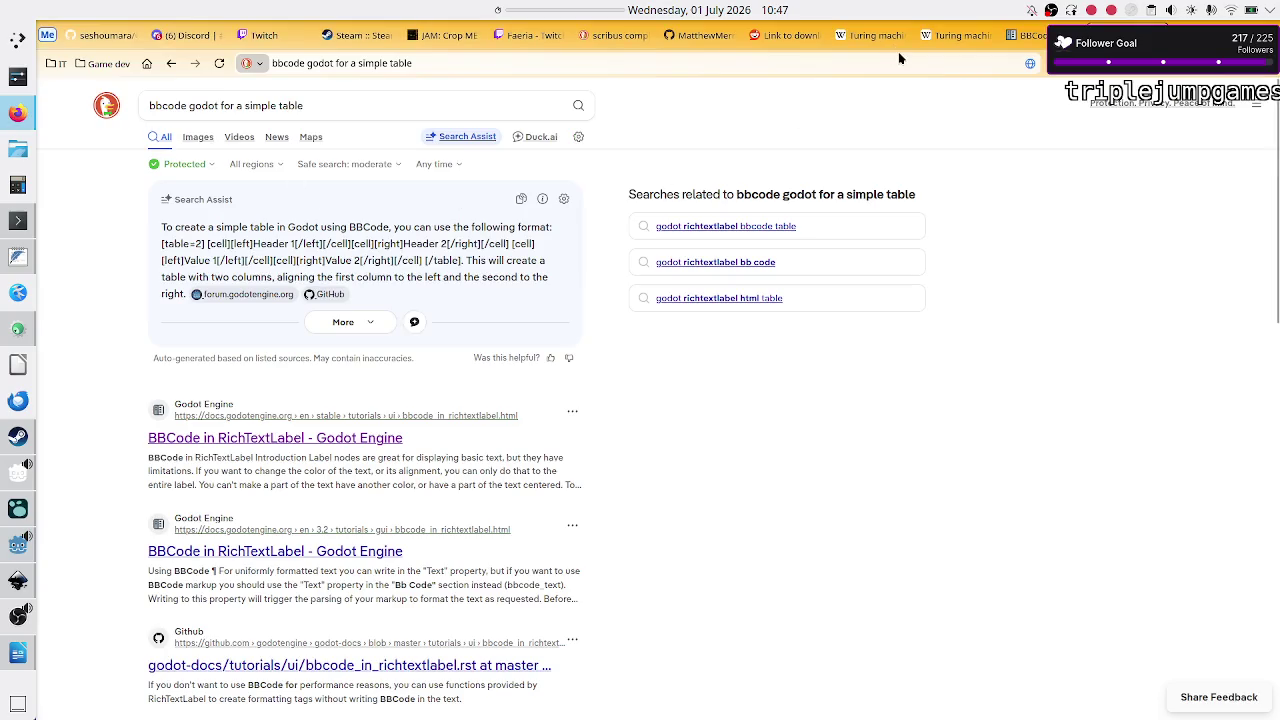
Step: On the BBCode docs page, search 'padding' and 'table' and read the table alignment section
left_click(1027, 37)
key("ctrl+f")
type("padding")
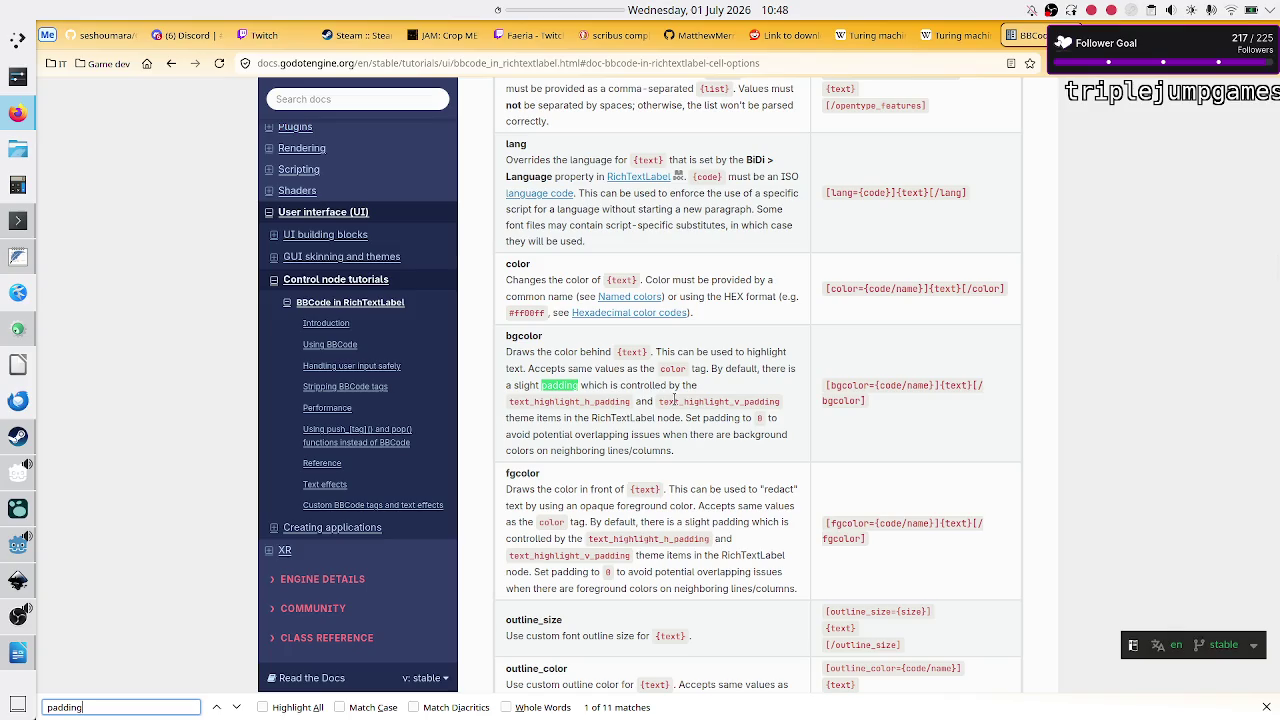
key("ctrl+a")
type("table")
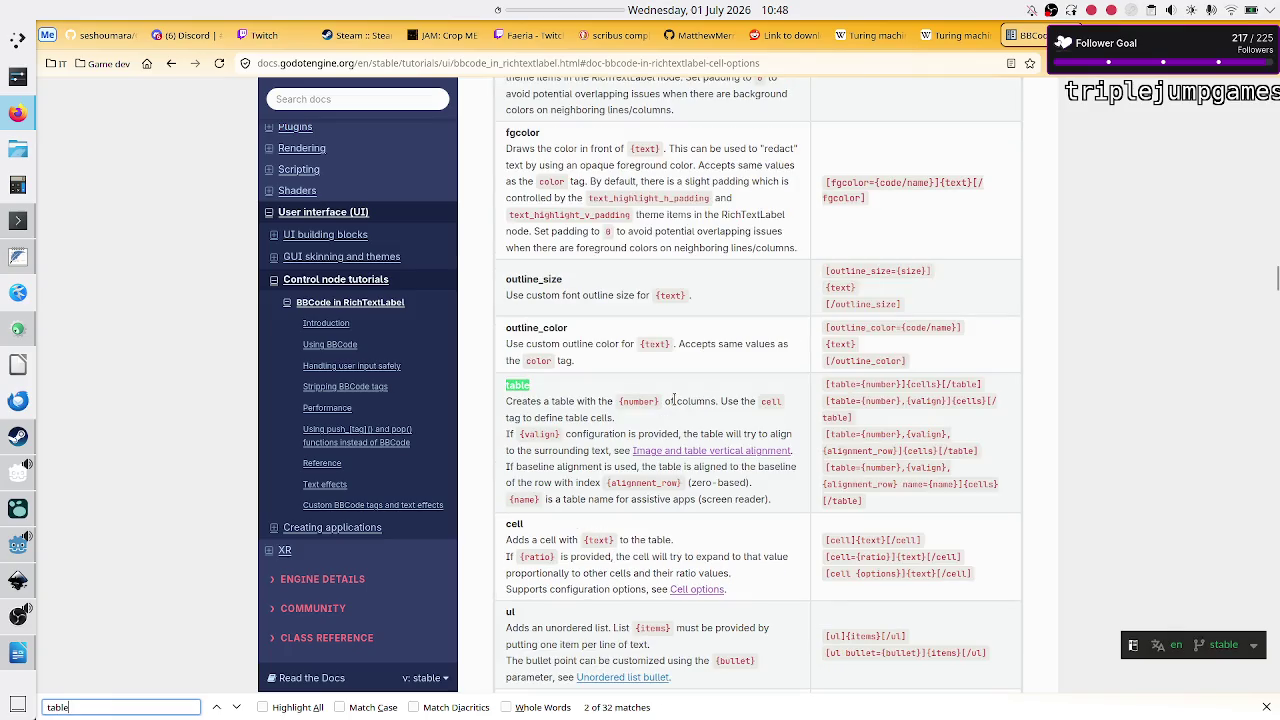
left_click(700, 455)
scroll(645, 375, "down", 5)
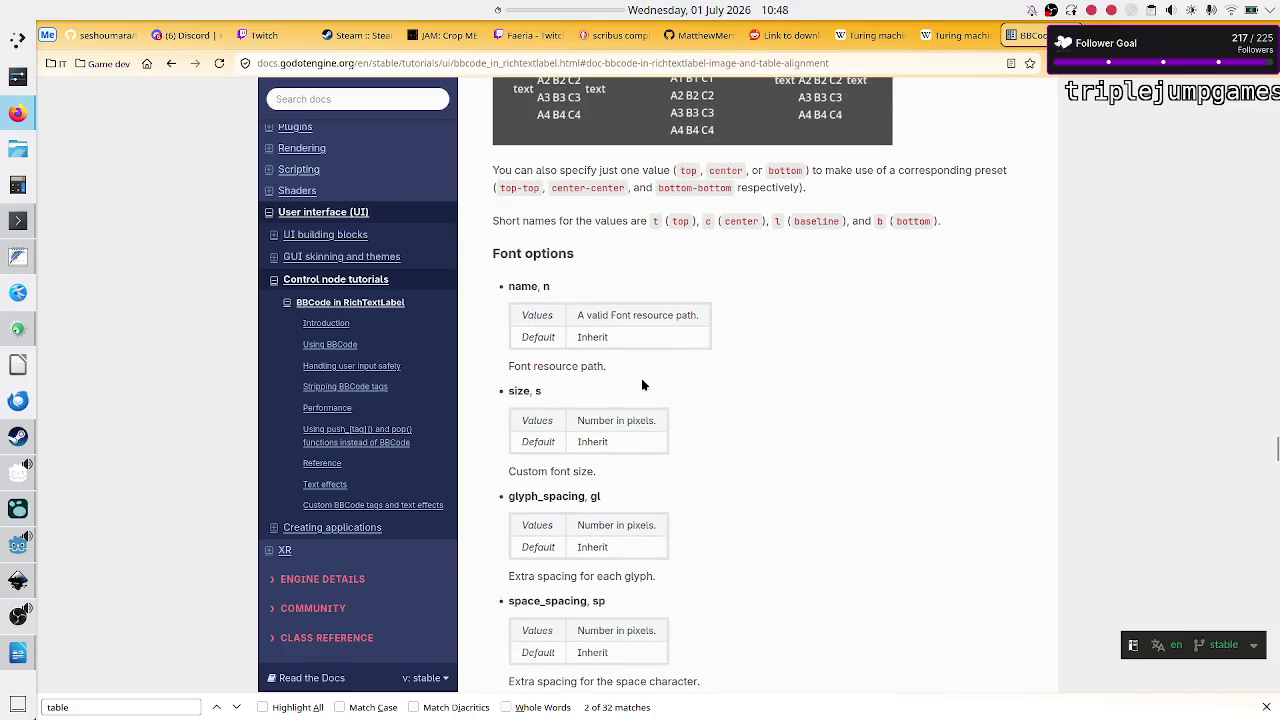
scroll(642, 384, "down", 2)
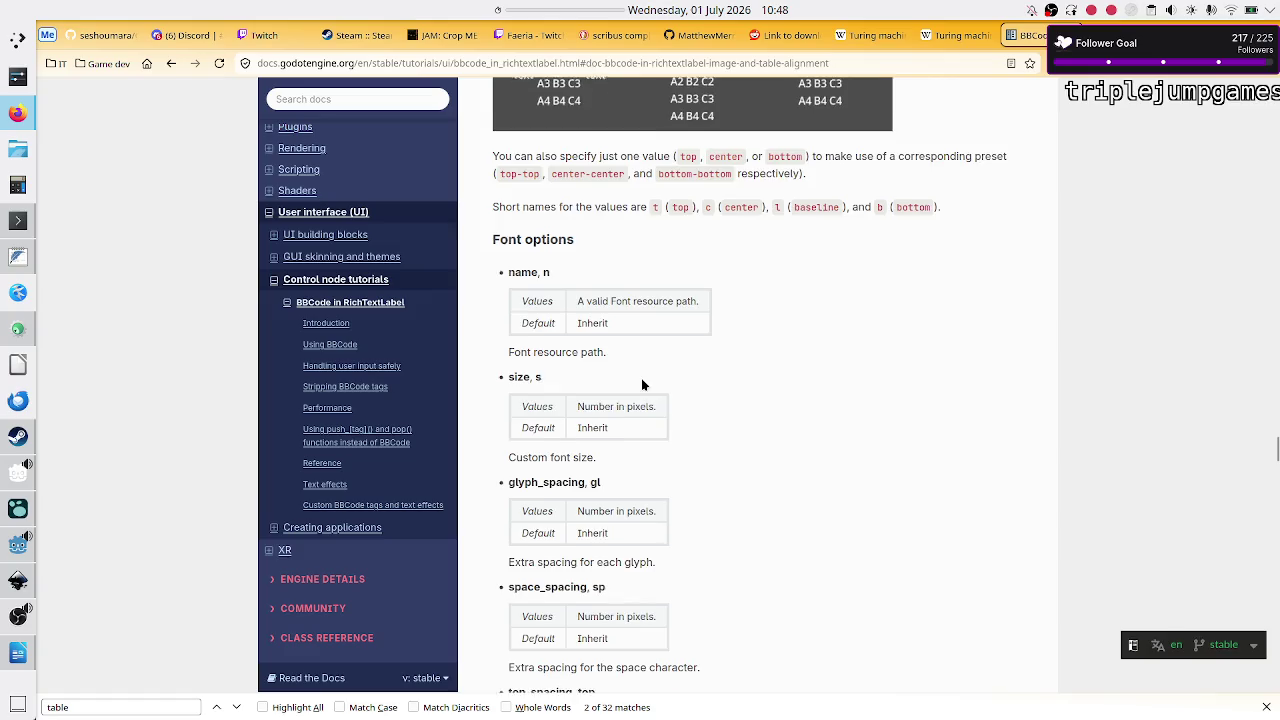
scroll(642, 384, "down", 3)
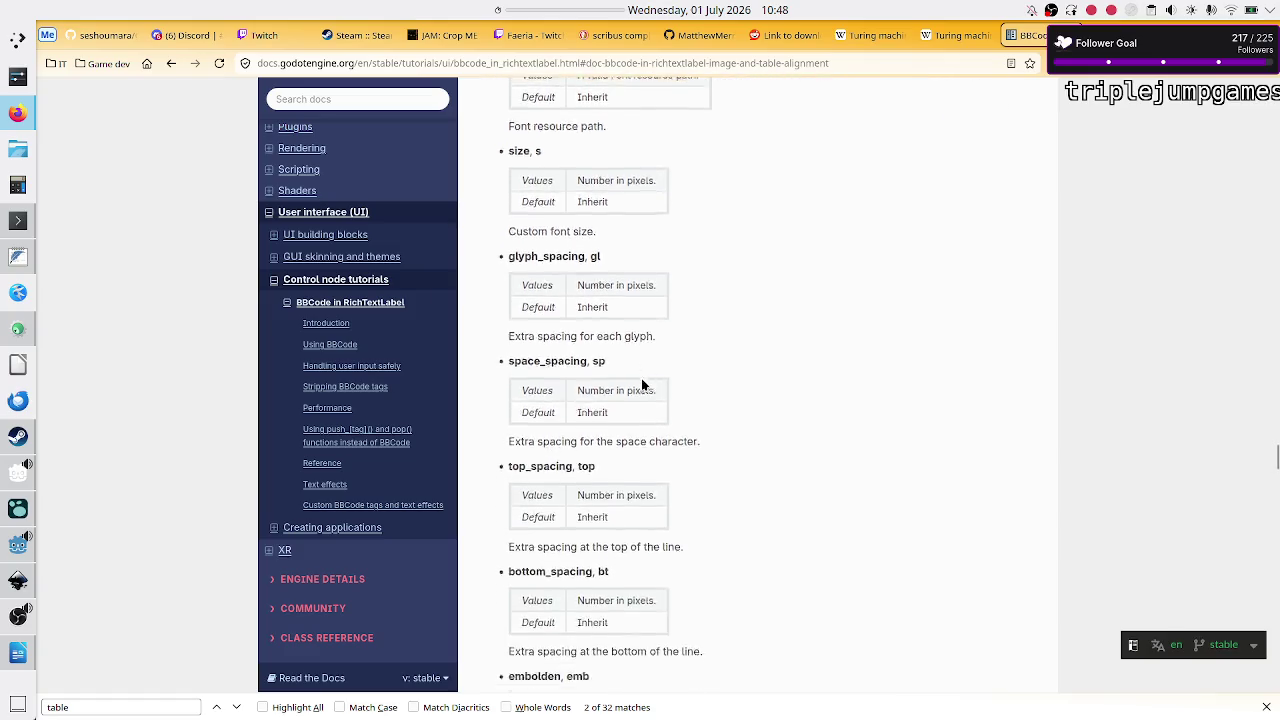
scroll(642, 384, "down", 2)
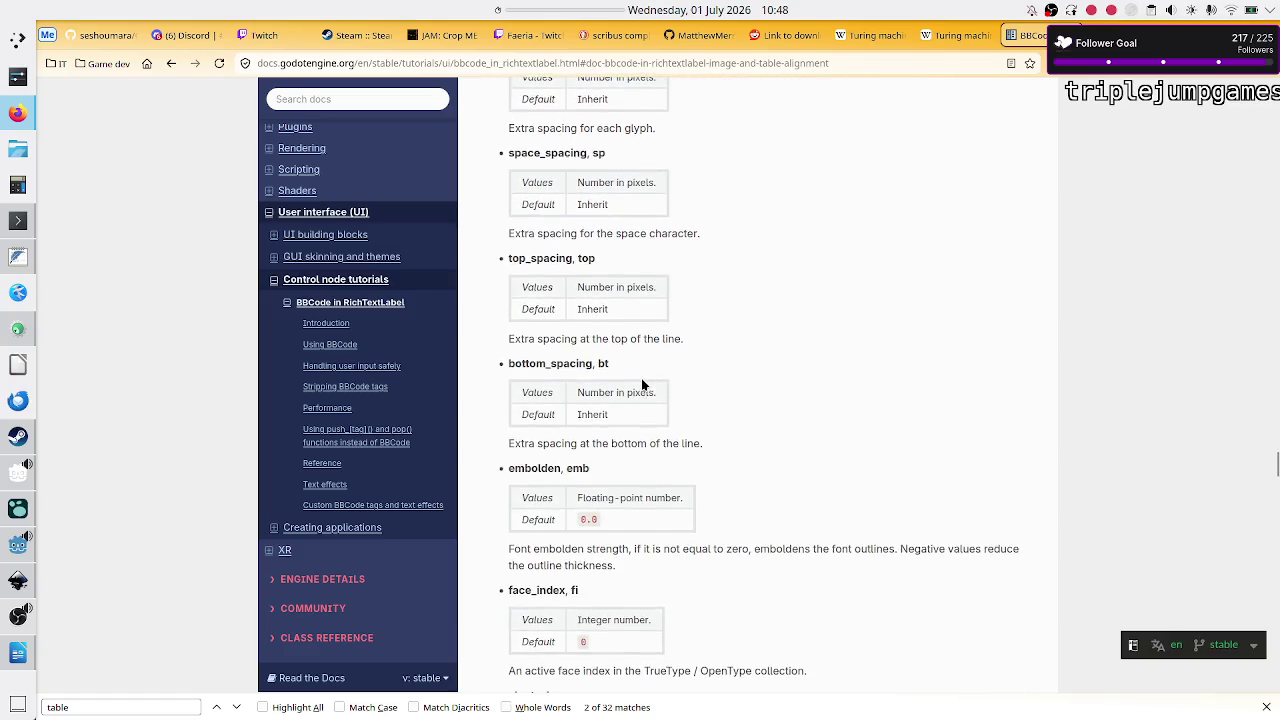
scroll(642, 384, "down", 5)
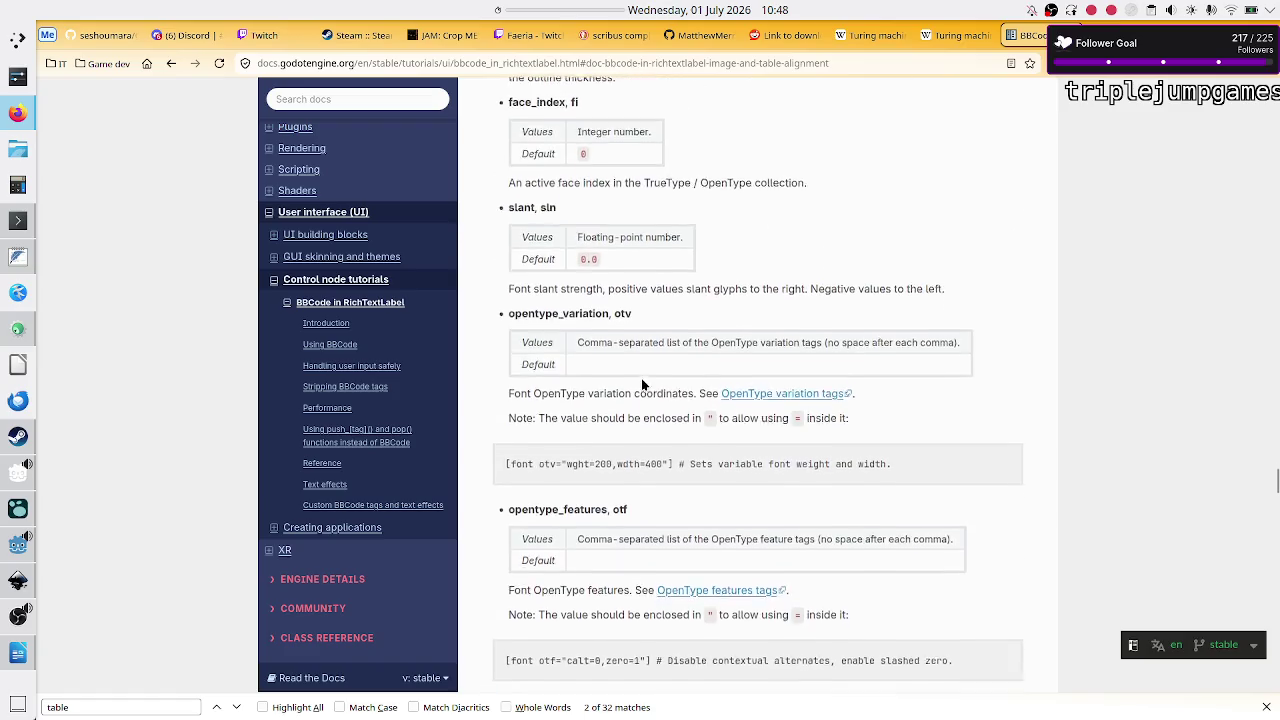
scroll(641, 378, "down", 1)
scroll(641, 378, "up", 6)
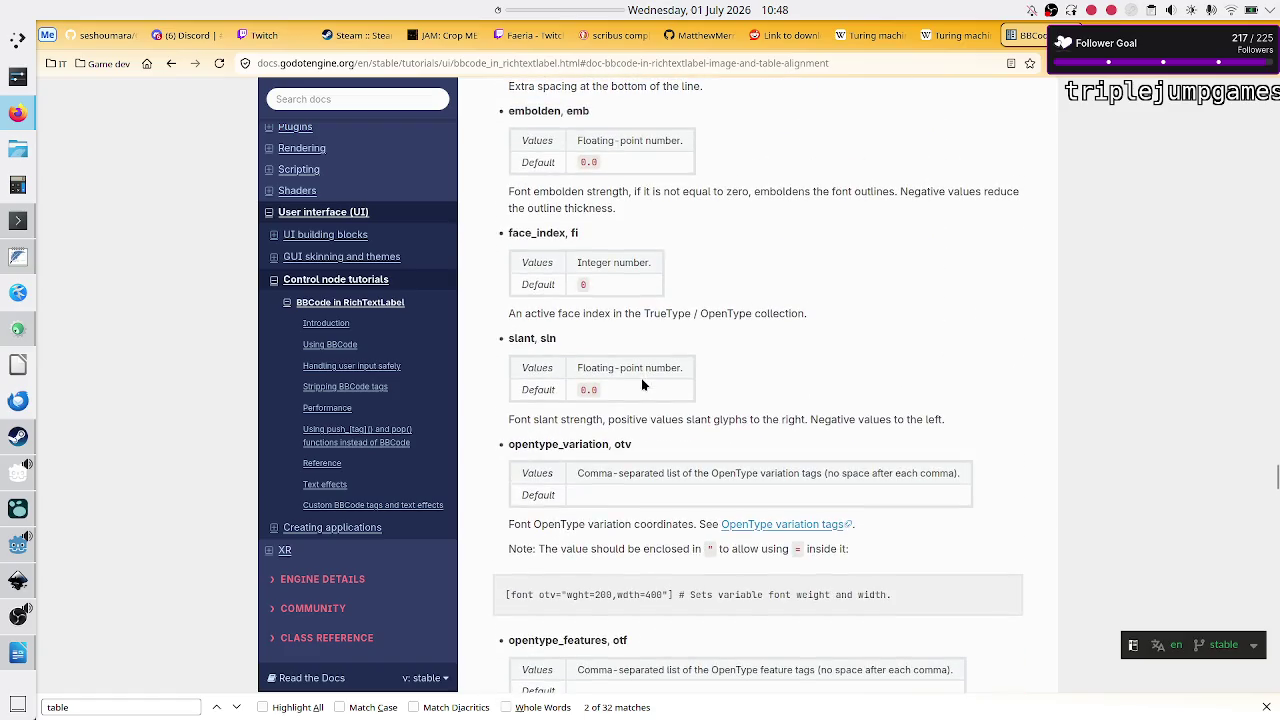
scroll(641, 378, "up", 5)
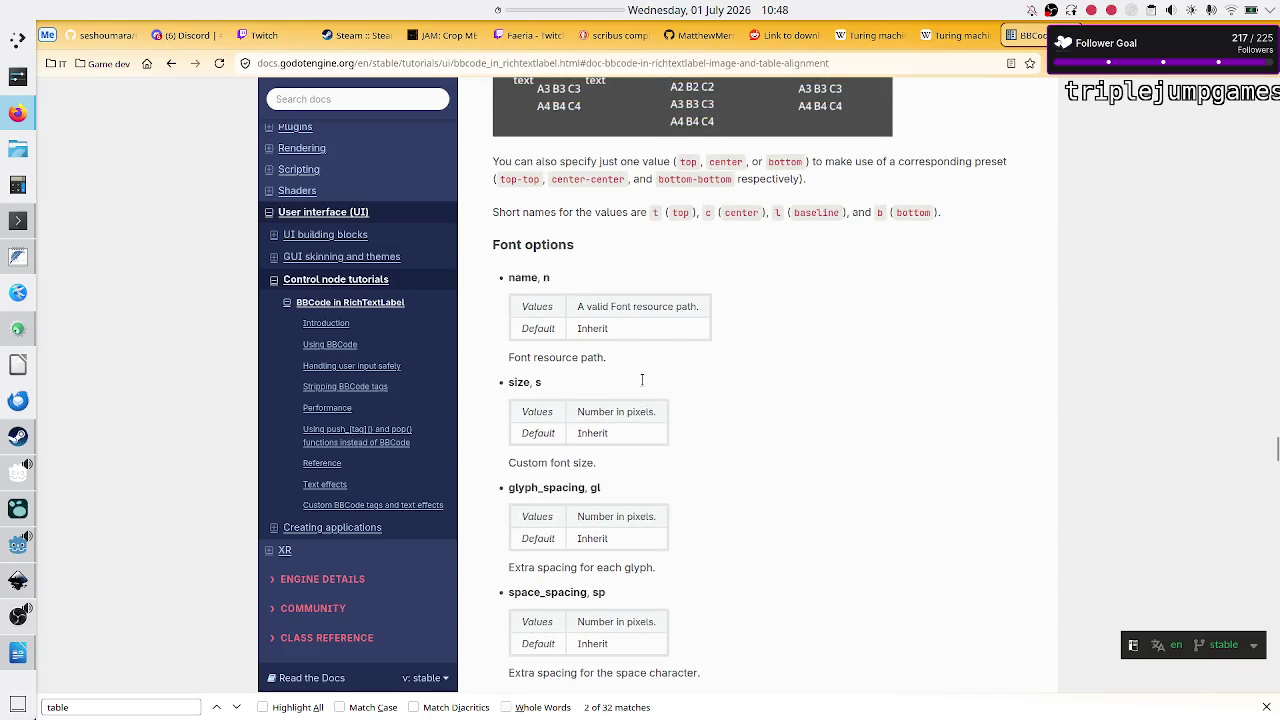
Step: Find 'padding' in the docs again to read the cell padding option, then return to Godot
key("ctrl+f")
type("padding")
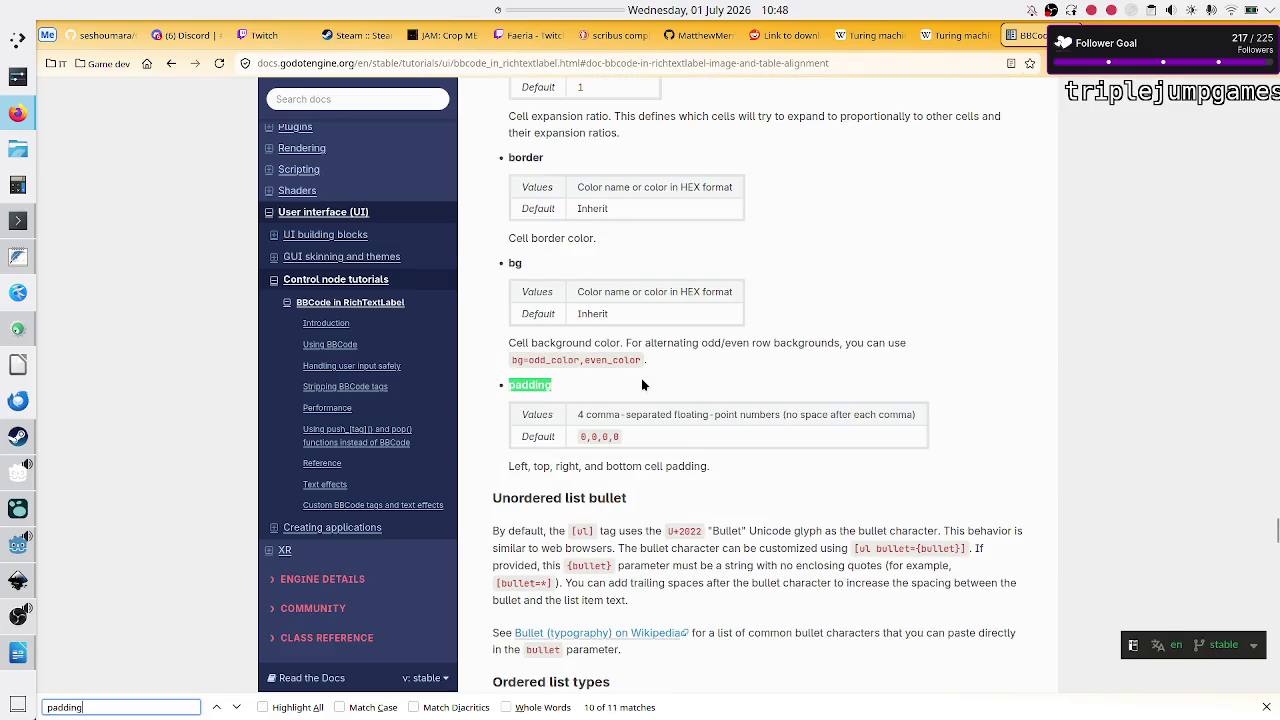
key("Escape")
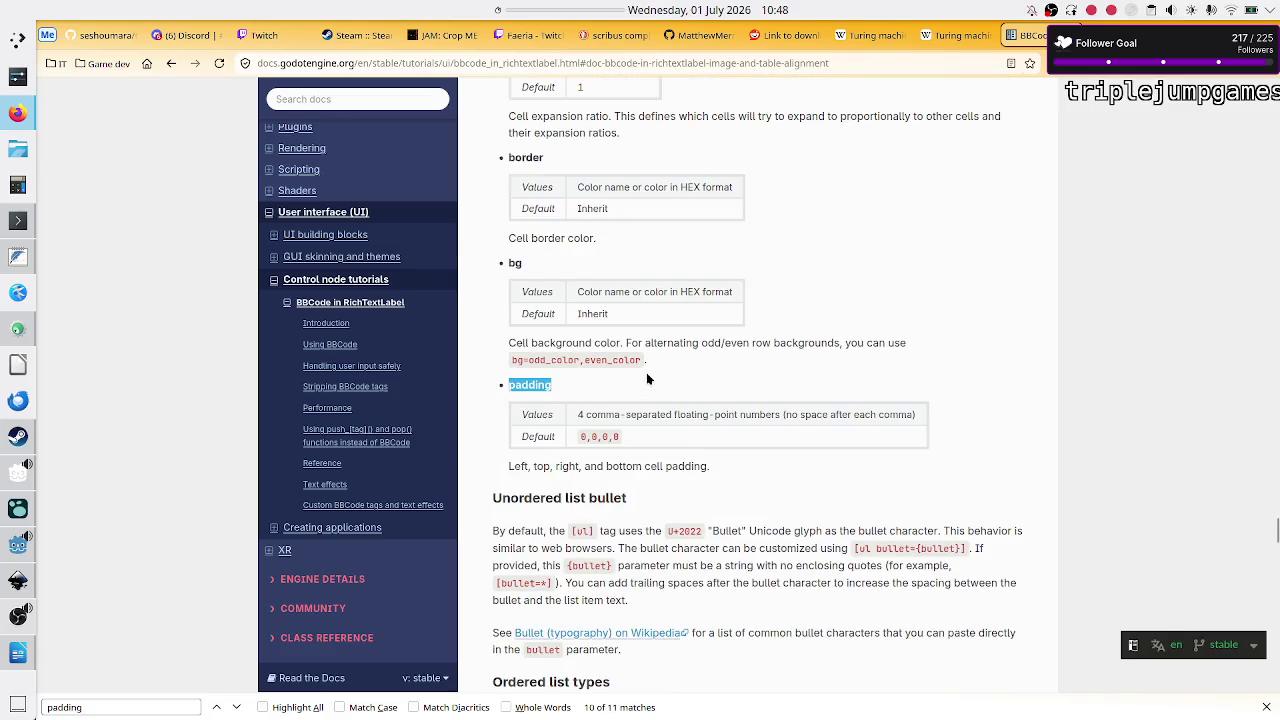
scroll(646, 378, "up", 5)
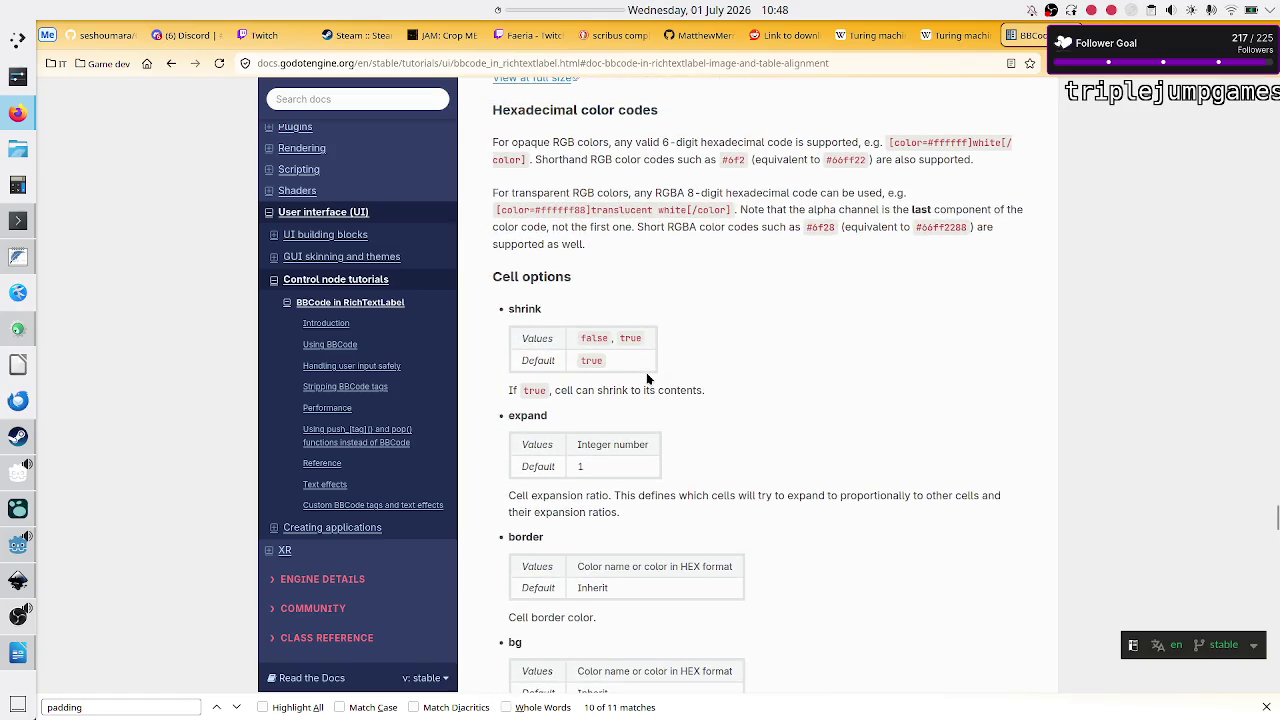
scroll(613, 437, "down", 5)
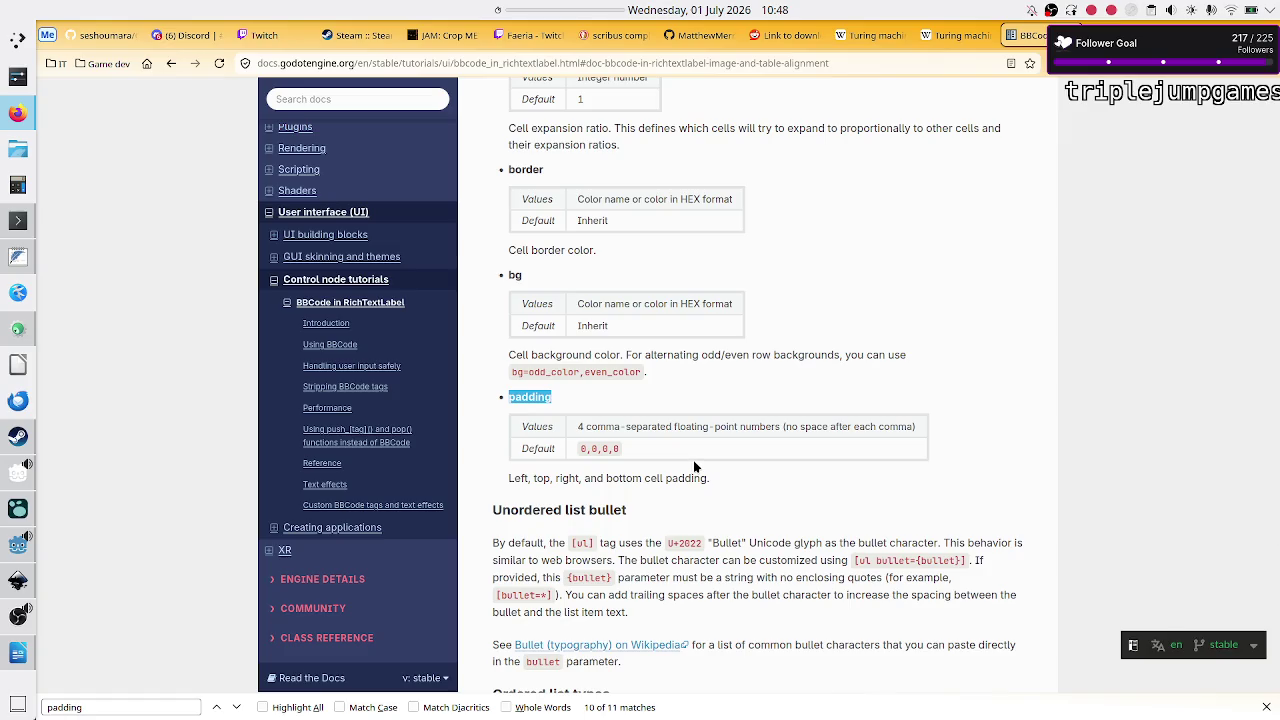
key("alt+Tab")
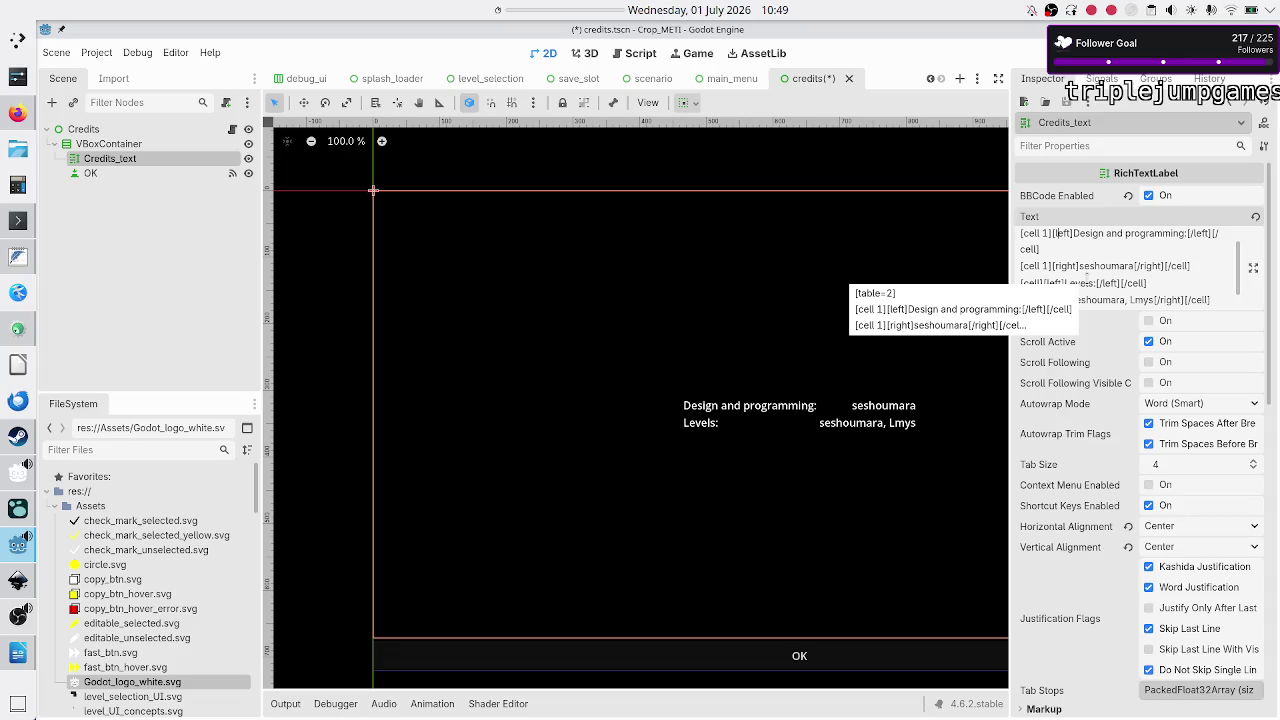
Step: Add a padding option to the Levels names cell tag, starting from padding=5,5,5,5
scroll(1087, 277, "down", 1)
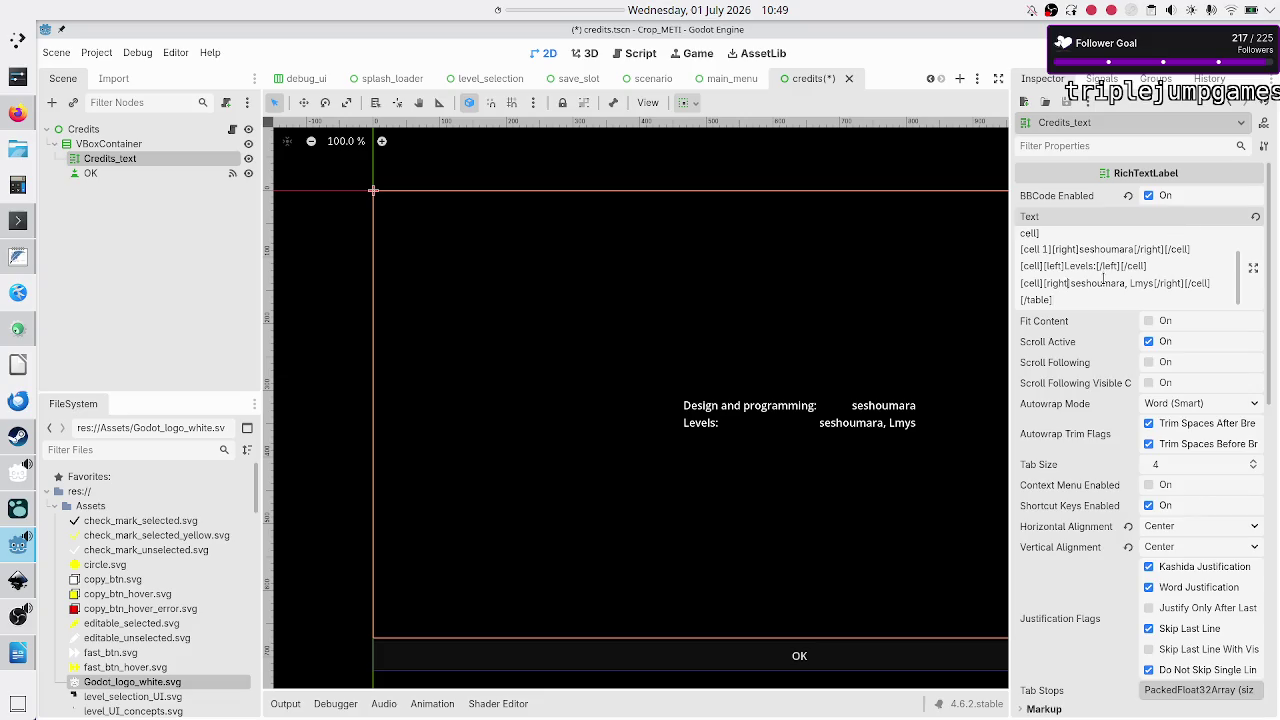
type("padding")
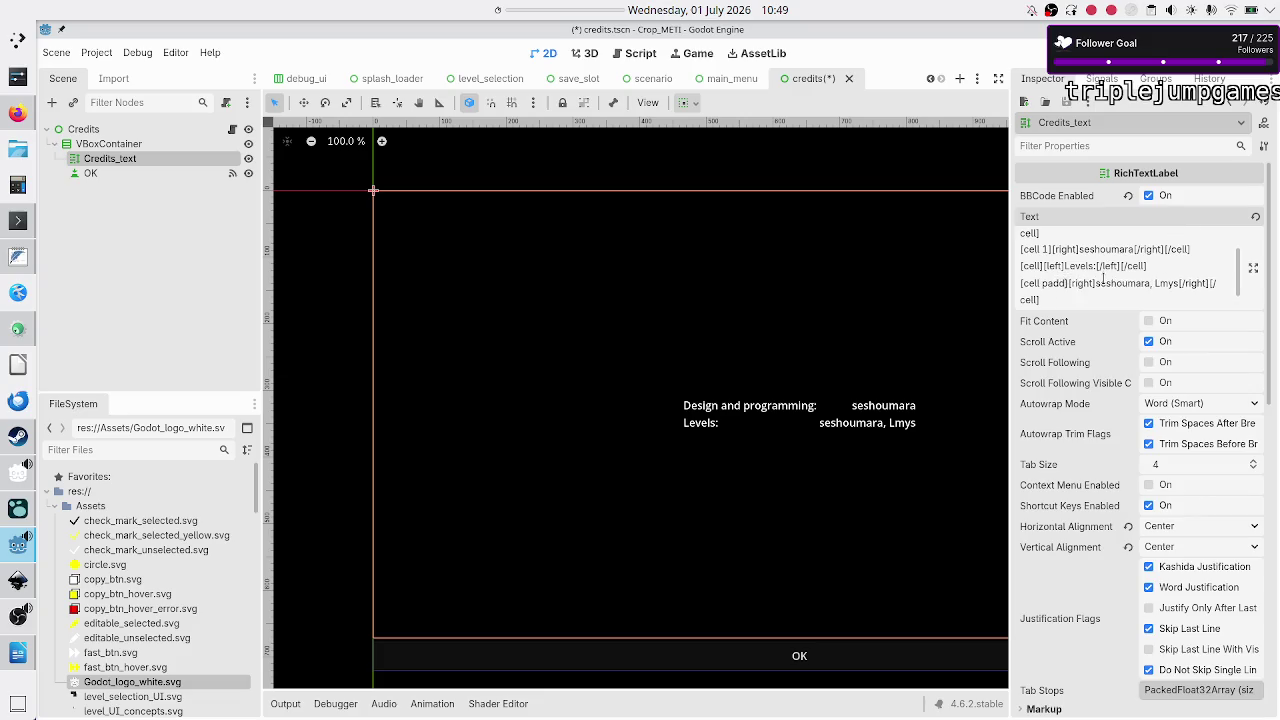
key("BackSpace")
type("=")
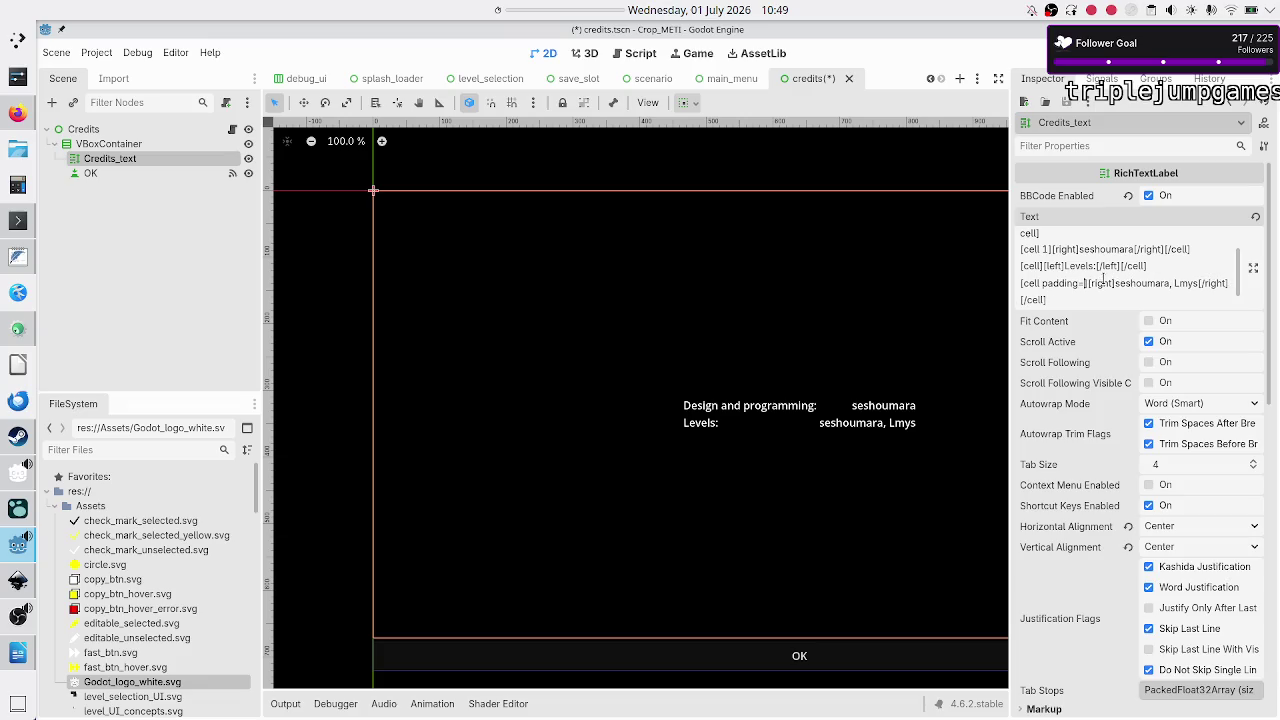
type("5,5,5,")
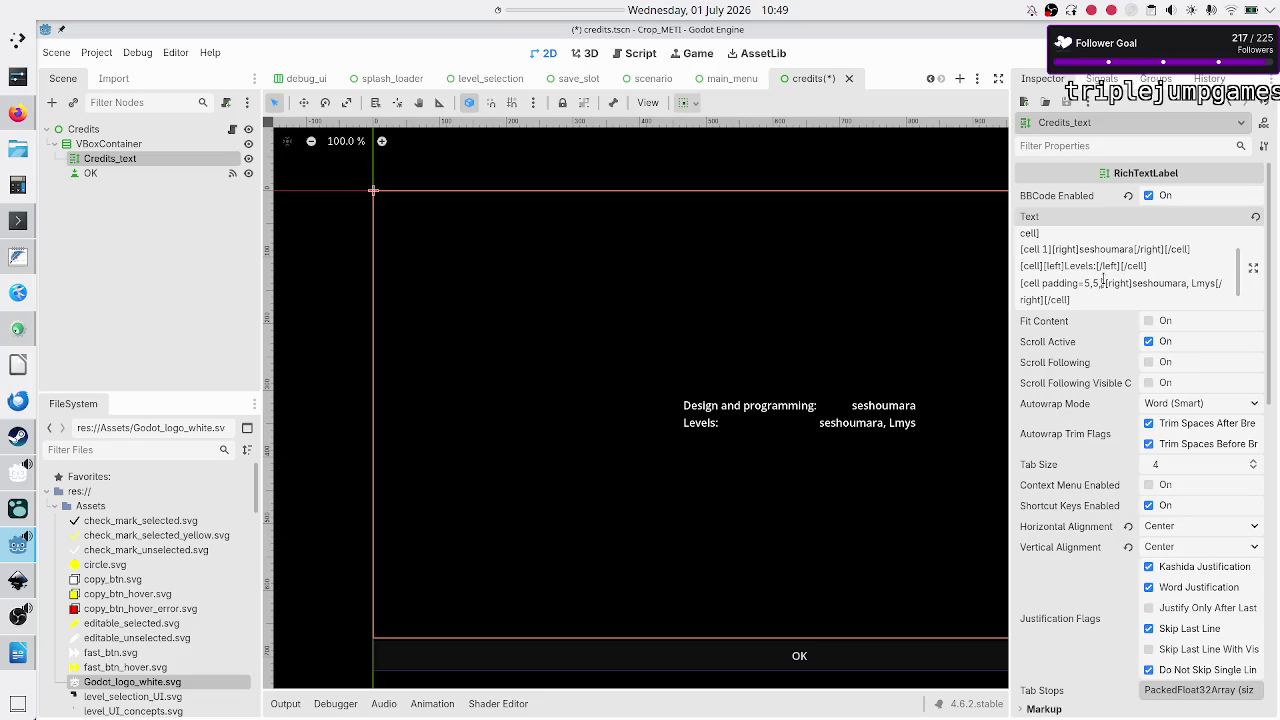
type("5")
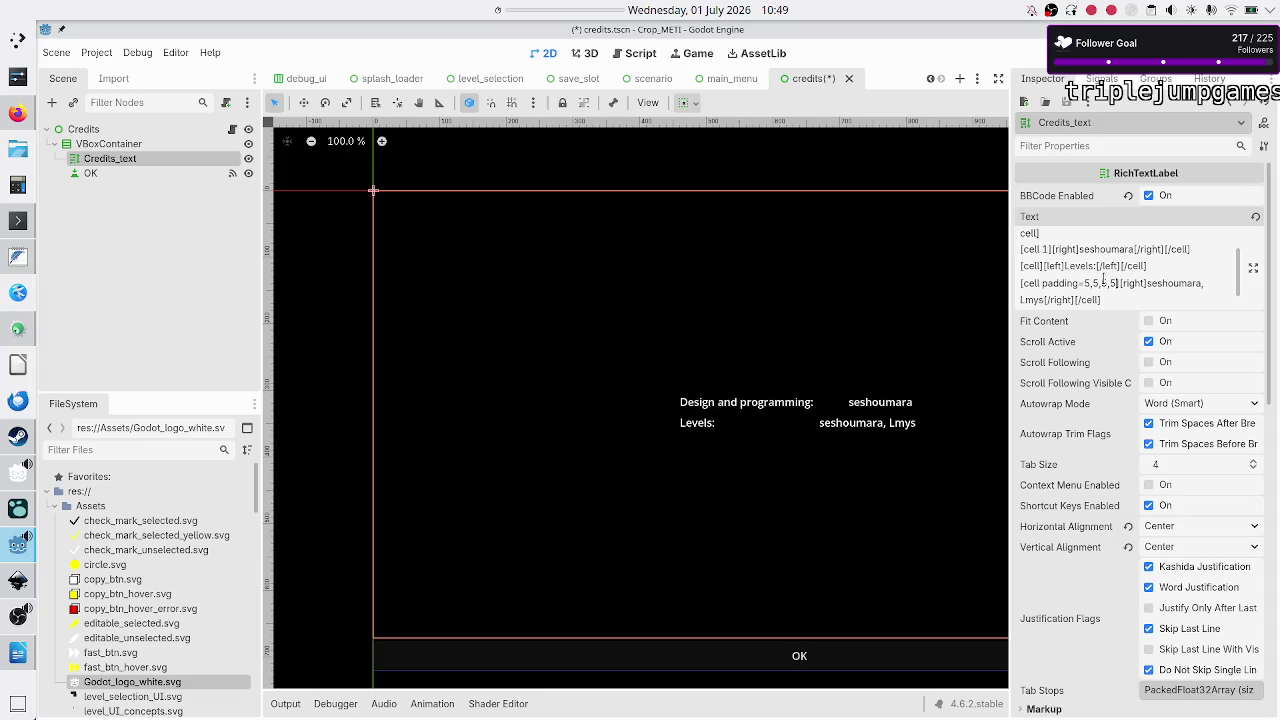
key("BackSpace")
type("1")
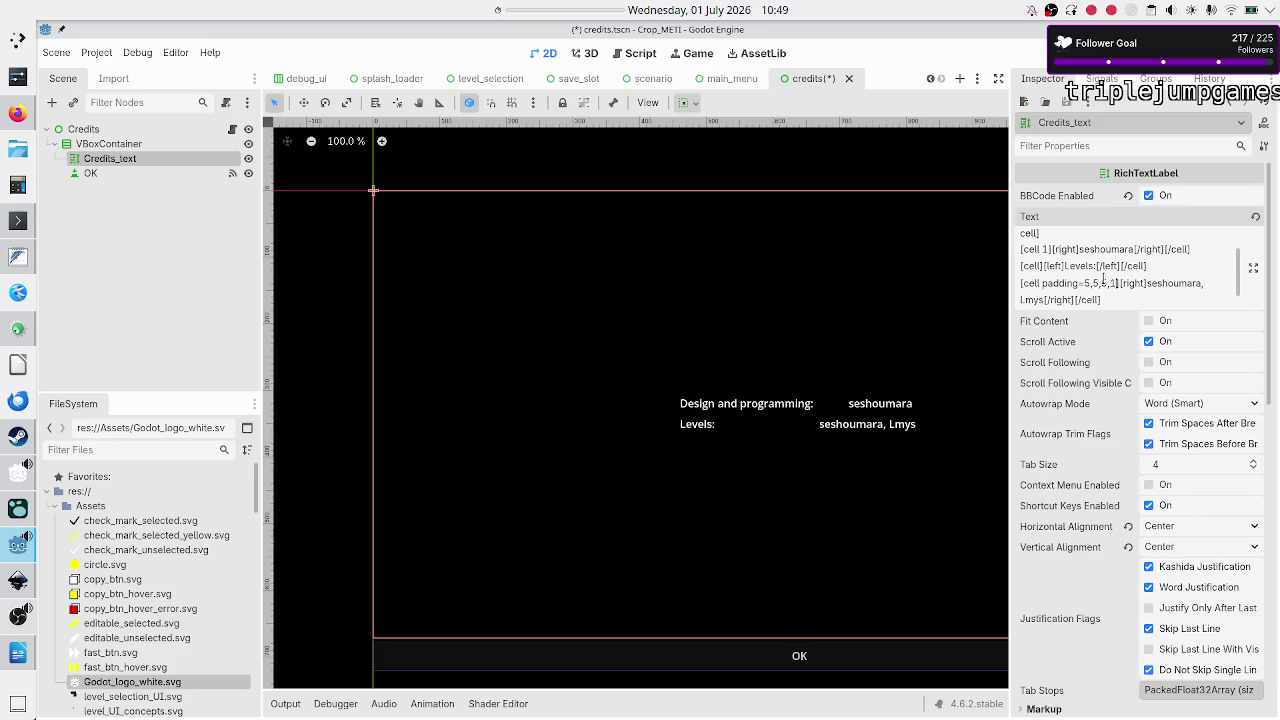
key("BackSpace")
type("20")
key("BackSpace")
key("BackSpace")
type("0")
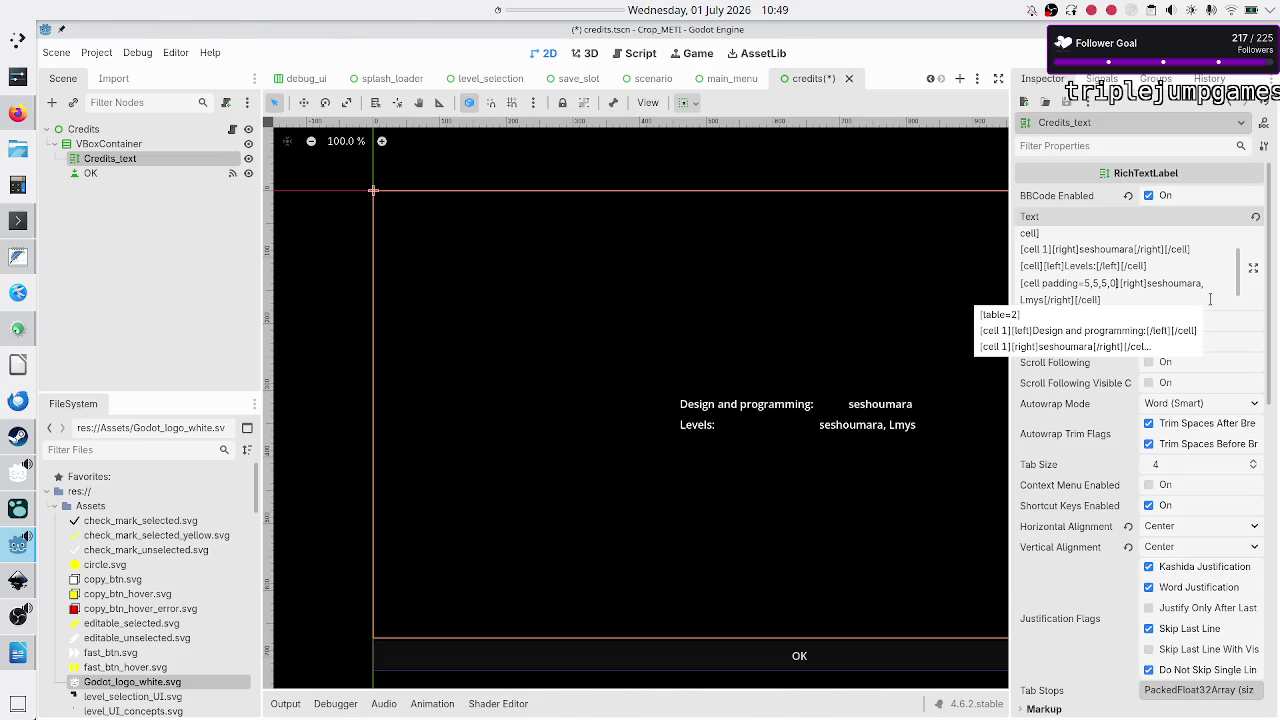
Step: After rechecking the docs' padding order, set the cell to padding=50,0,0,0
key("alt+Tab")
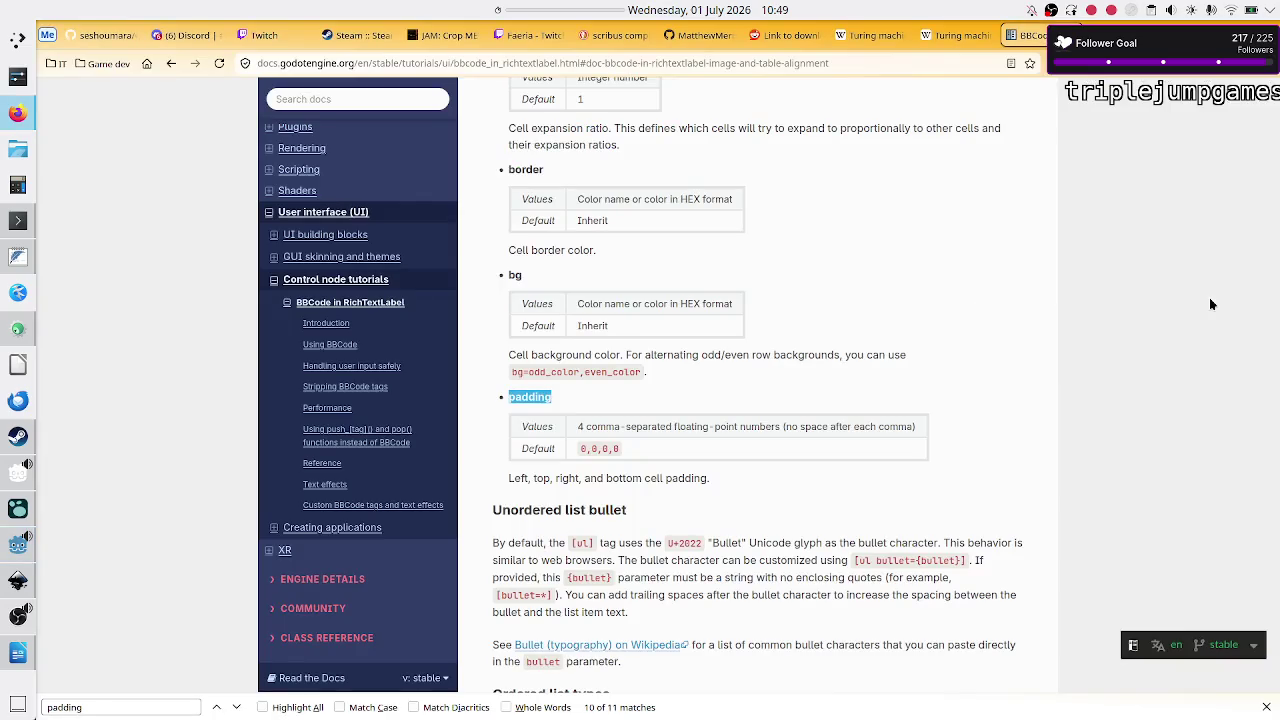
key("alt+Tab")
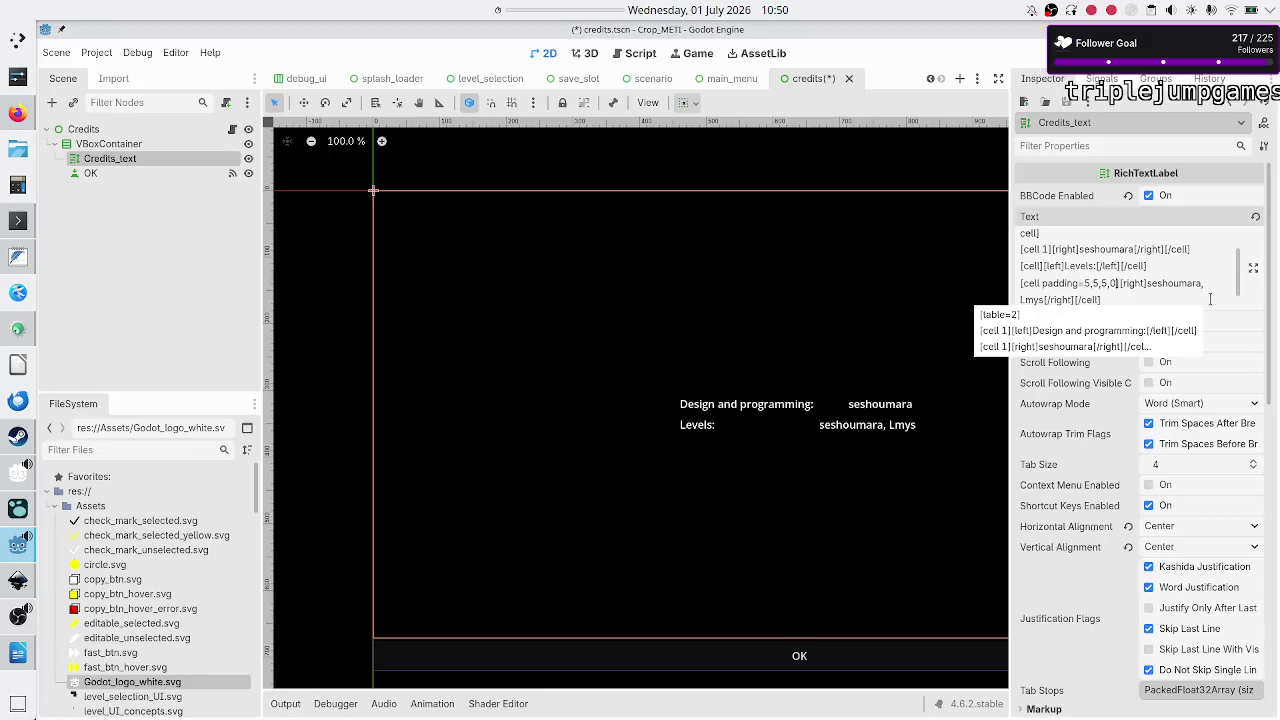
key("Left")
key("Left")
key("Left")
key("BackSpace")
type("20")
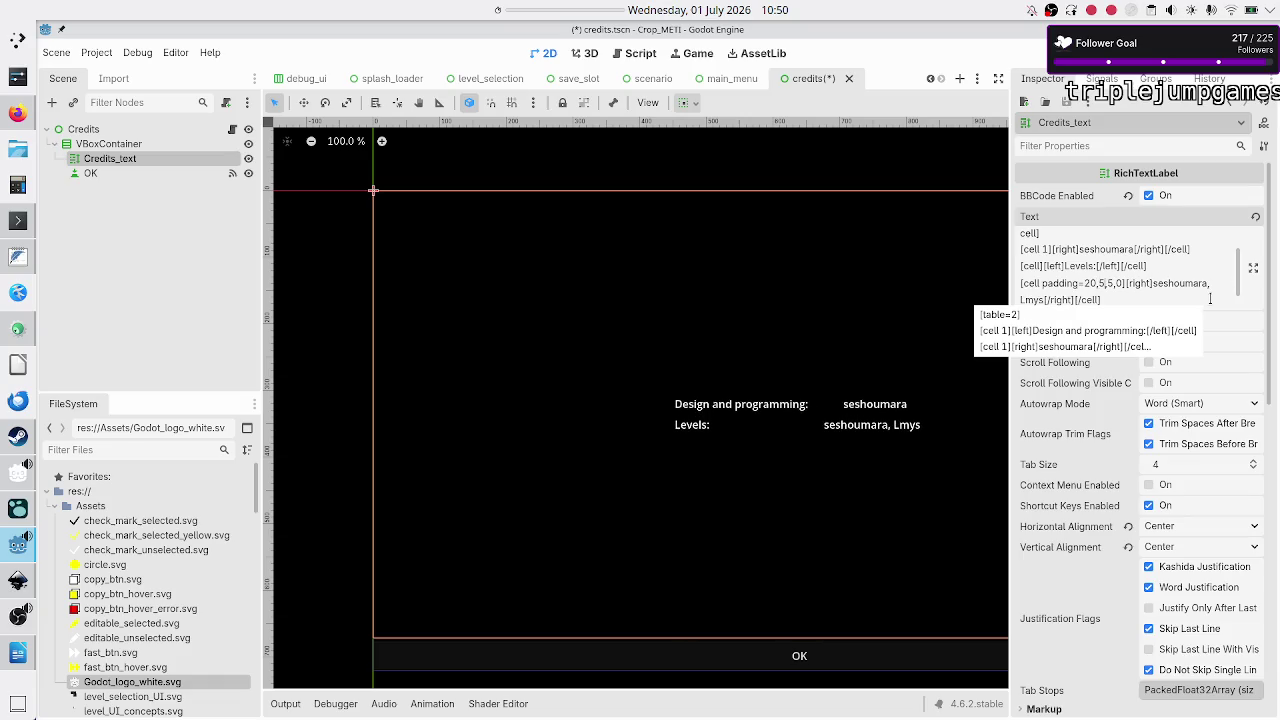
key("Right")
key("Right")
key("BackSpace")
type("0")
key("Right")
key("Right")
key("BackSpace")
type("0")
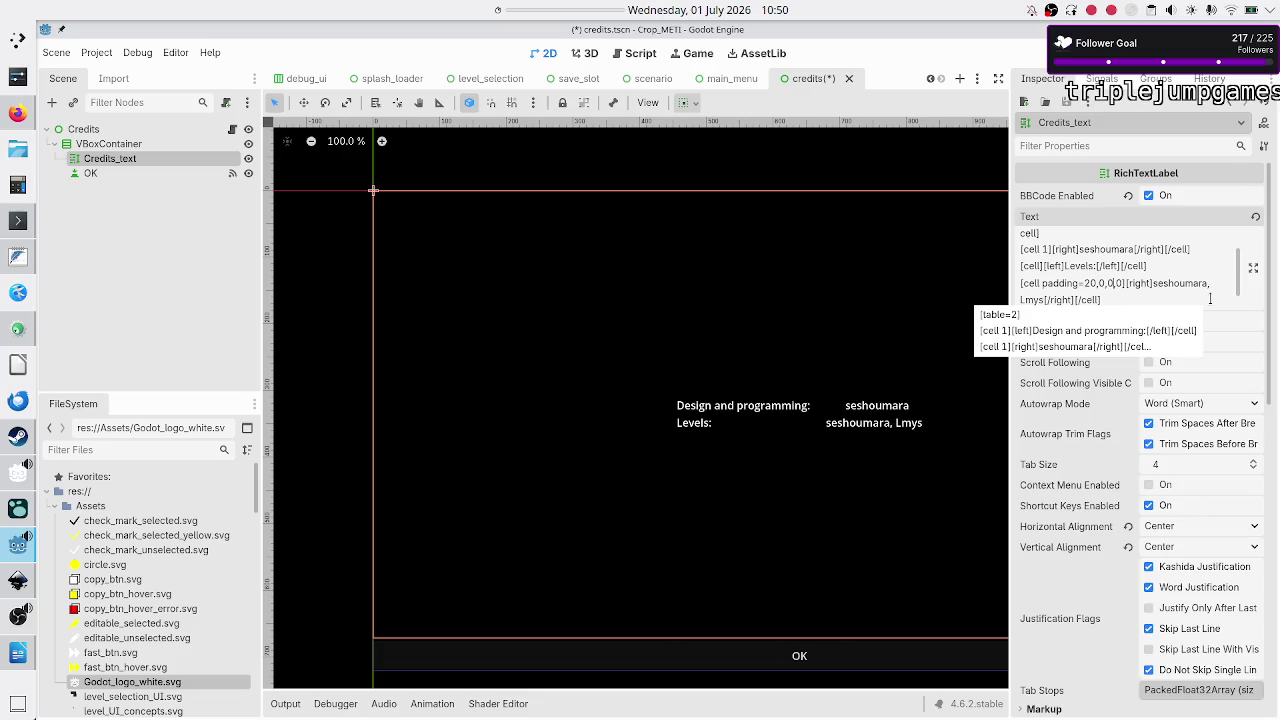
key("BackSpace")
type("5")
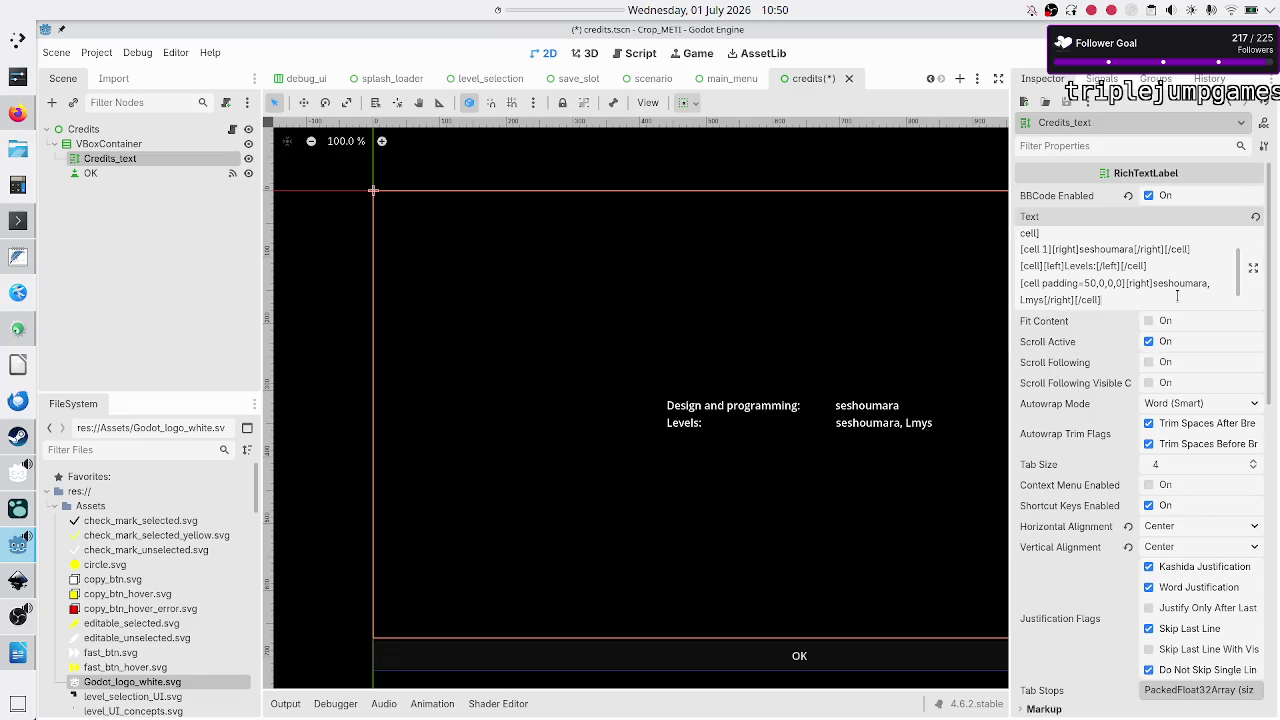
key("ctrl+shift+Left")
left_click(1111, 297)
Step: Select the OK button node and scroll its Inspector down to the Control section
left_click(100, 177)
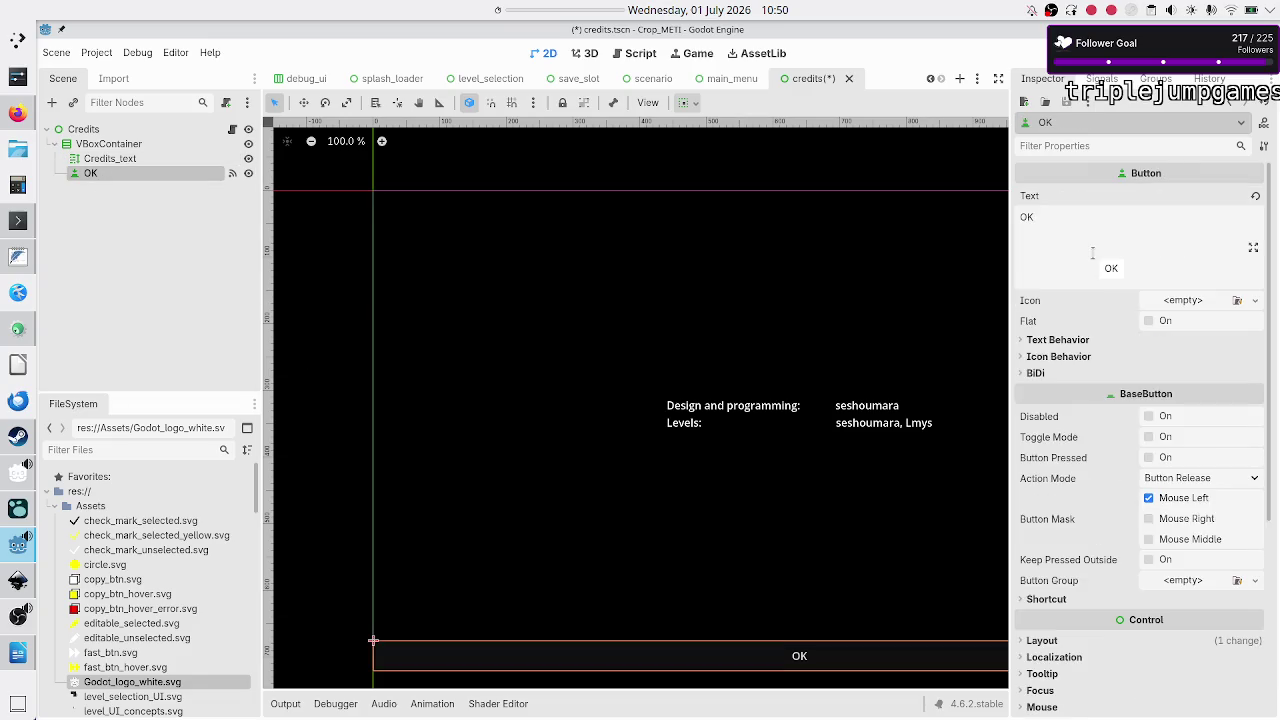
scroll(1081, 397, "down", 5)
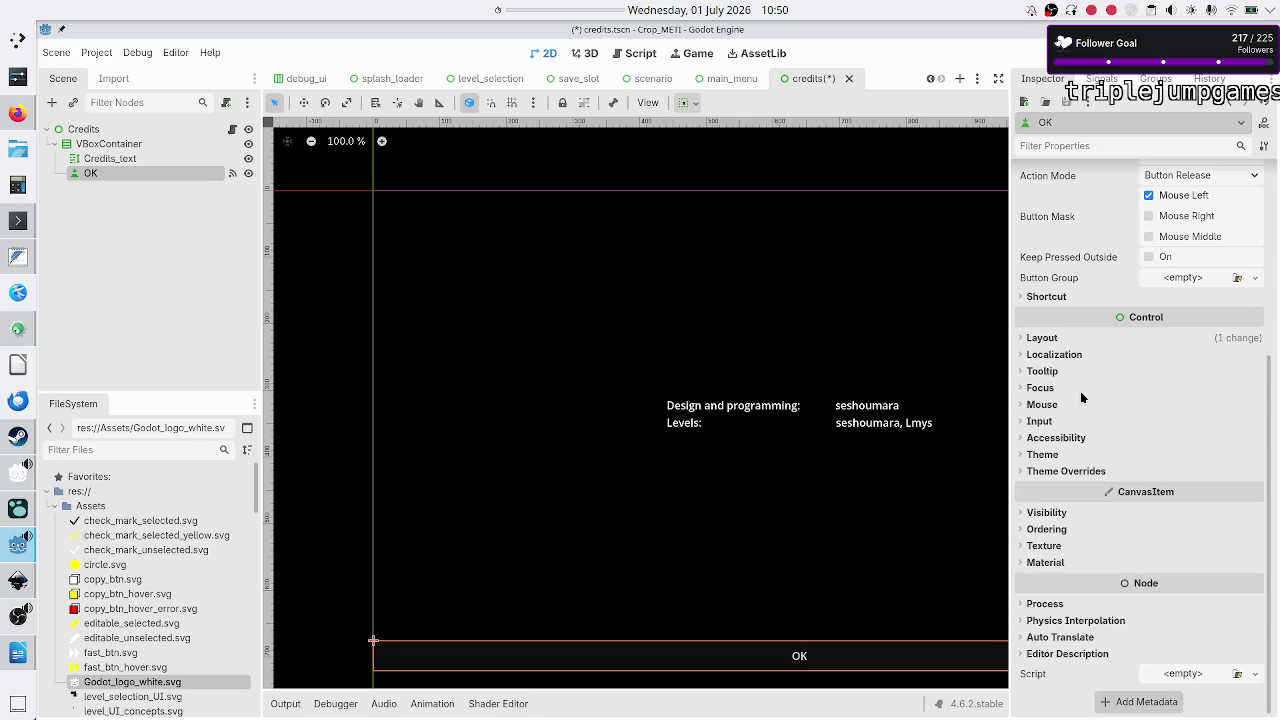